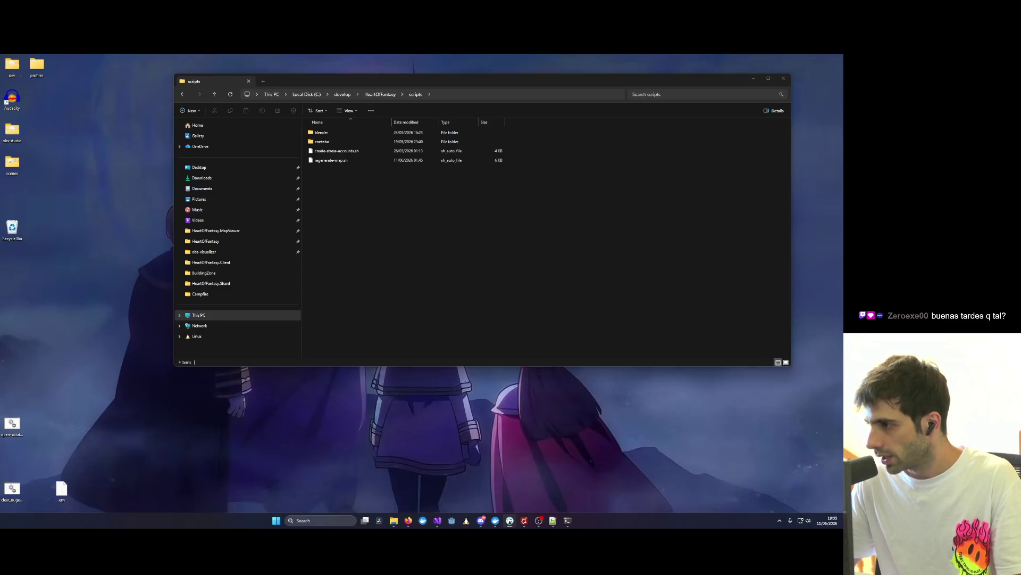
Step: Run DELETE FROM Player on the current database and accept the dangerous-query warning
mouse_move(844, 80)
left_mouse_down()
mouse_move(598, 77)
mouse_move(461, 105)
left_mouse_up()
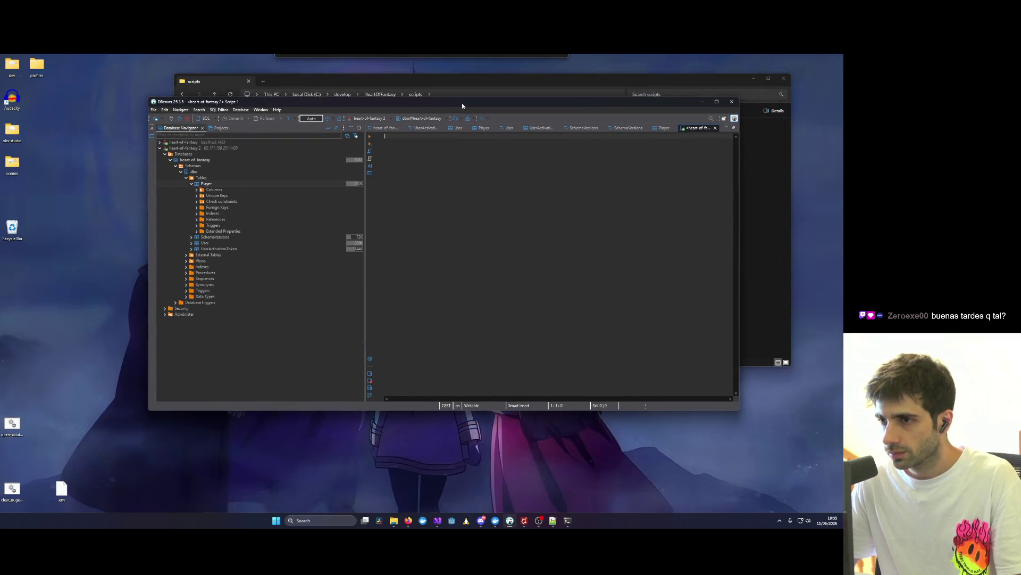
type("s")
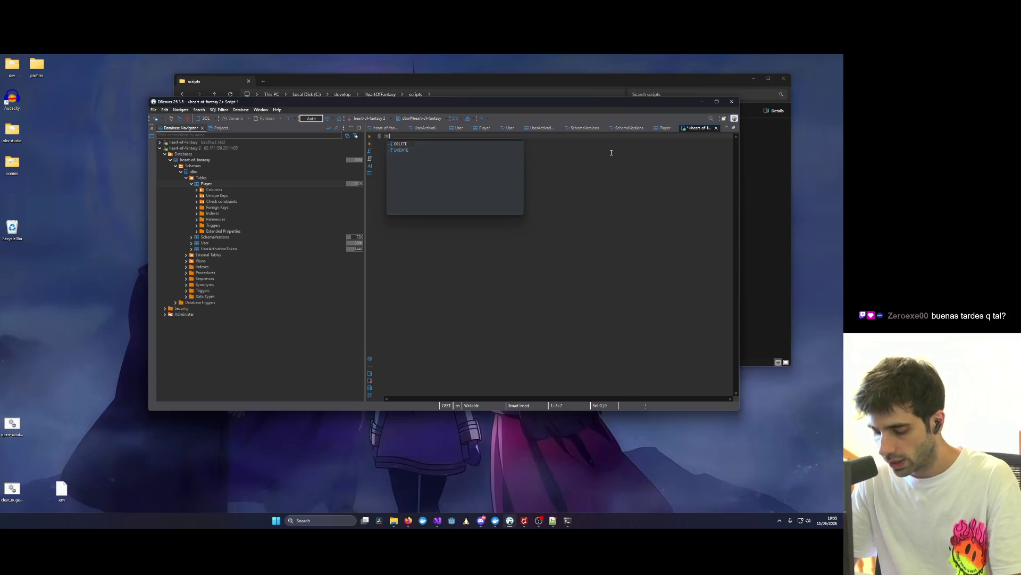
type("elete")
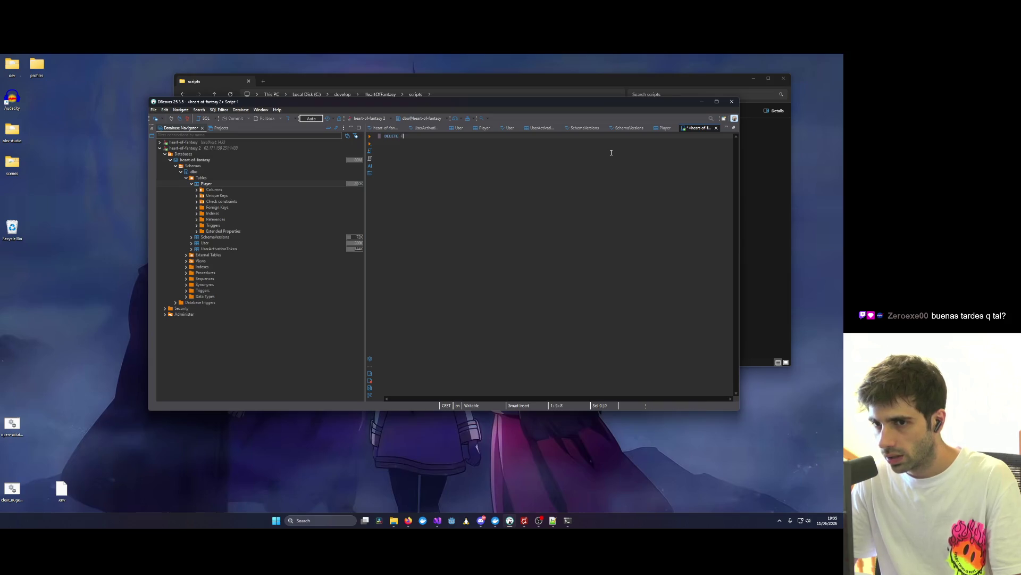
type(" RO")
type("Player;")
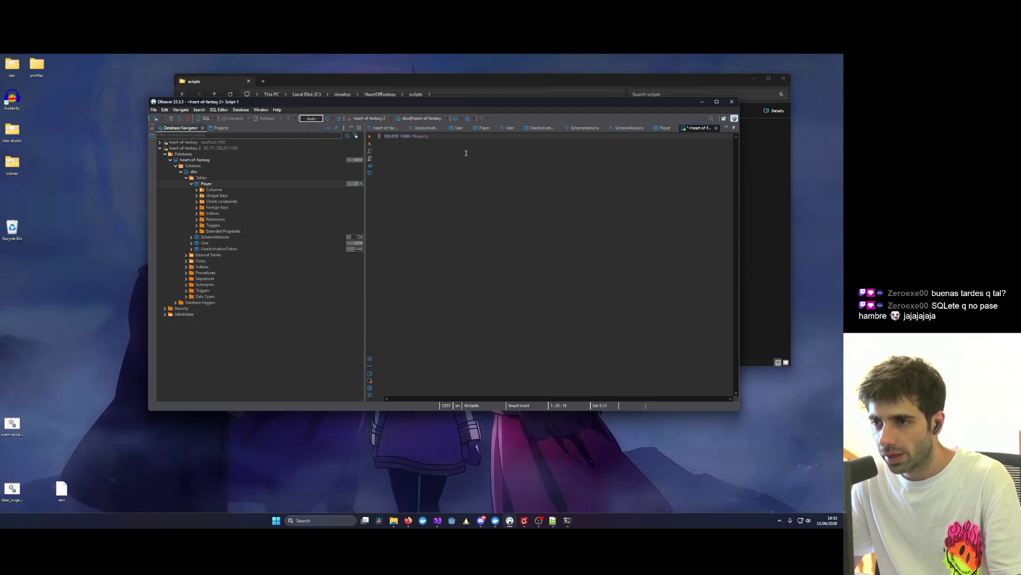
left_click(446, 119)
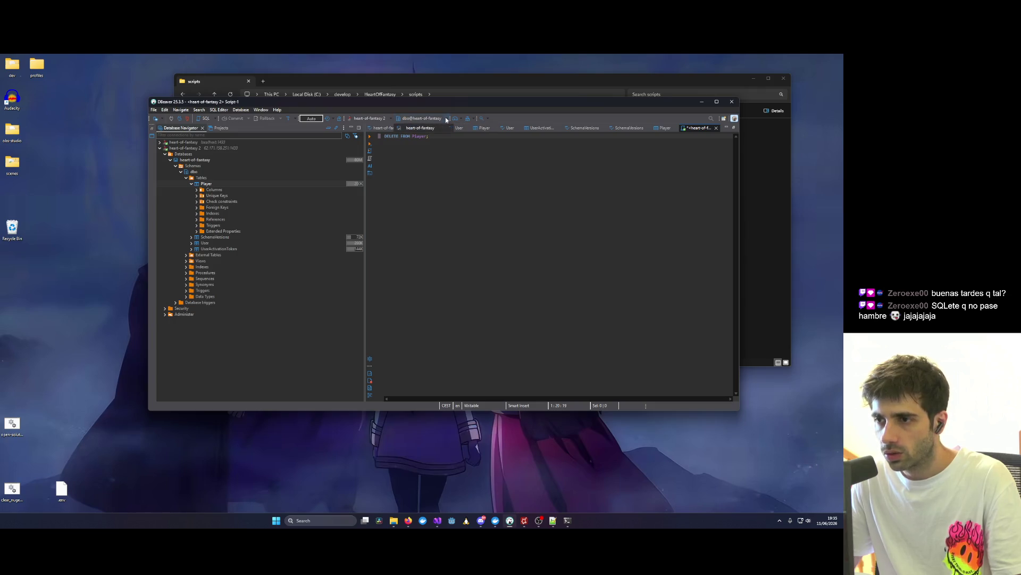
left_click(451, 186)
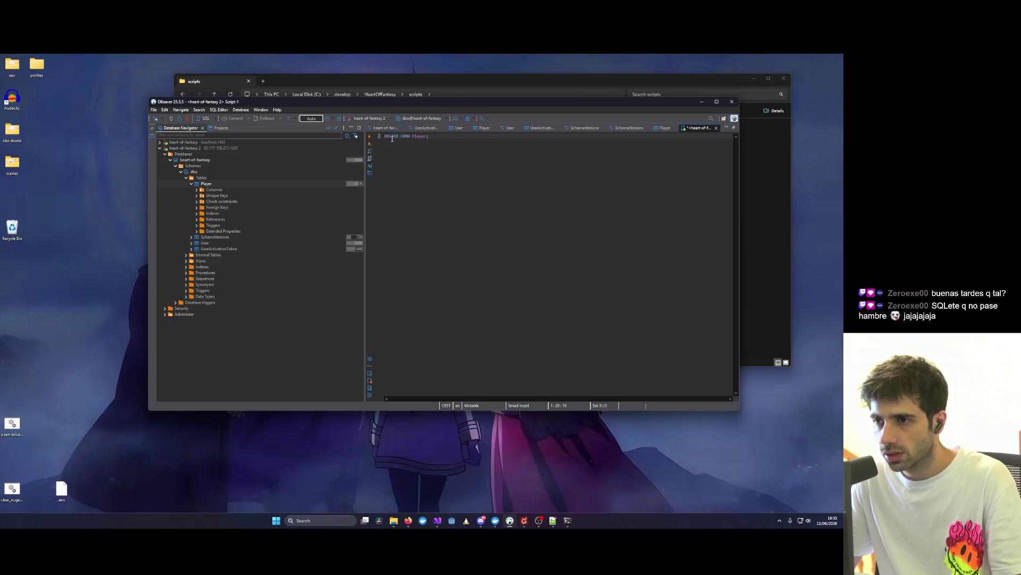
left_click(371, 137)
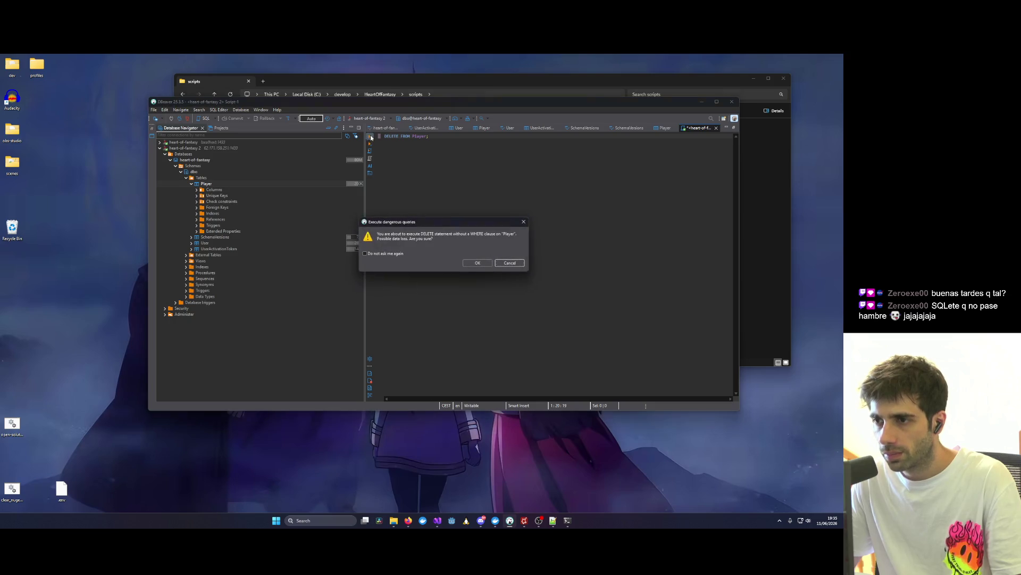
left_click(478, 263)
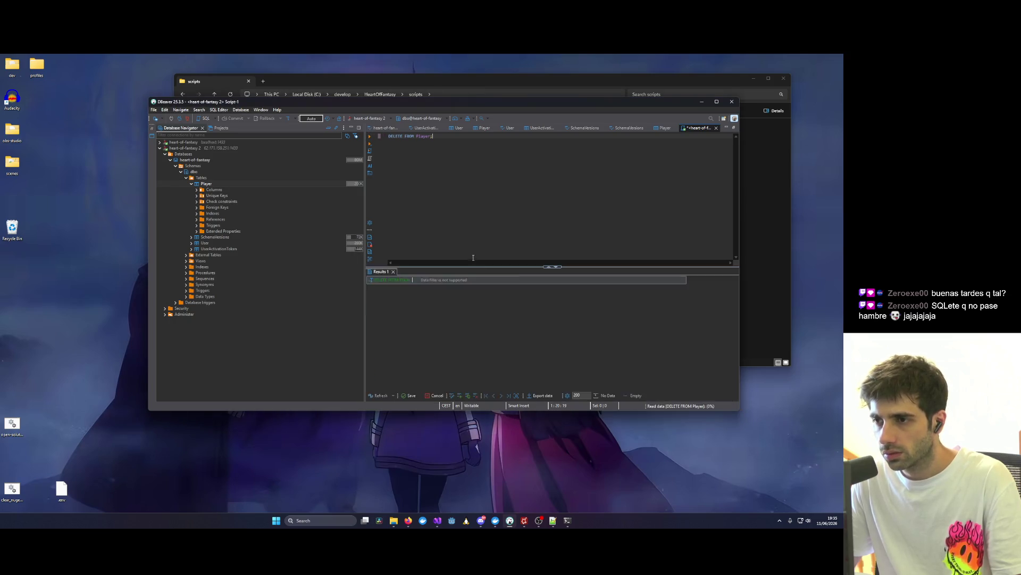
Step: Refresh the Player table's data to confirm it is empty, then minimize DBeaver and Explorer
double_click(206, 184)
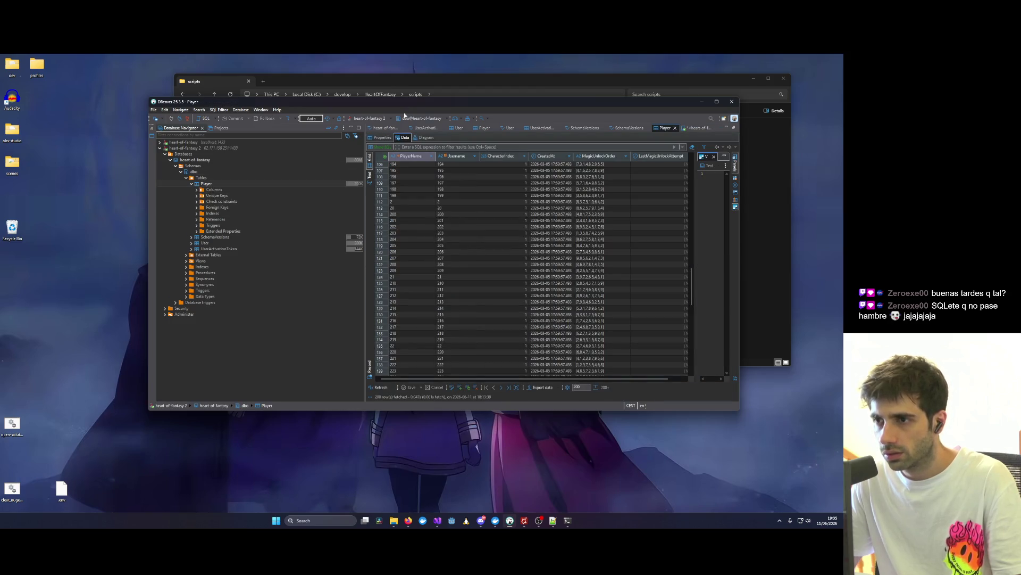
key("F5")
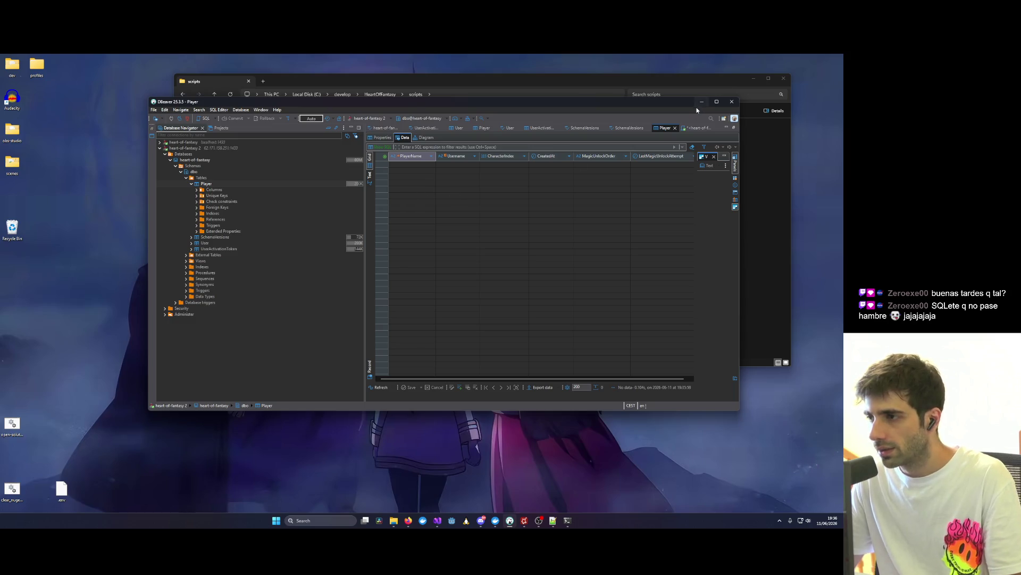
left_click(701, 102)
left_click(755, 80)
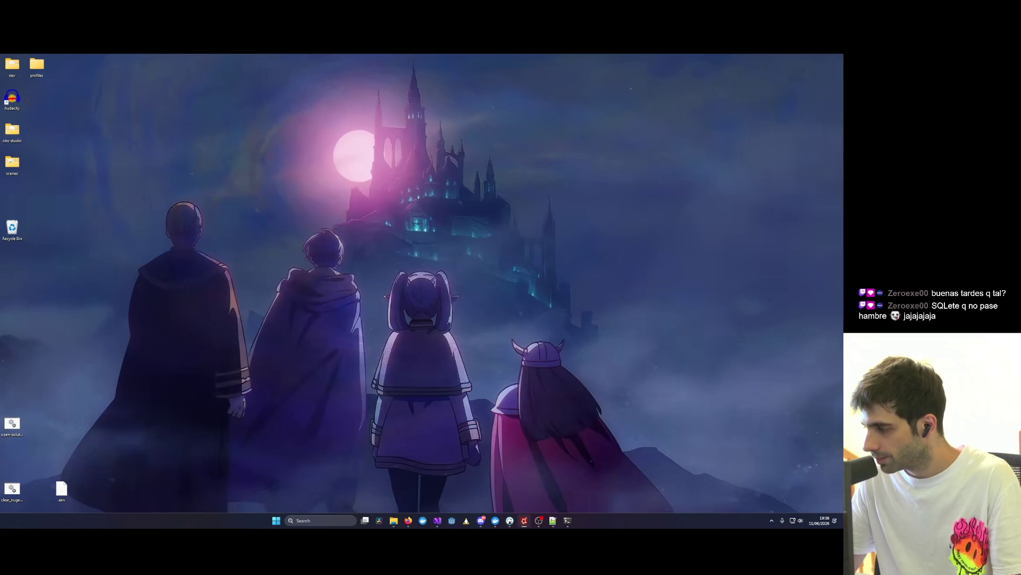
Step: Open a new terminal and change into the scripts folder
key("ctrl+alt+t")
left_click_drag(298, 126, 400, 124)
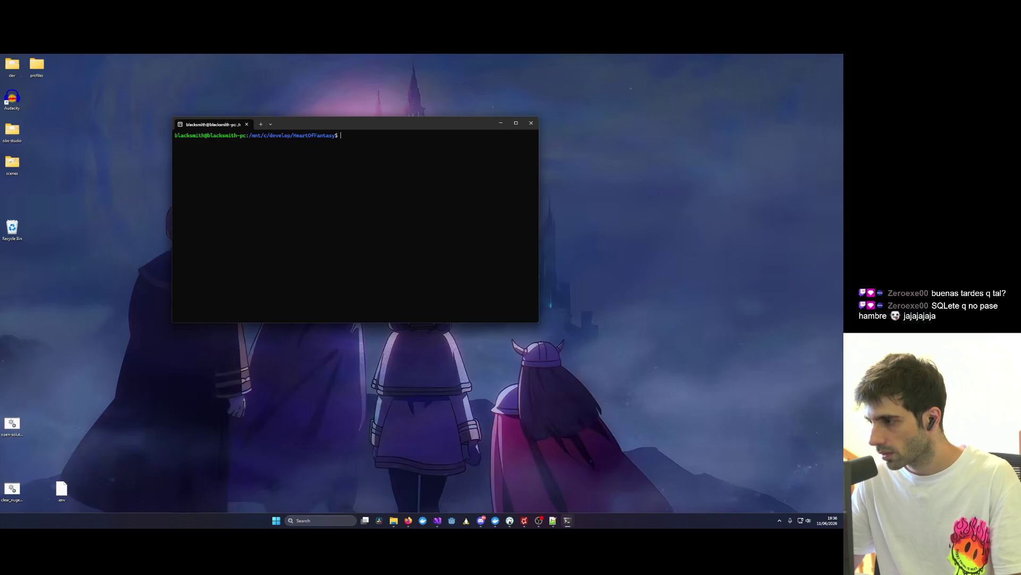
left_click(408, 521)
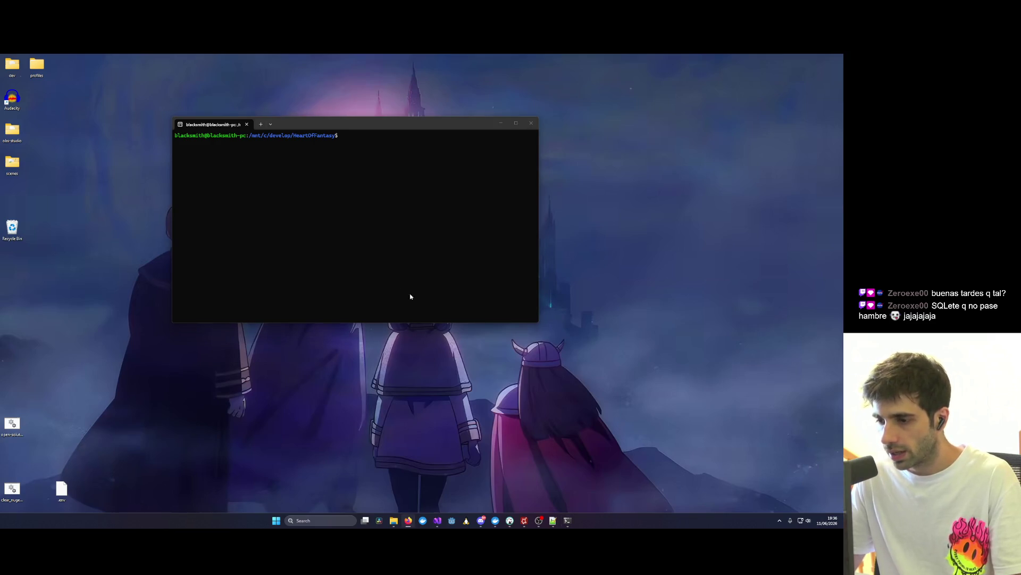
left_click(423, 232)
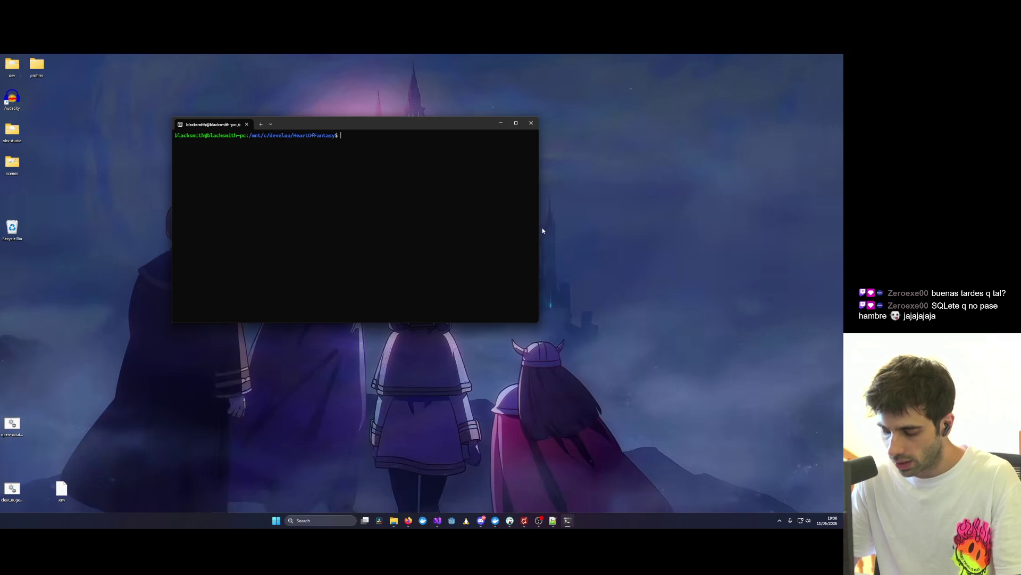
type("cd sc")
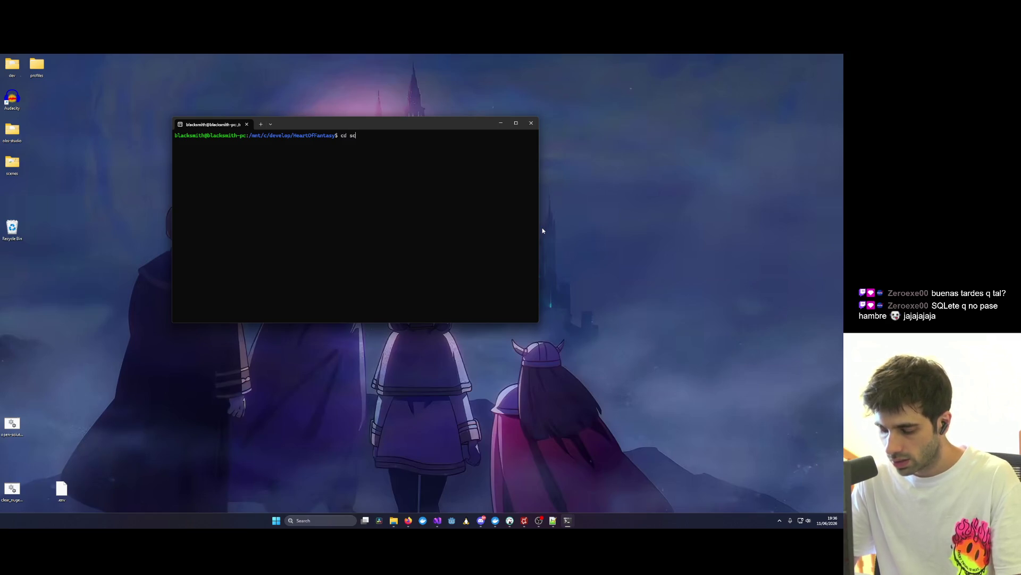
type("ripts/")
key("Return")
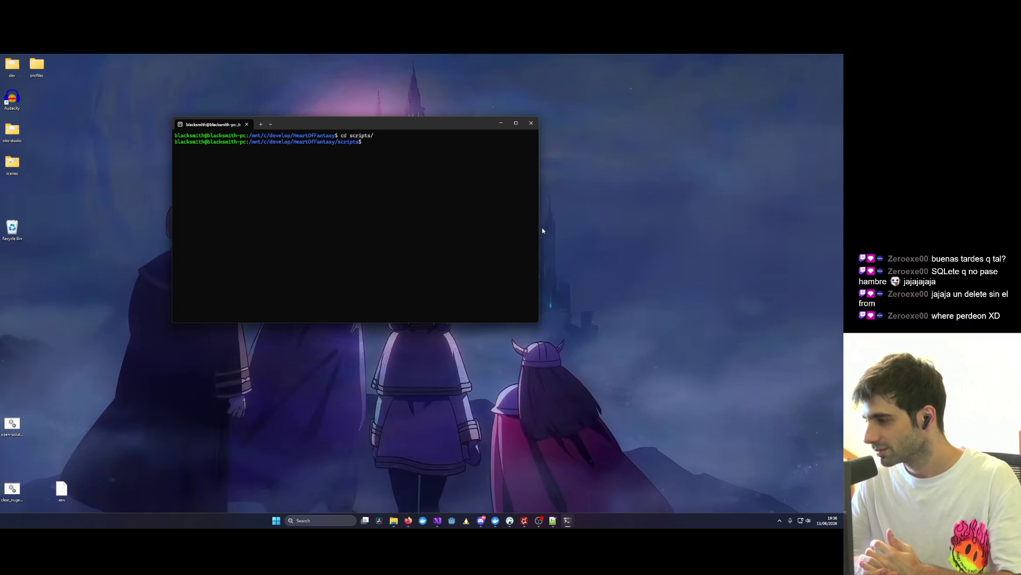
Step: Enter the contabo folder and try running deploy-local.sh from there
mouse_move(440, 126)
left_mouse_down()
mouse_move(484, 126)
mouse_move(567, 158)
mouse_move(531, 137)
left_mouse_up()
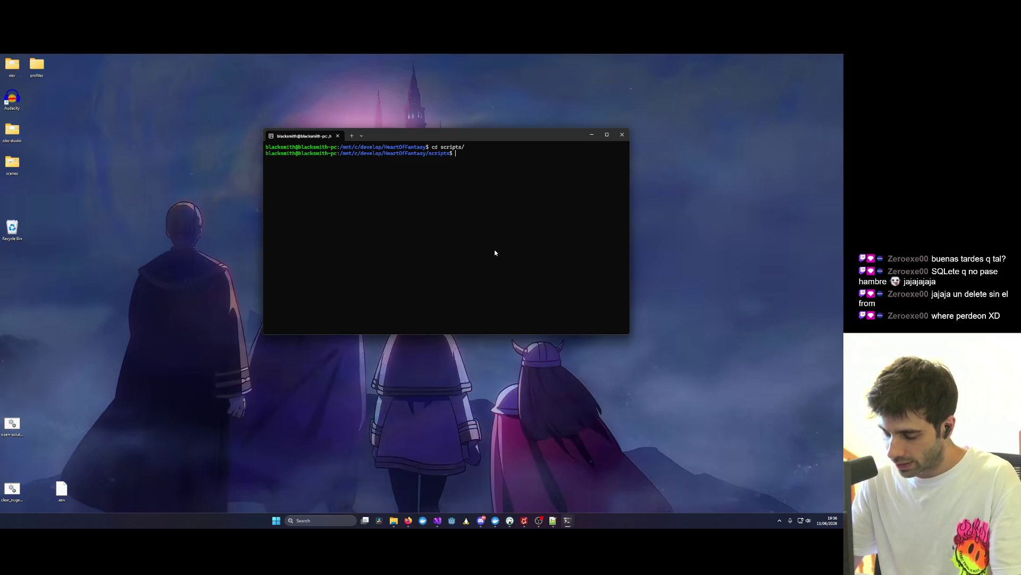
type("cs")
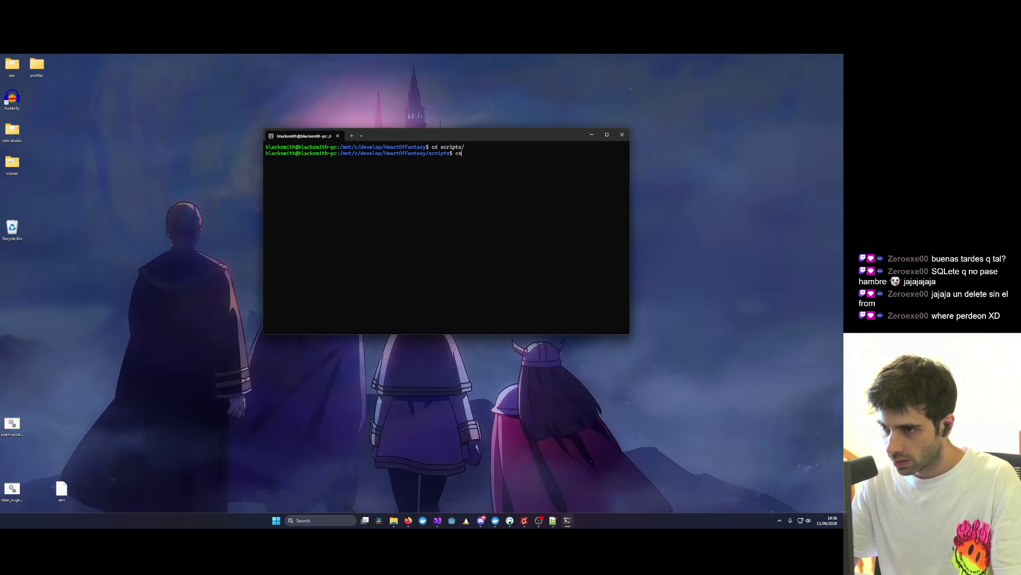
type("n")
key("Tab")
key("Return")
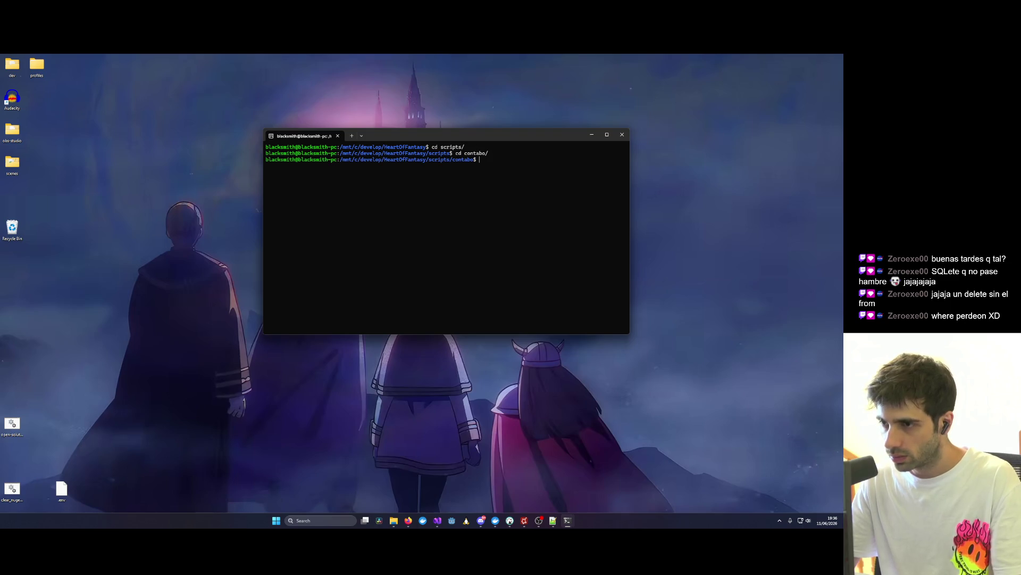
type("/deplo")
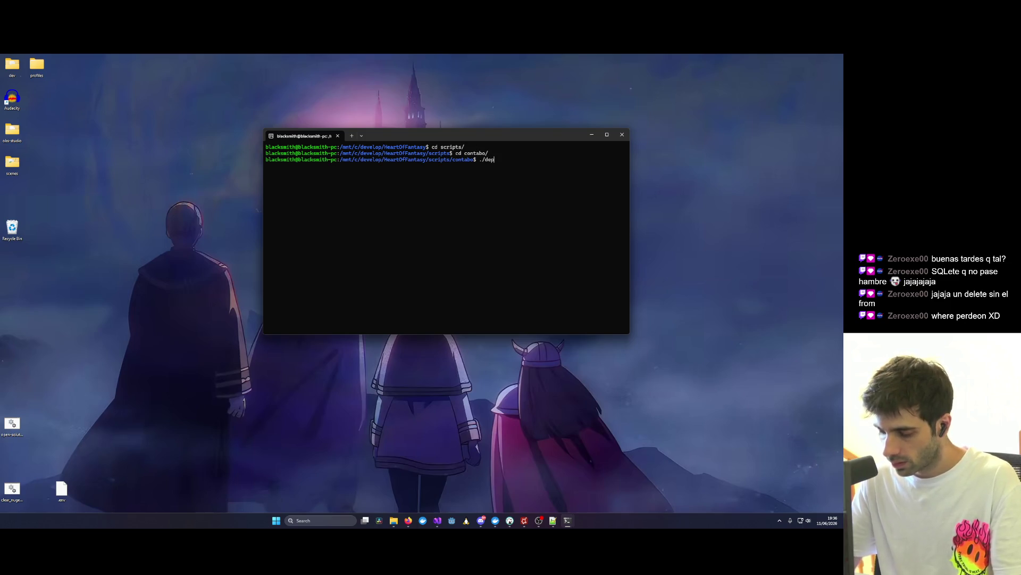
type("y")
key("BackSpace")
key("BackSpace")
key("BackSpace")
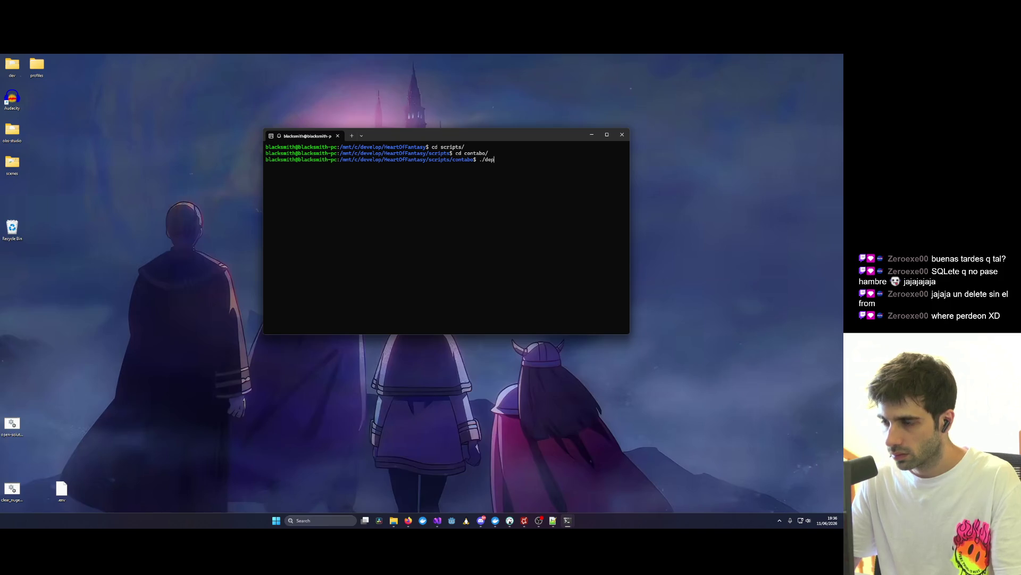
type("loca")
key("BackSpace")
key("BackSpace")
key("BackSpace")
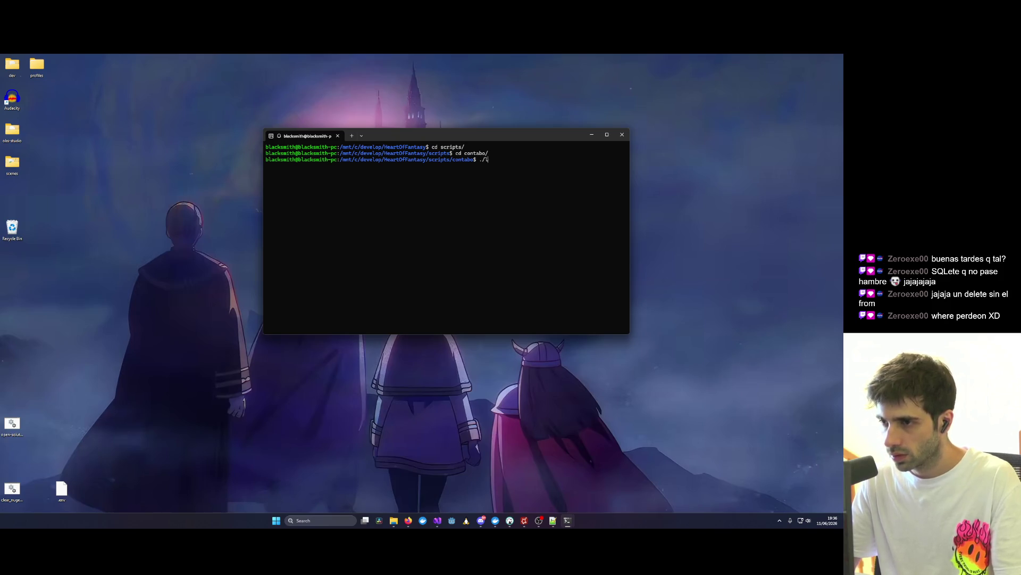
type("deploy-")
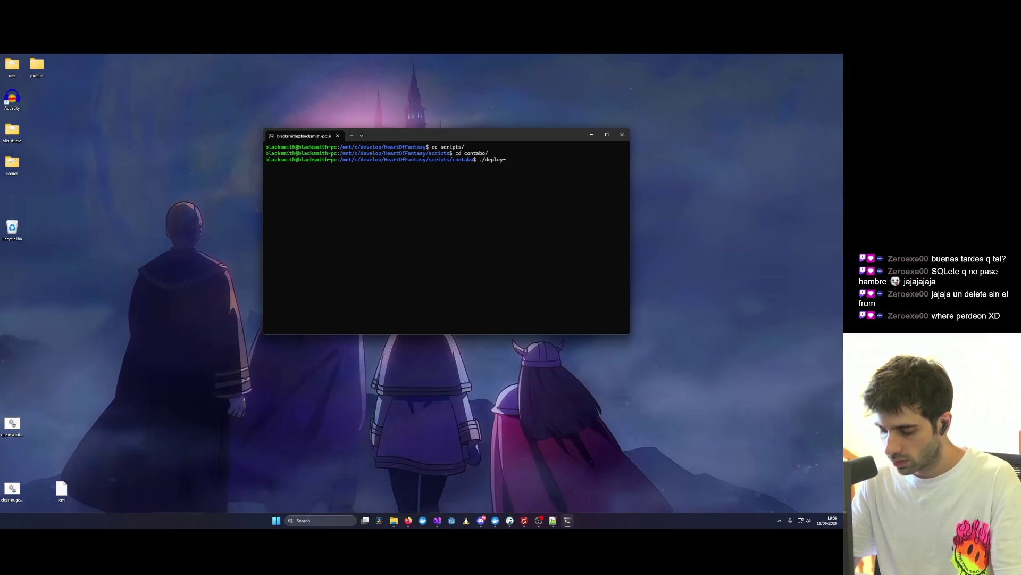
key("Tab")
key("Return")
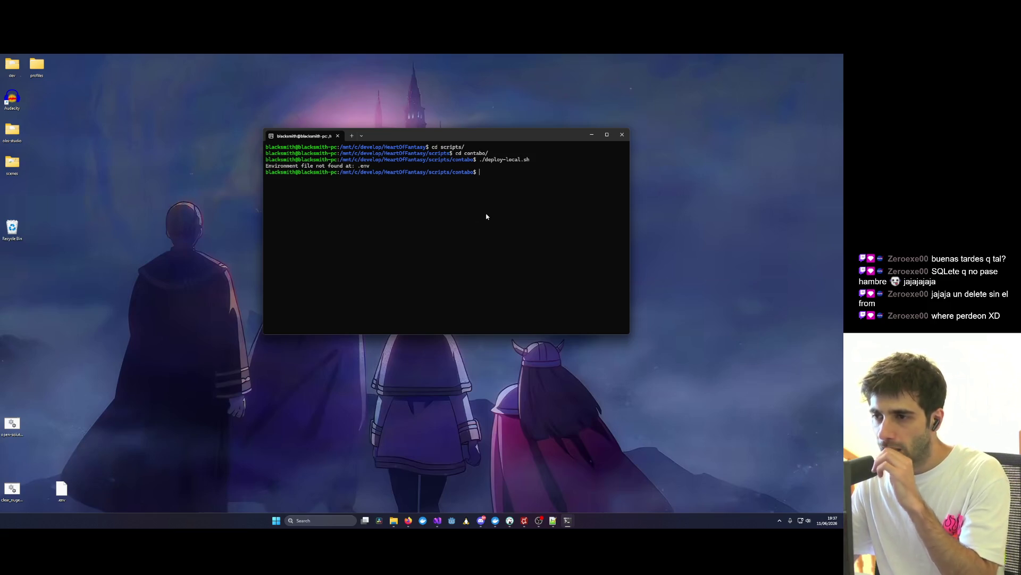
Step: Return to the HeartOfFantasy root and run ./scripts/contabo/deploy-local.sh
type("cd ..")
key("Return")
type("cd ..")
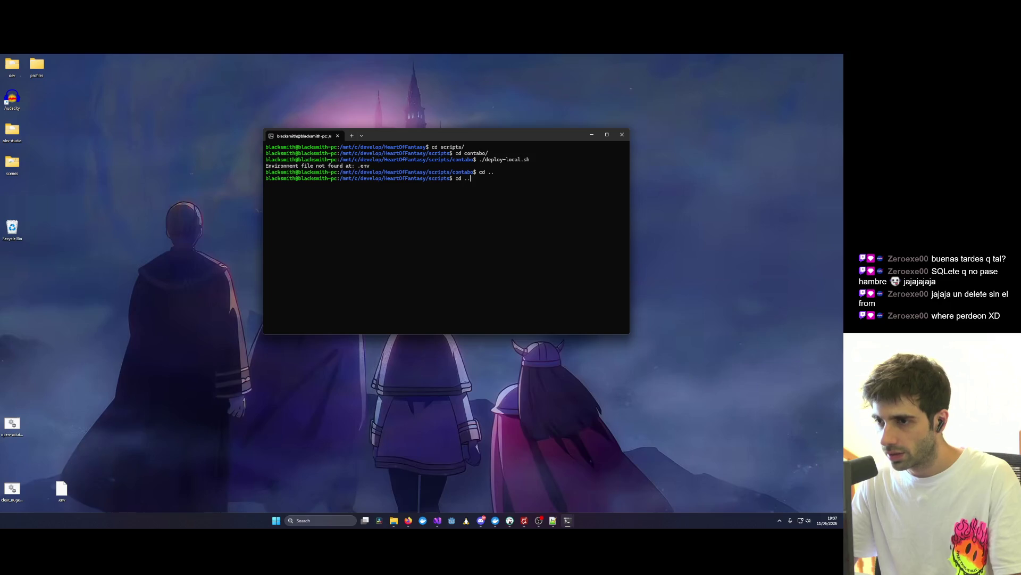
key("Return")
type("./s")
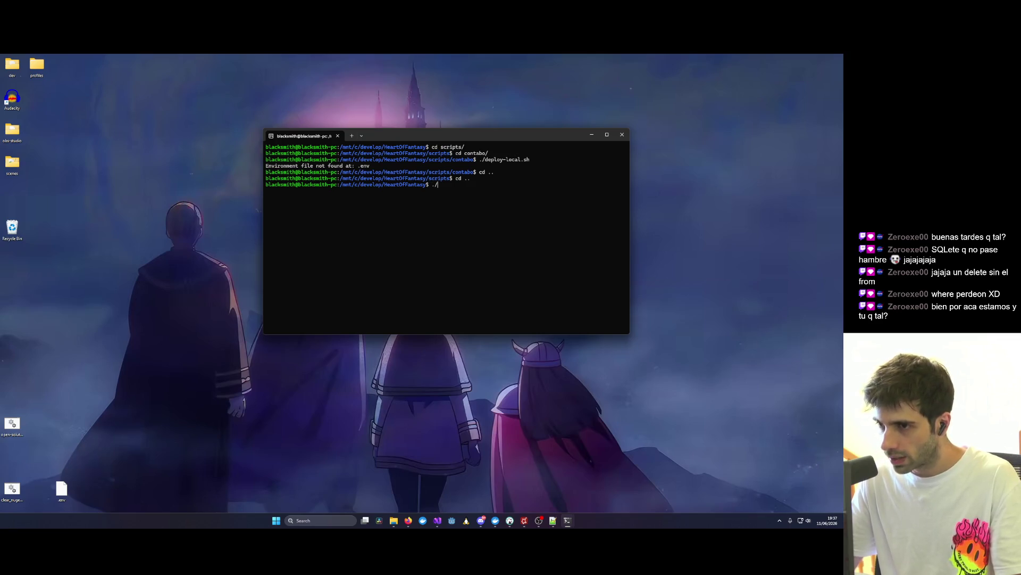
type("c")
key("Tab")
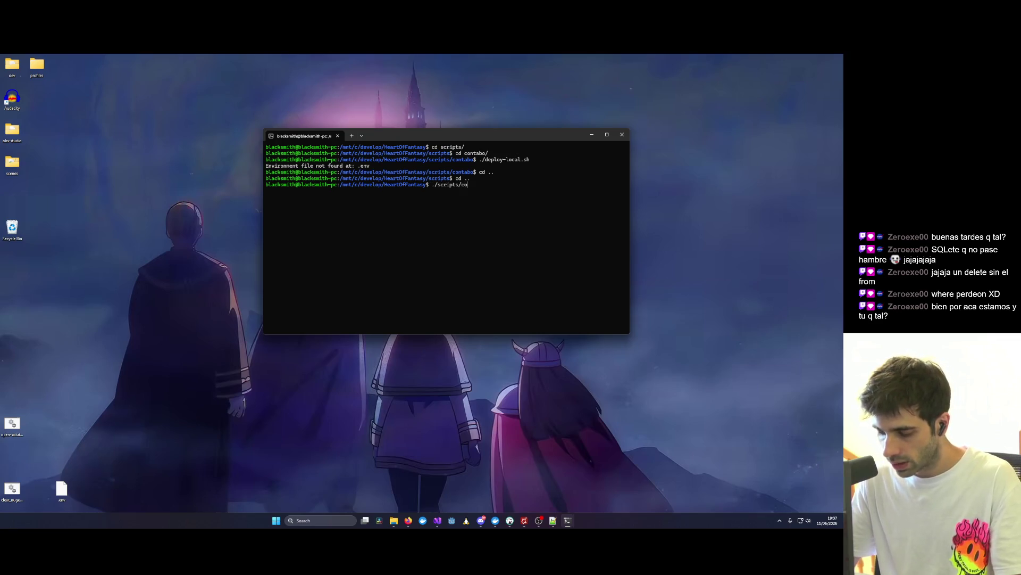
key("Tab")
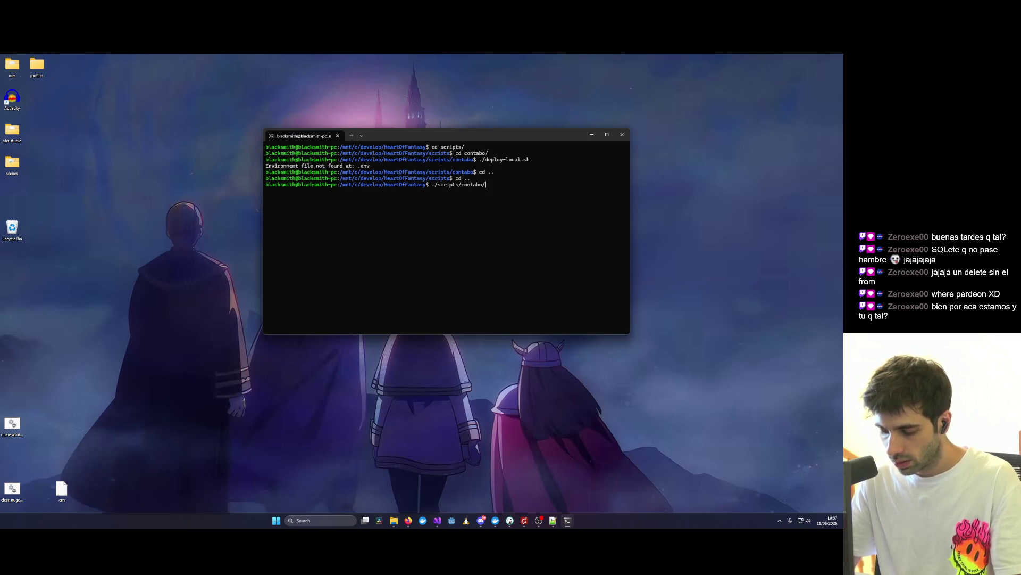
type("deploy-")
key("Tab")
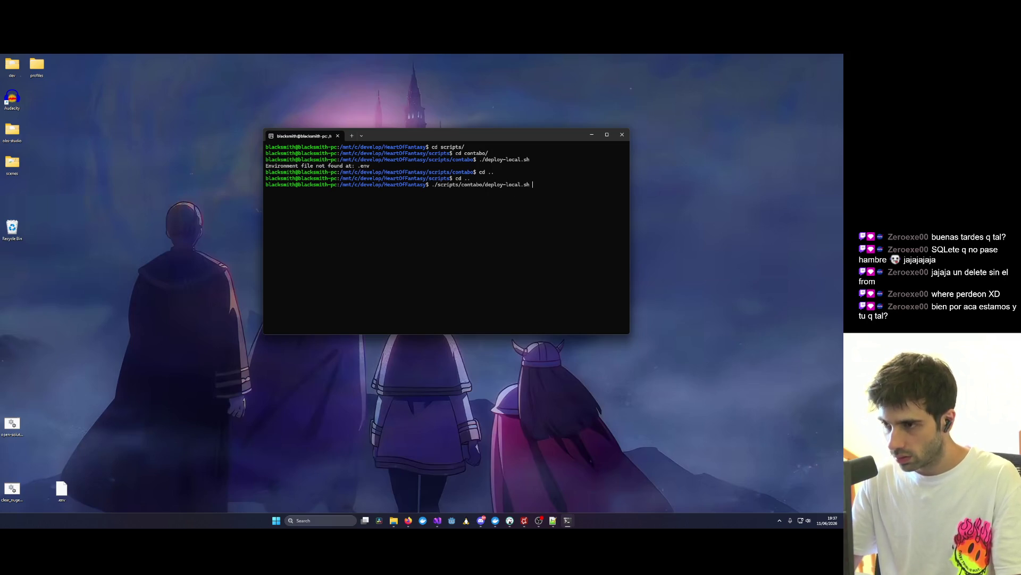
key("Return")
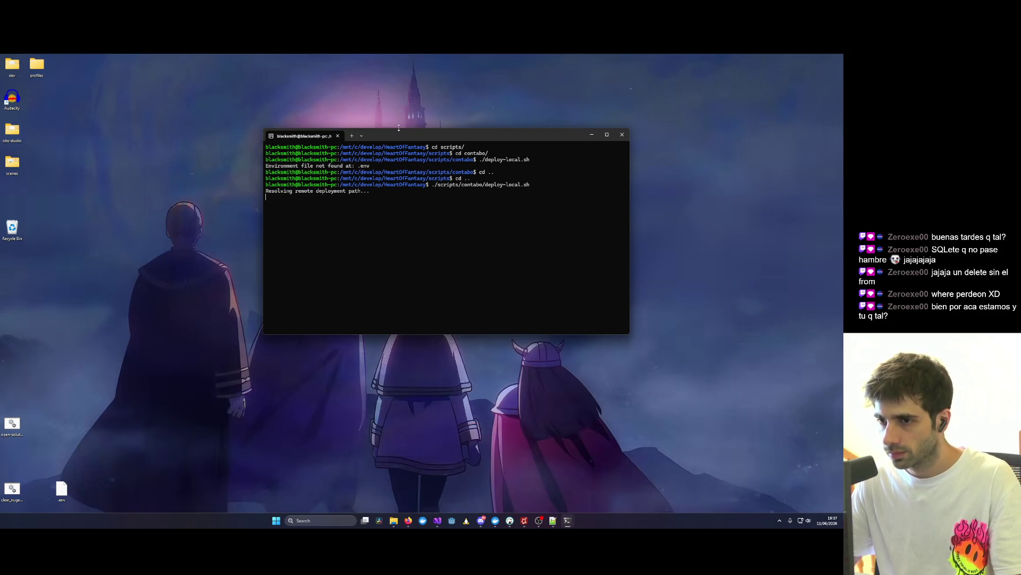
Step: Keep the terminal in view during the Docker build, then minimize it once the bundle upload starts
mouse_move(395, 136)
left_mouse_down()
mouse_move(844, 133)
mouse_move(552, 157)
mouse_move(397, 129)
left_mouse_up()
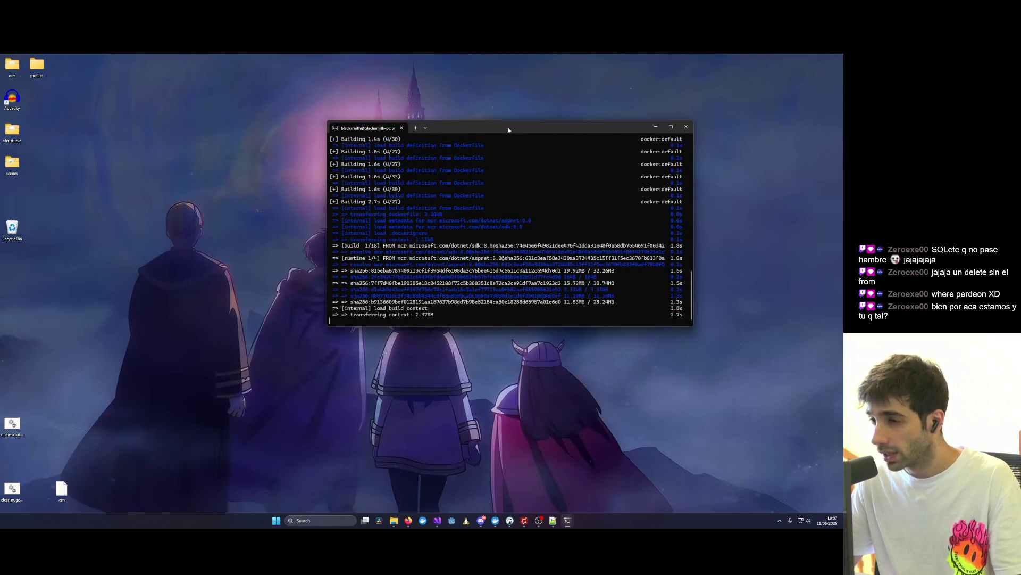
mouse_move(508, 130)
left_mouse_down()
mouse_move(486, 126)
mouse_move(605, 181)
mouse_move(522, 157)
left_mouse_up()
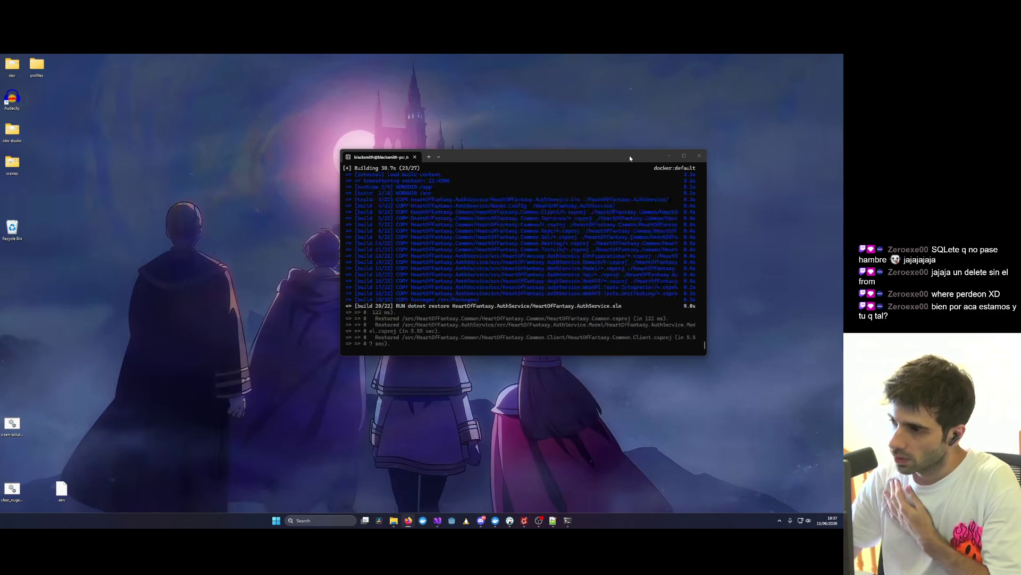
mouse_move(630, 156)
left_mouse_down()
mouse_move(580, 157)
mouse_move(614, 186)
mouse_move(567, 188)
left_mouse_up()
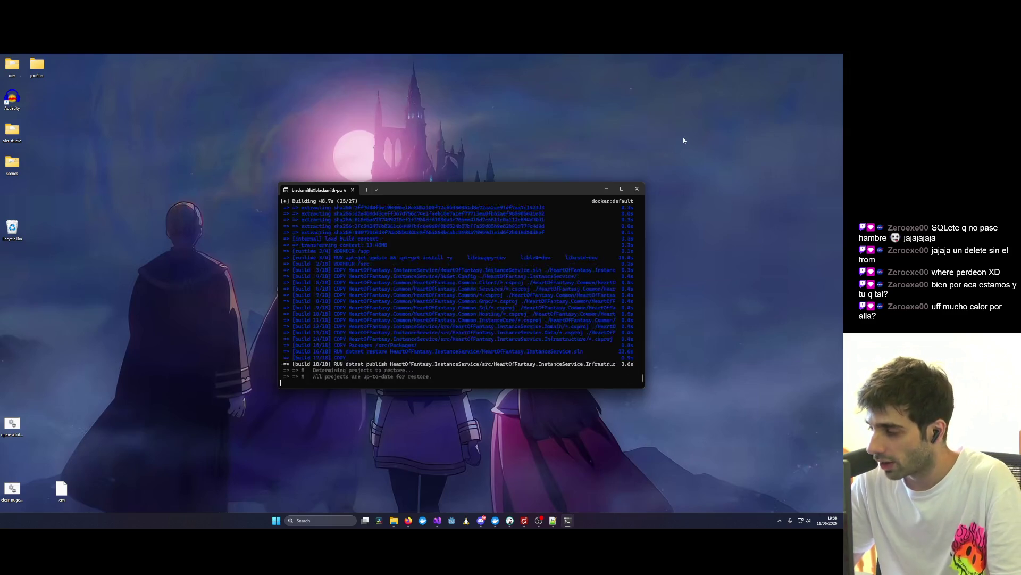
mouse_move(483, 194)
left_mouse_down()
mouse_move(476, 218)
mouse_move(485, 194)
left_mouse_up()
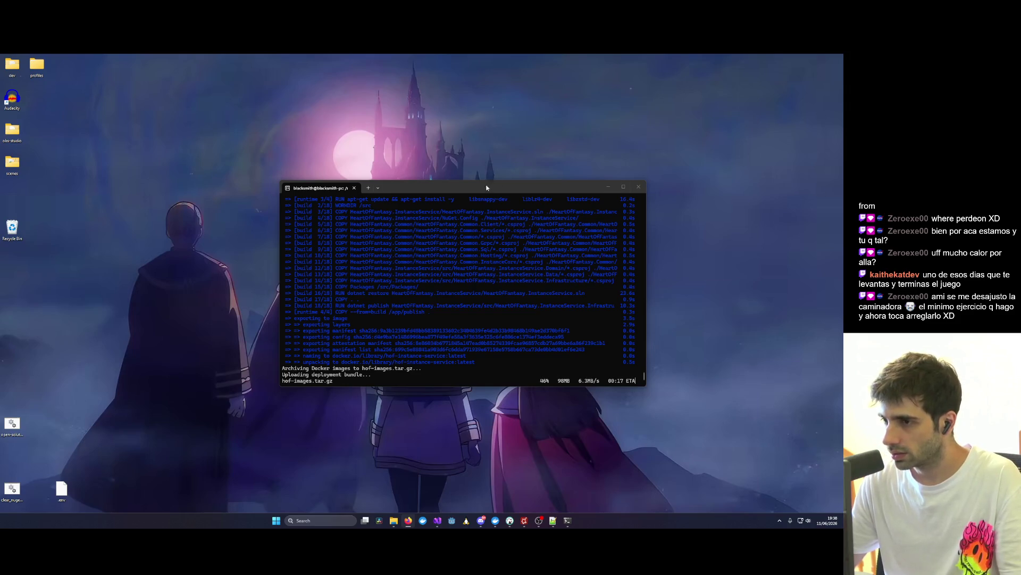
left_click(608, 186)
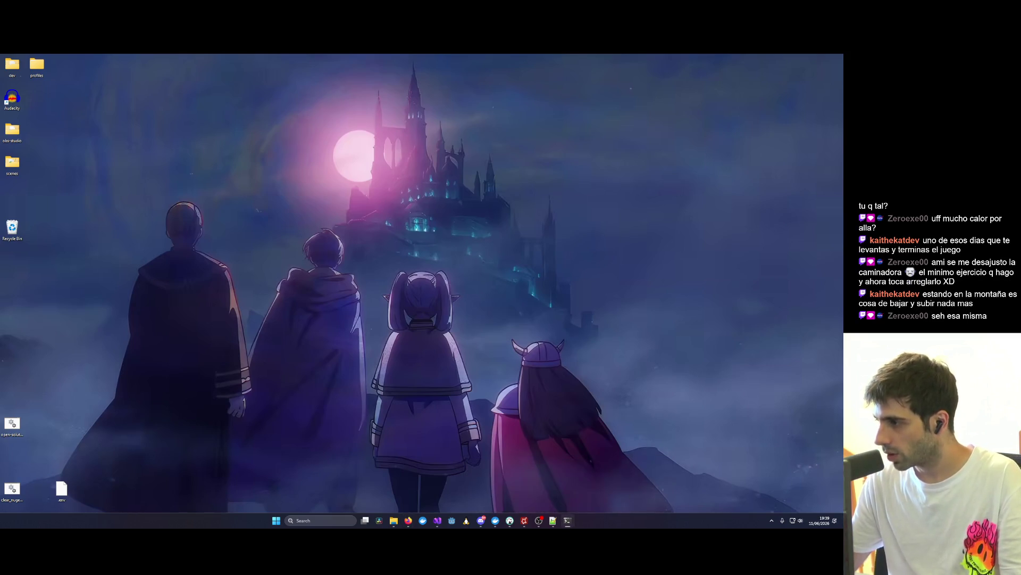
mouse_move(569, 520)
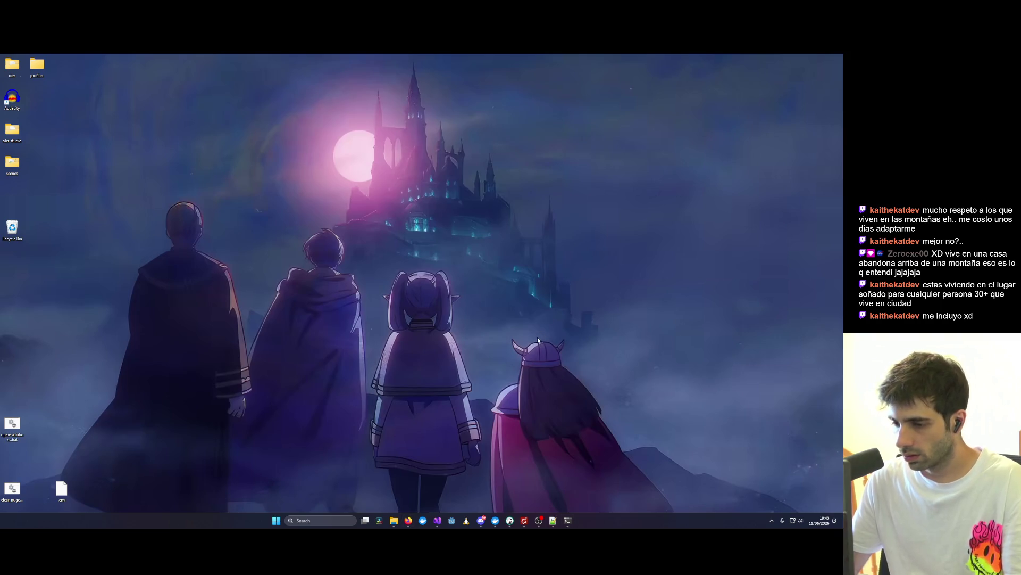
left_click(466, 521)
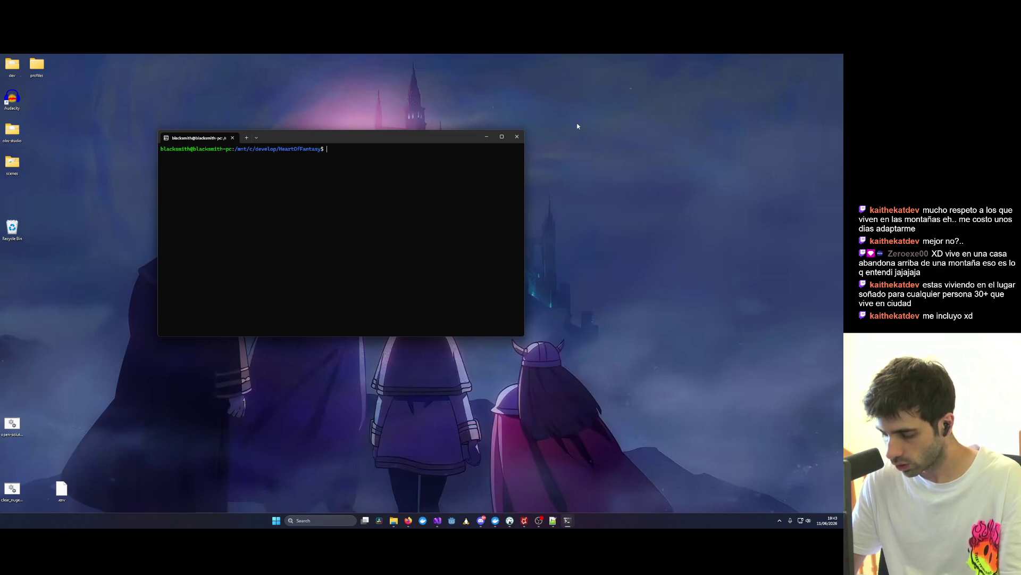
Step: Start typing a ./scripts/contabo/ deploy script path at the terminal prompt
key("Up")
key("Down")
key("Down")
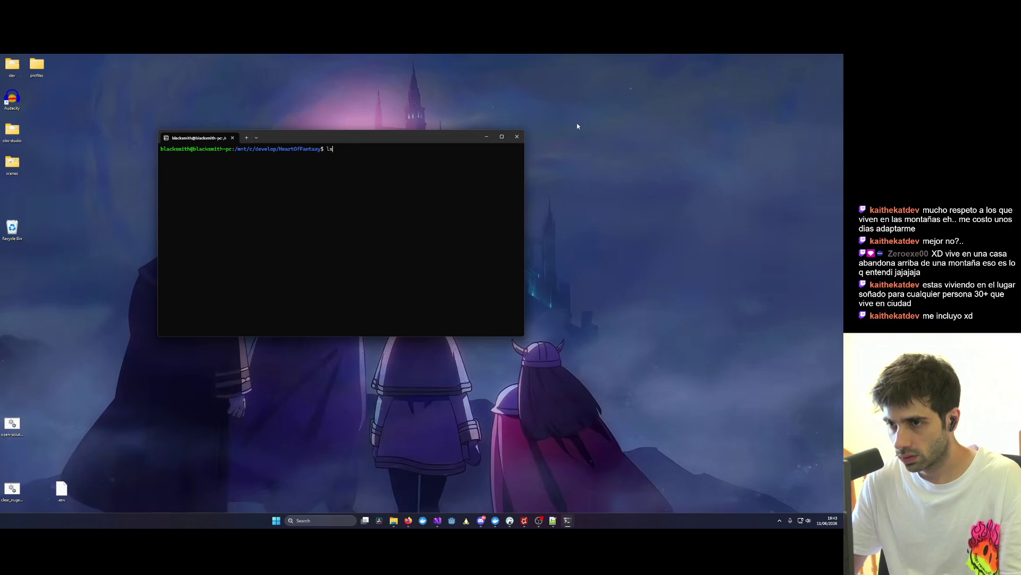
type("/scripts/c")
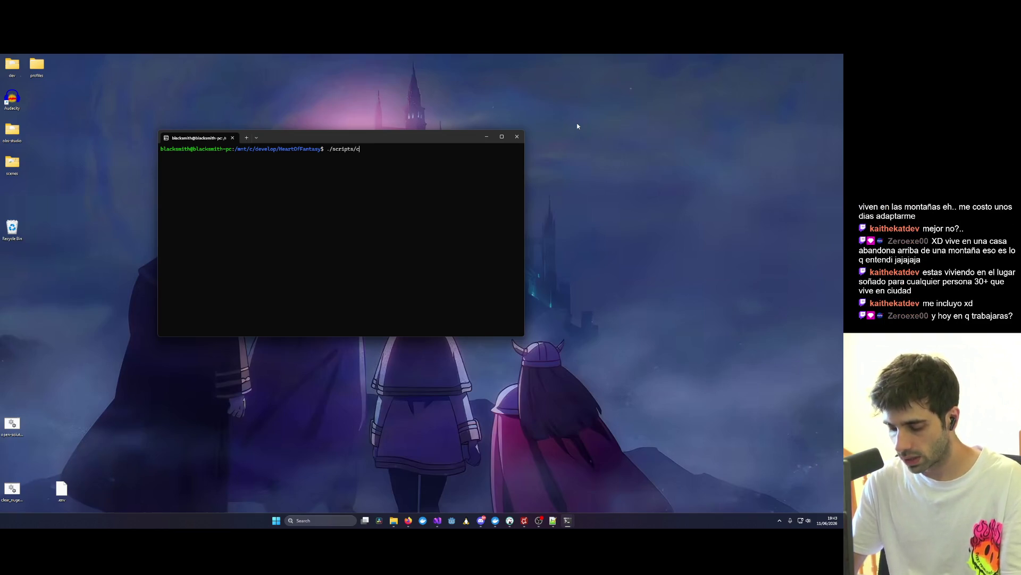
type("ontabo/deploy-")
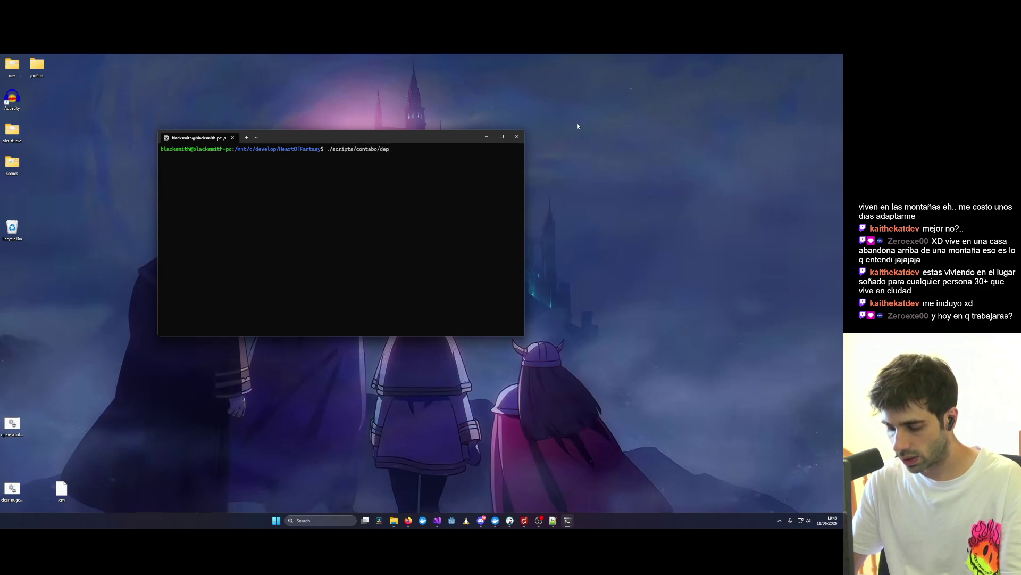
type("ta")
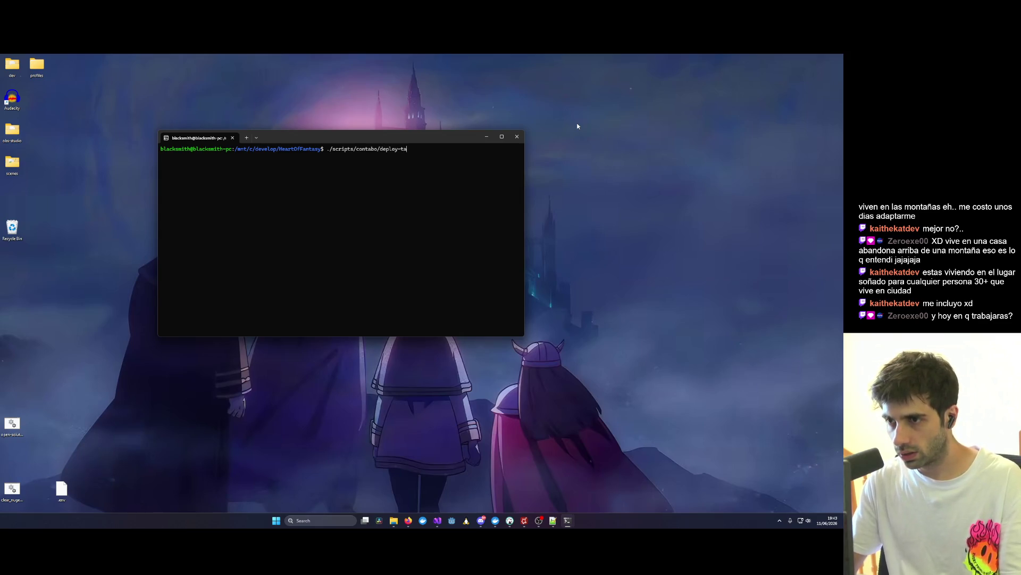
key("Tab")
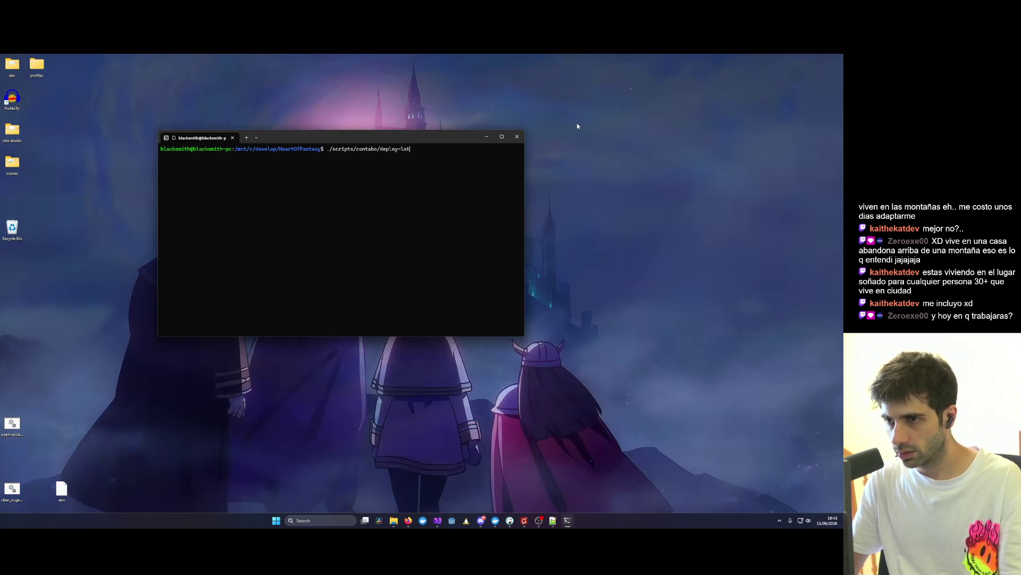
key("BackSpace")
key("BackSpace")
key("BackSpace")
key("BackSpace")
key("BackSpace")
key("BackSpace")
type("late")
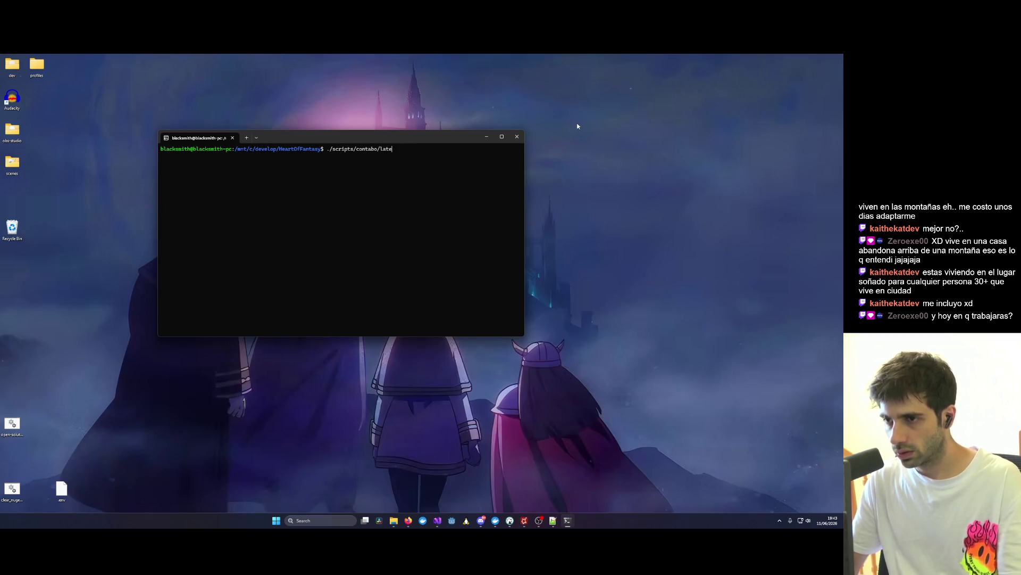
Step: Check the script names in the contabo folder in File Explorer, then close it
left_click(393, 520)
double_click(347, 145)
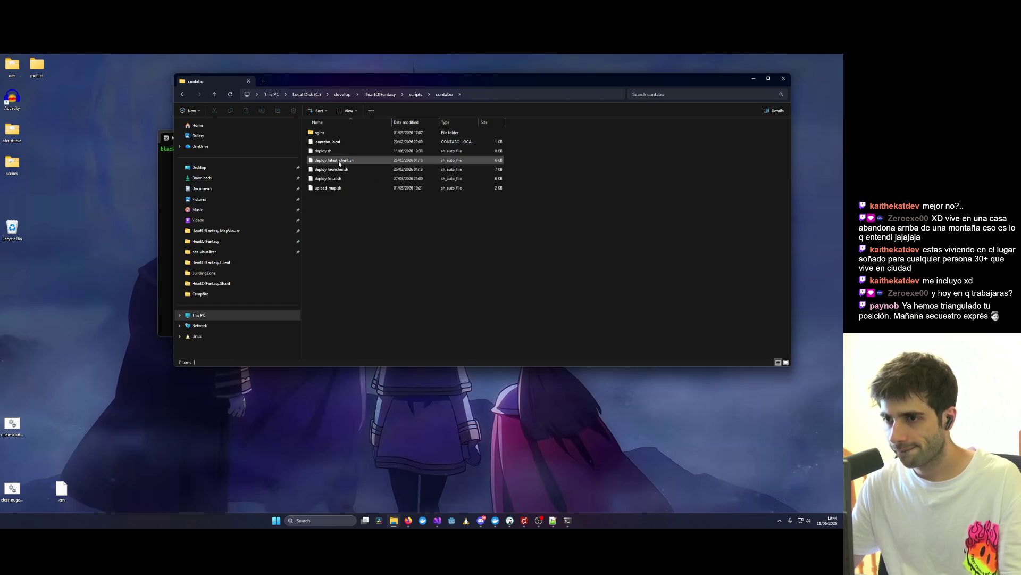
left_click(754, 78)
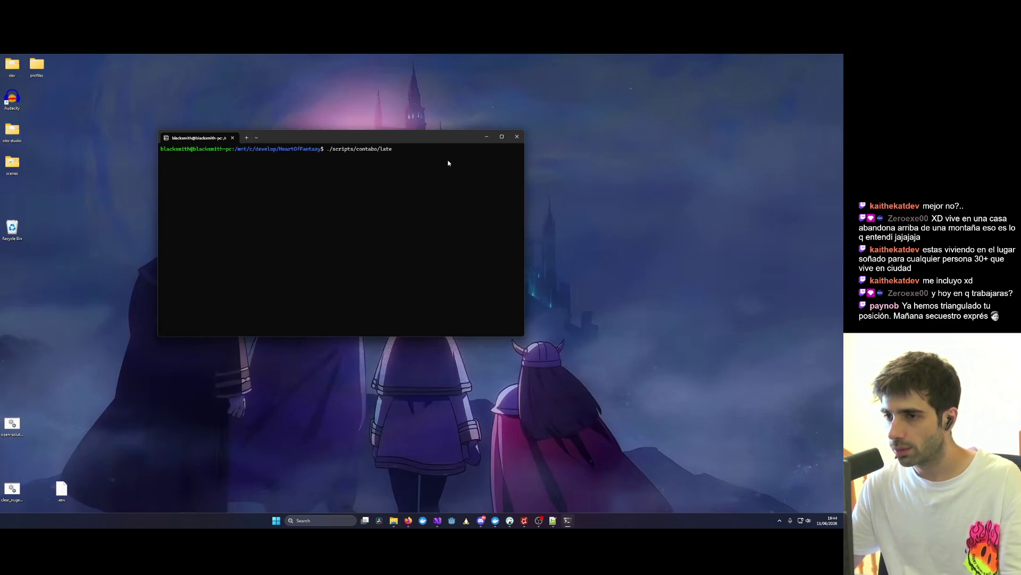
Step: Complete the command as ./scripts/contabo/deploy_latest_client.sh and show the desktop
key("BackSpace")
key("BackSpace")
key("BackSpace")
type("deploy_l")
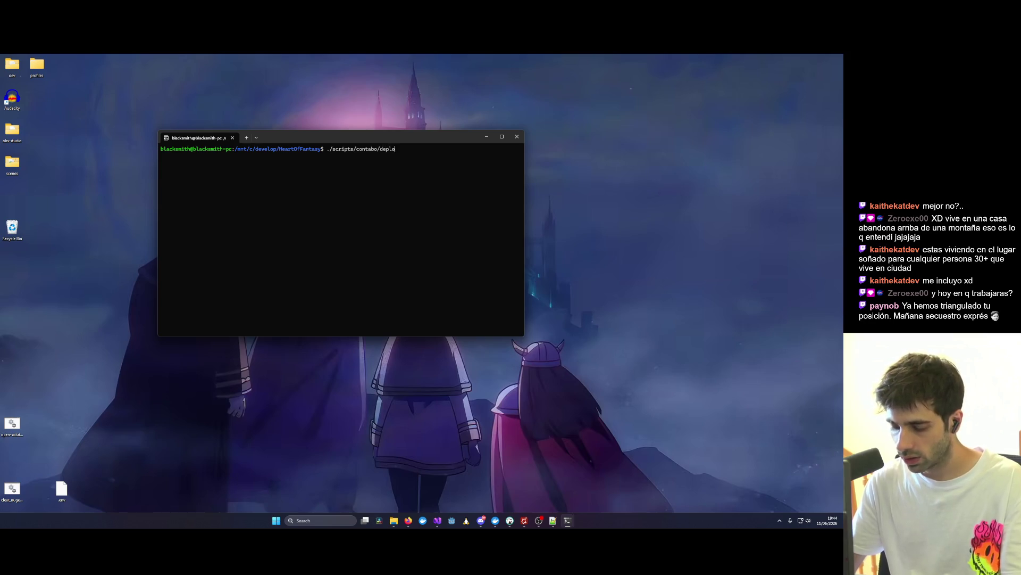
type("ate")
key("Tab")
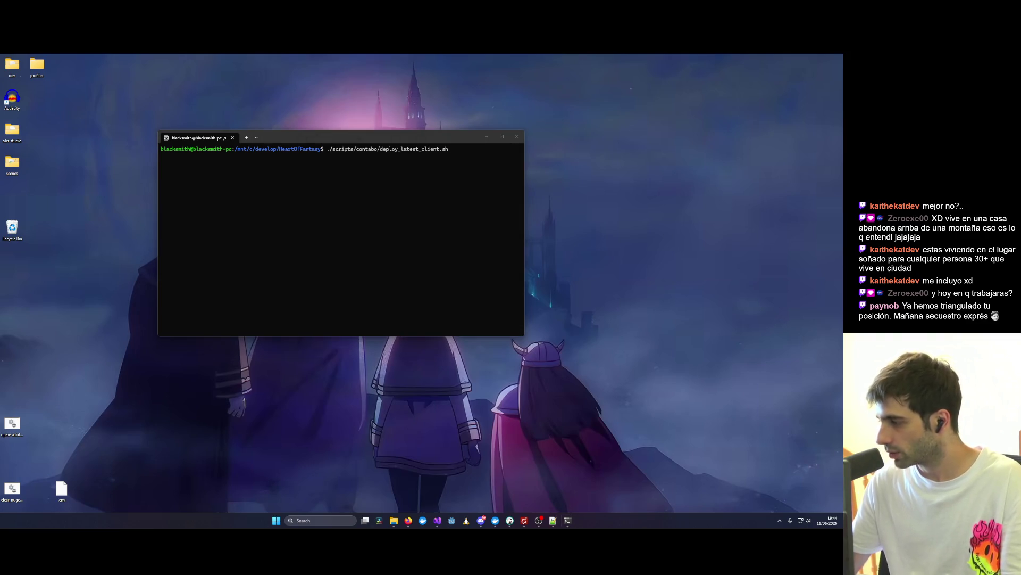
key("super+d")
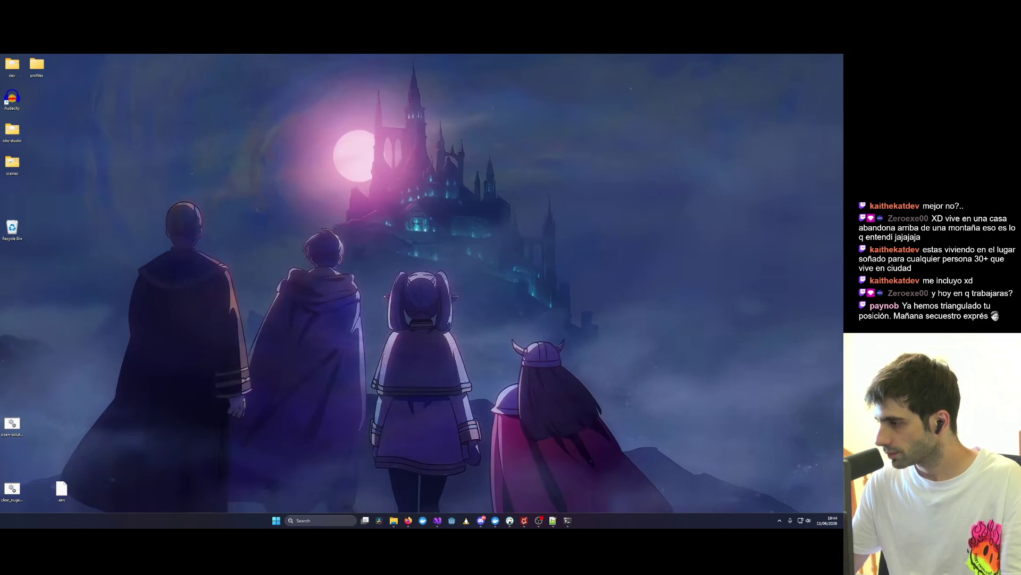
Step: Run deploy_latest_client.sh and keep the terminal in view while the Godot Windows export runs
key("super+d")
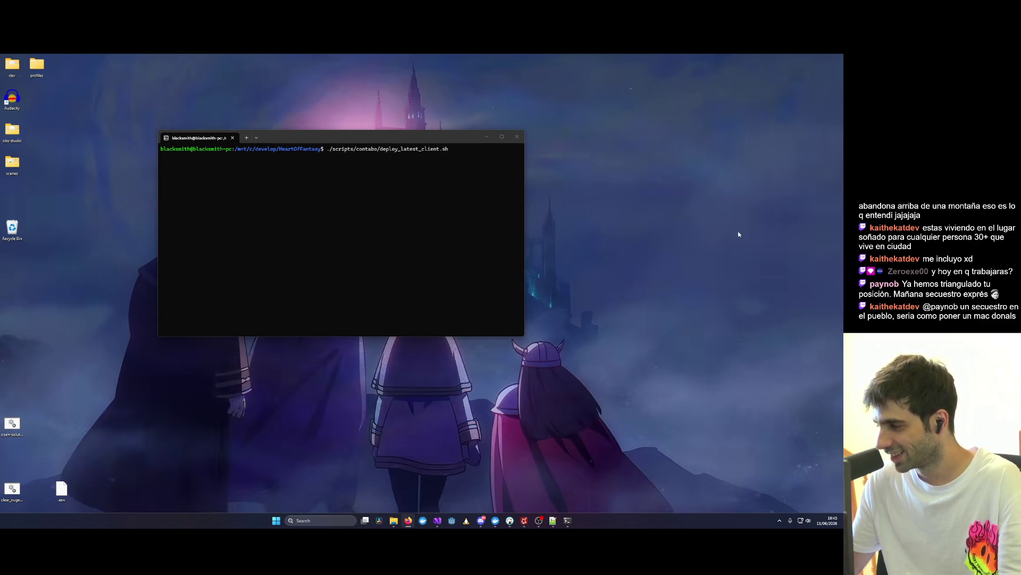
mouse_move(422, 138)
left_mouse_down()
mouse_move(453, 211)
mouse_move(719, 234)
mouse_move(570, 146)
left_mouse_up()
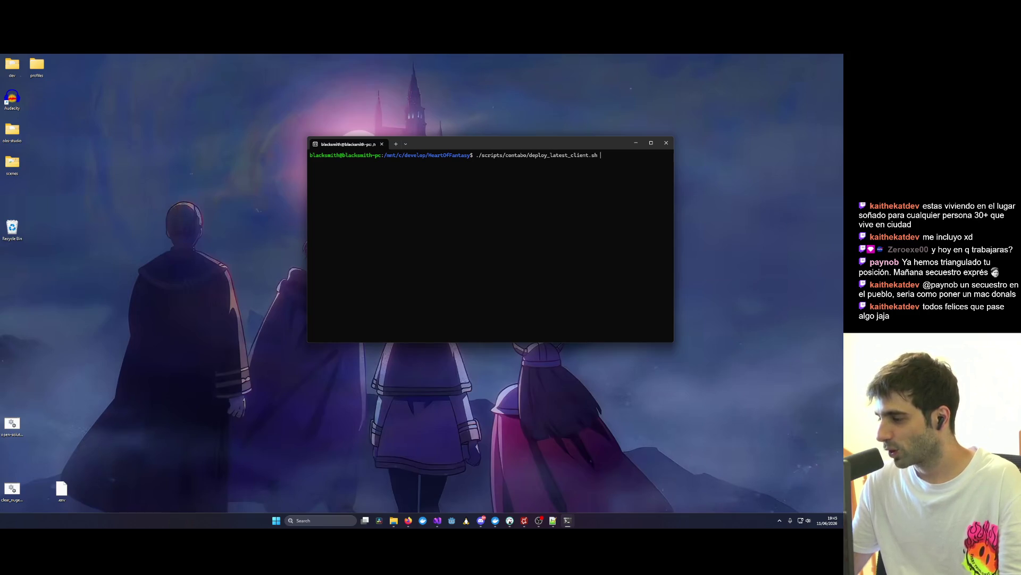
mouse_move(608, 146)
left_mouse_down()
mouse_move(612, 198)
mouse_move(606, 186)
left_mouse_up()
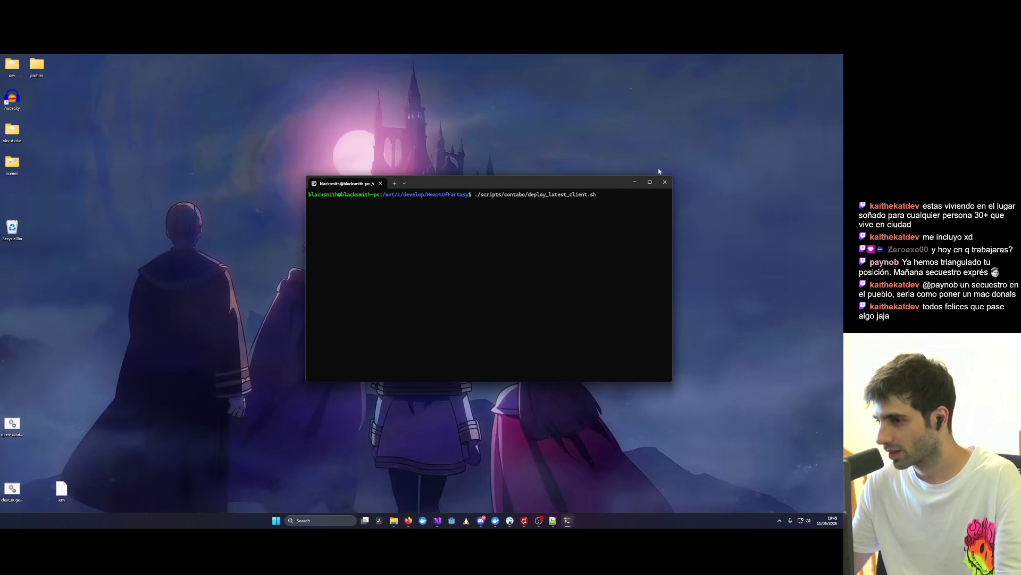
key("super+d")
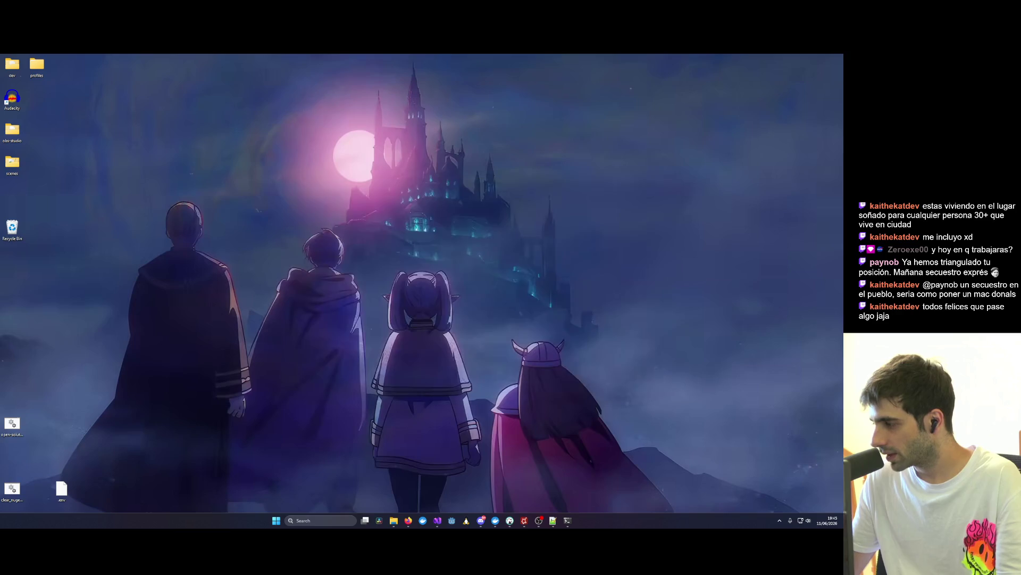
key("super+d")
key("super+d")
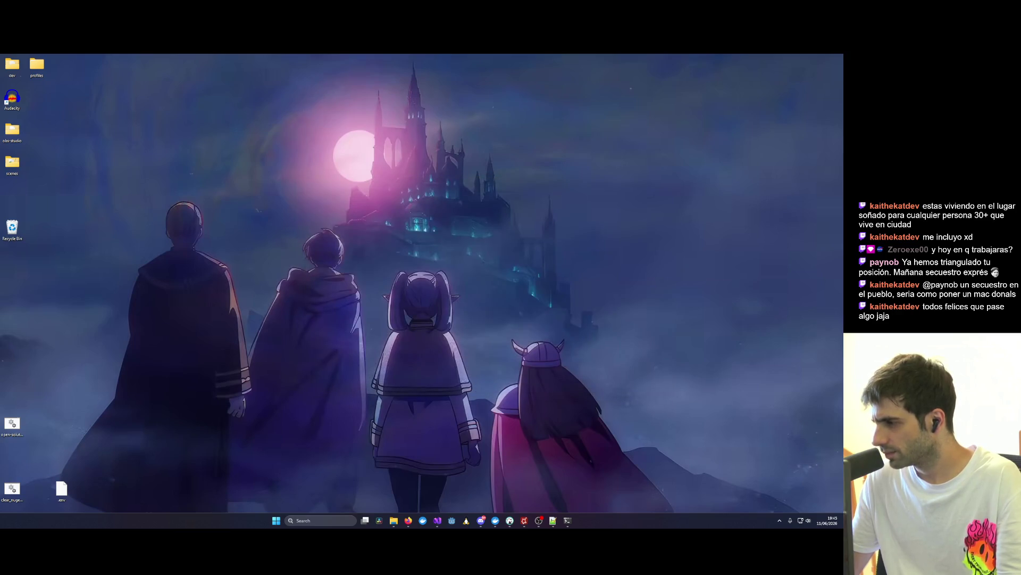
key("super+d")
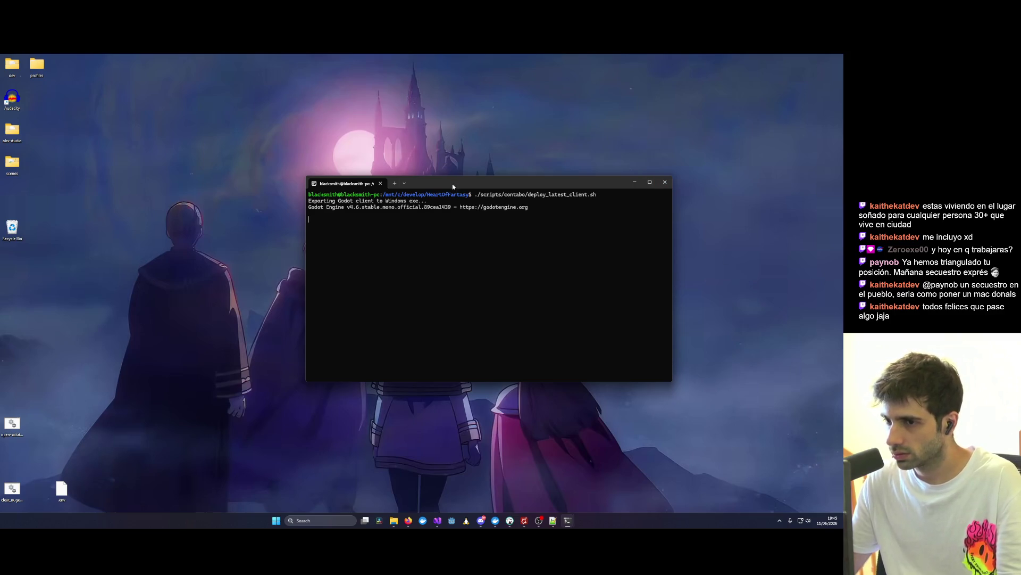
mouse_move(452, 184)
left_mouse_down()
mouse_move(540, 172)
mouse_move(302, 109)
mouse_move(374, 111)
left_mouse_up()
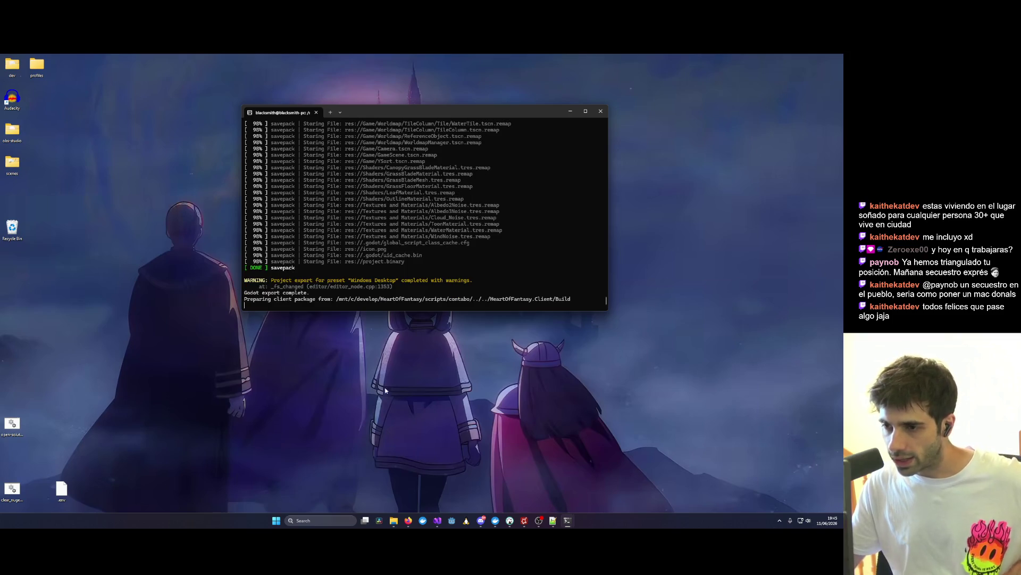
Step: Show Downloads\HeartOfFantasy in File Explorer, positioned below the terminal's manifest output
left_click(392, 523)
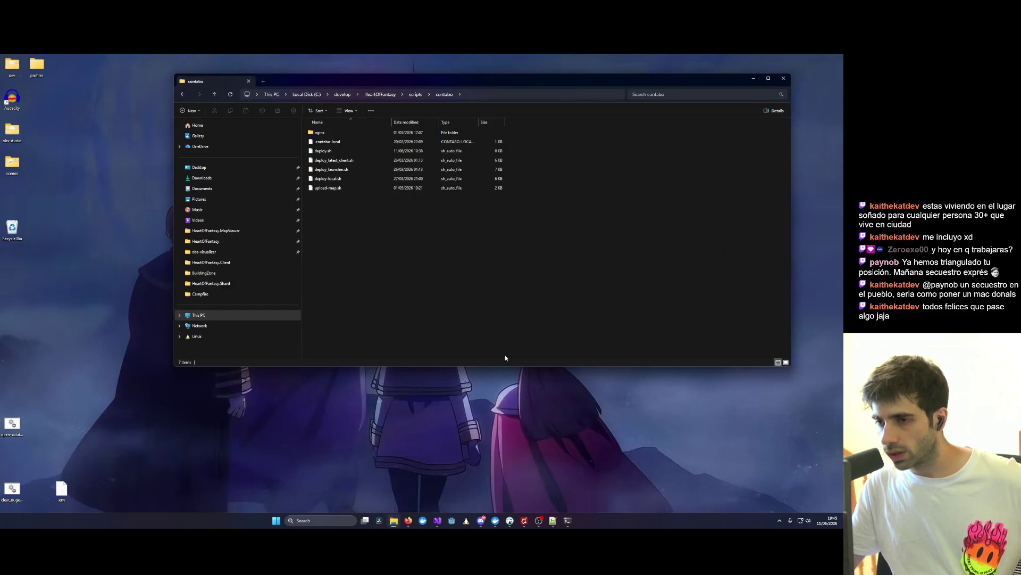
left_click(225, 242)
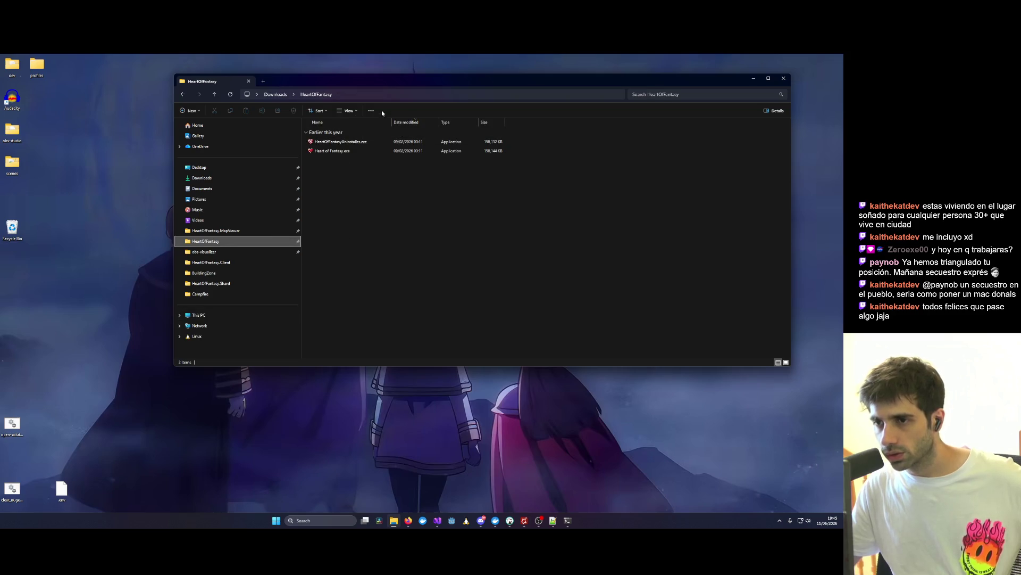
mouse_move(387, 84)
left_mouse_down()
mouse_move(439, 372)
mouse_move(410, 297)
left_mouse_up()
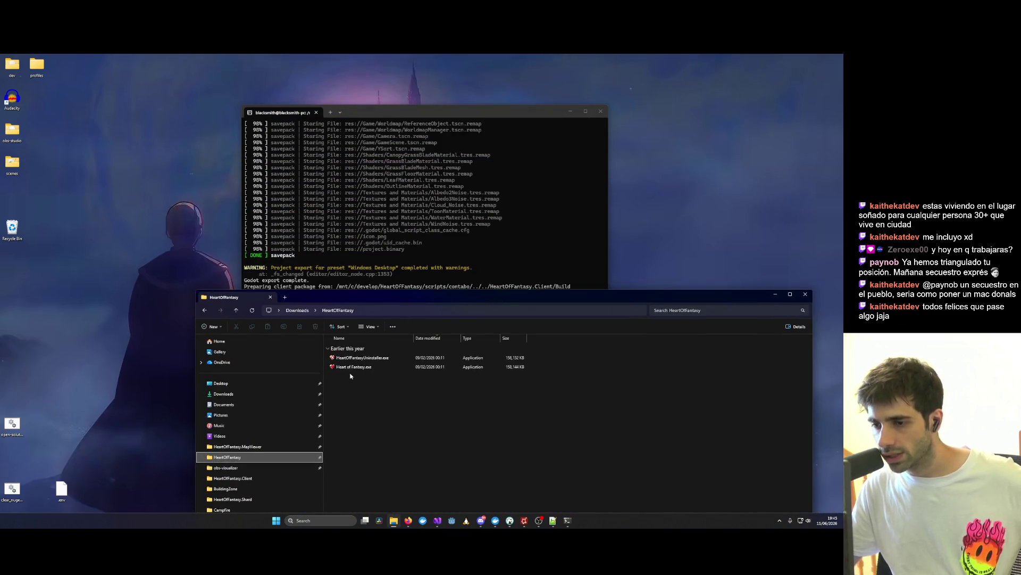
left_click_drag(479, 296, 392, 392)
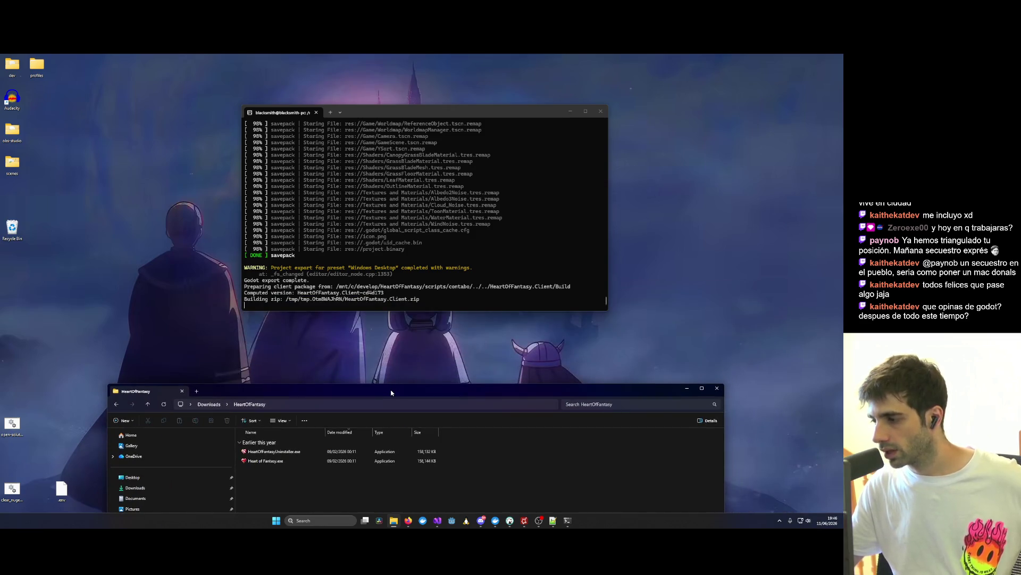
left_click_drag(391, 392, 493, 324)
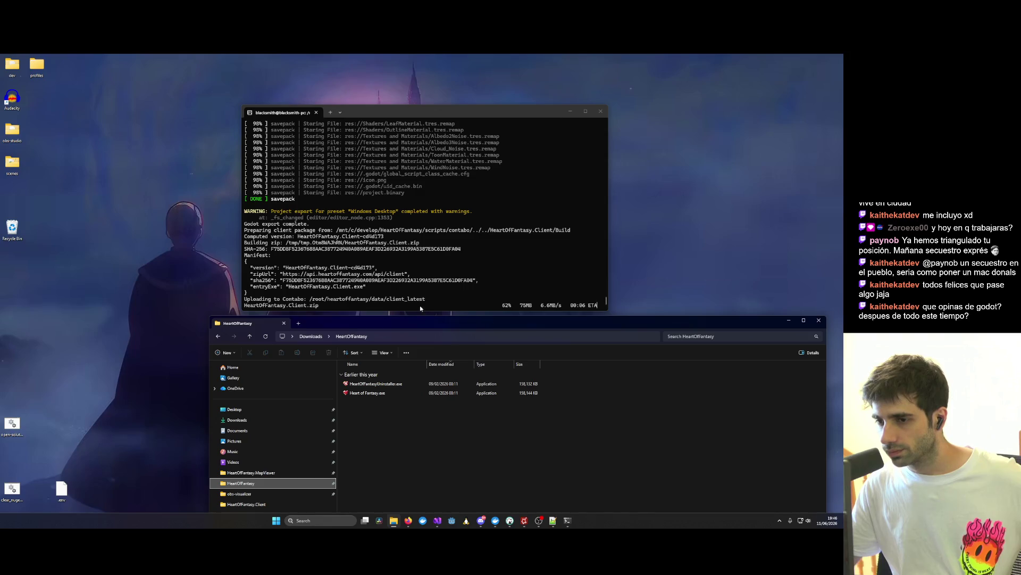
mouse_move(245, 249)
left_mouse_down()
mouse_move(297, 286)
mouse_move(239, 248)
left_mouse_up()
left_click(396, 292)
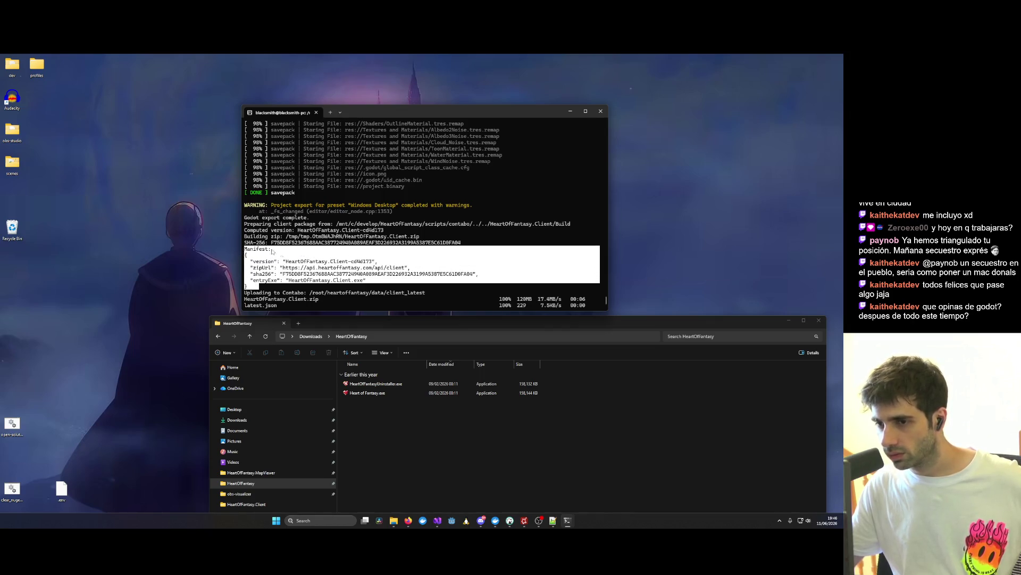
Step: Copy the upload manifest and highlight its HeartOfFantasy.Client-cd4d173 version line
key("ctrl+c")
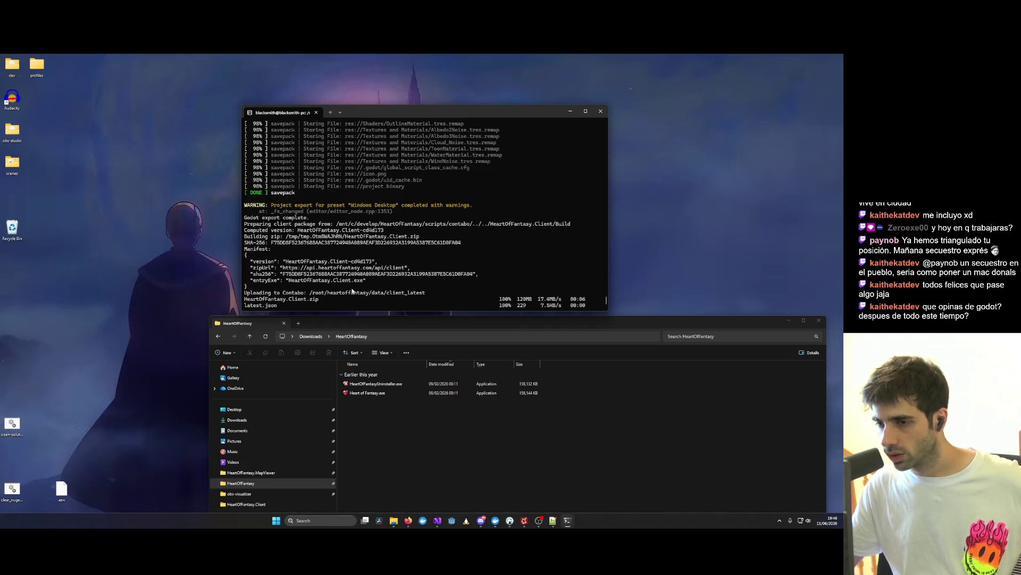
left_click(366, 393)
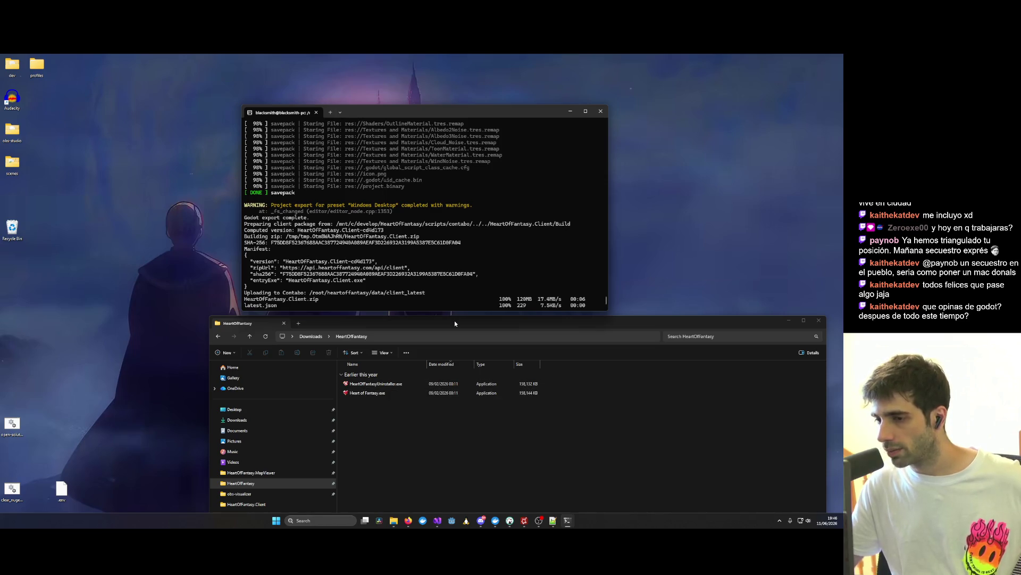
mouse_move(454, 323)
left_mouse_down()
mouse_move(463, 242)
mouse_move(465, 317)
left_mouse_up()
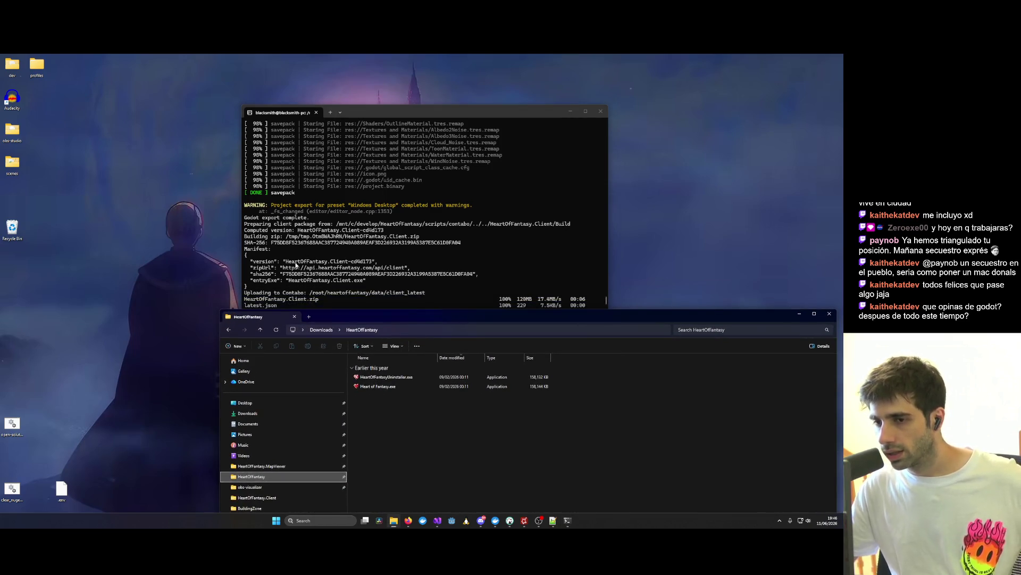
left_click_drag(251, 262, 378, 263)
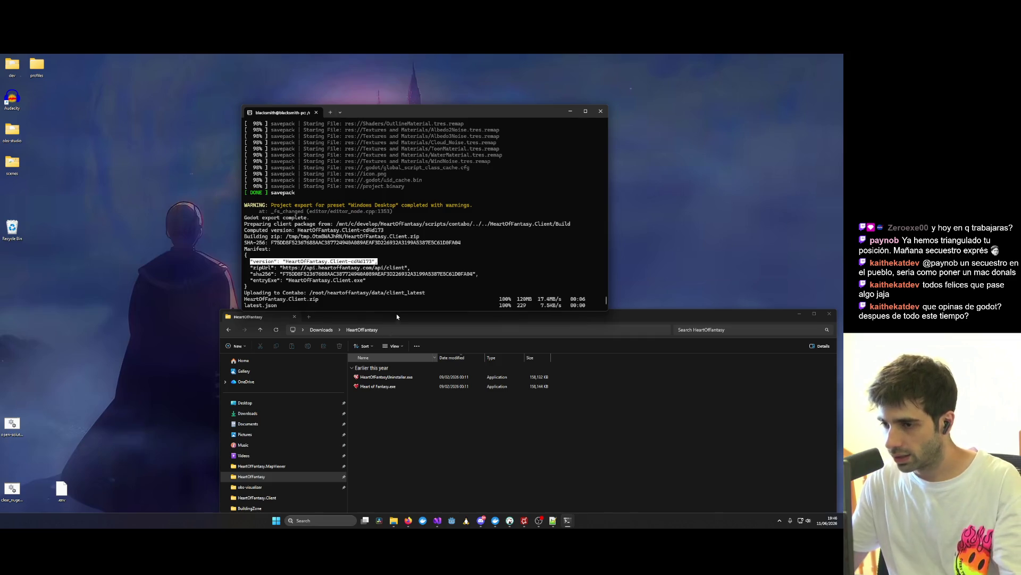
left_click_drag(397, 317, 397, 53)
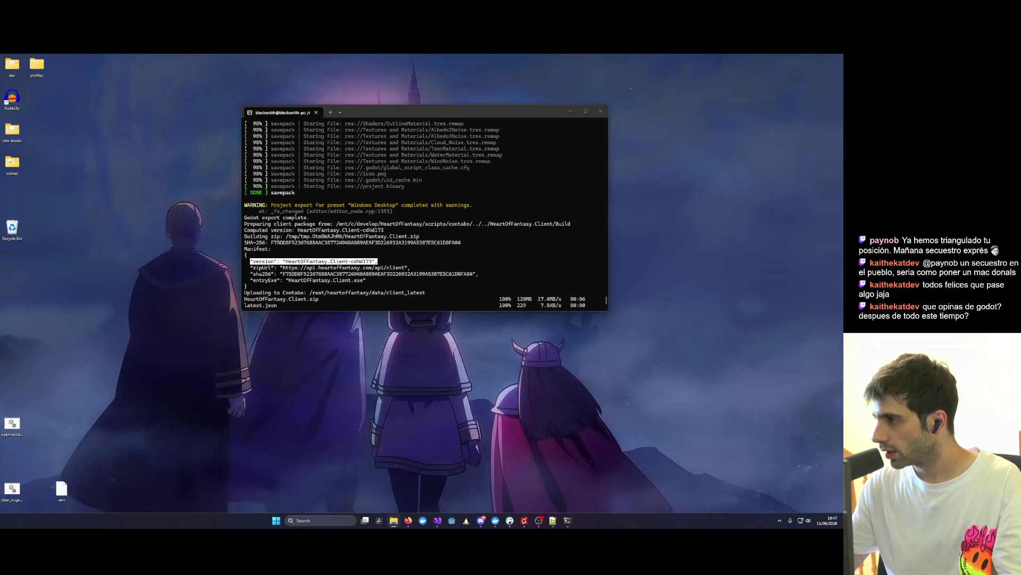
mouse_move(804, 118)
left_mouse_down()
mouse_move(573, 133)
mouse_move(549, 183)
mouse_move(442, 166)
mouse_move(482, 159)
left_mouse_up()
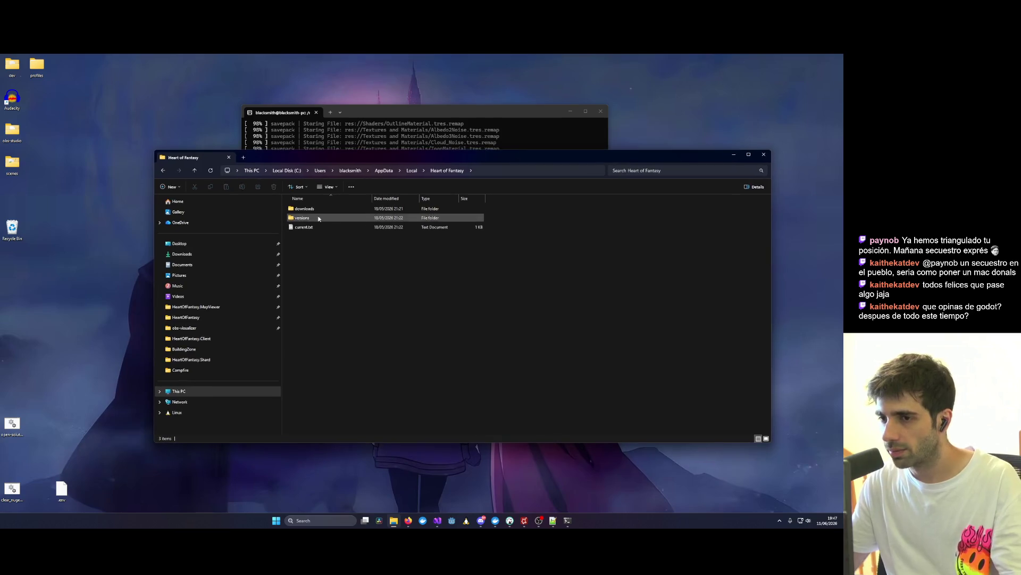
Step: Inspect the versions folder (HeartOfFantasy.Client-75d2bb1) and the downloads folder, then return to Heart of Fantasy
double_click(301, 218)
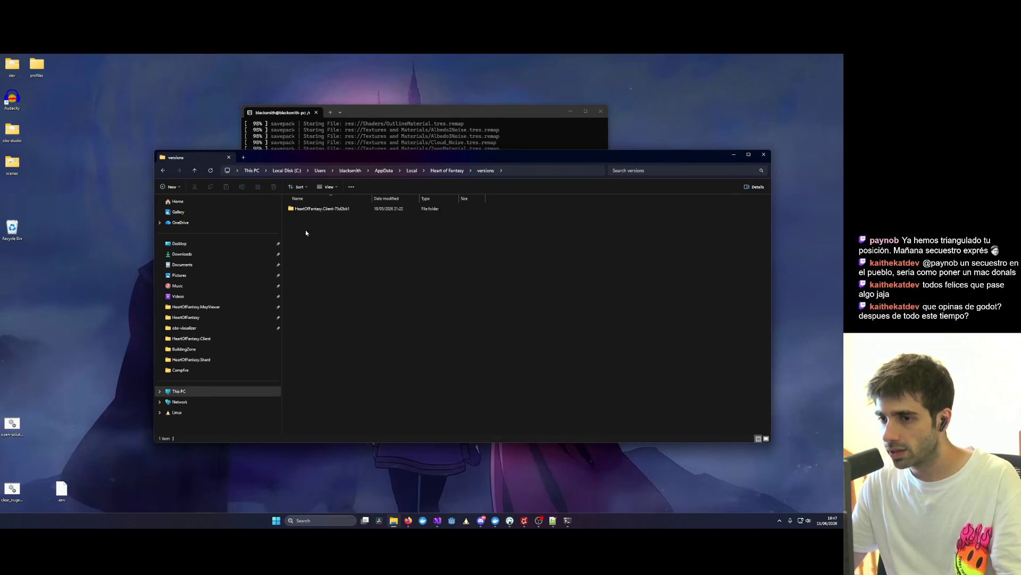
double_click(330, 209)
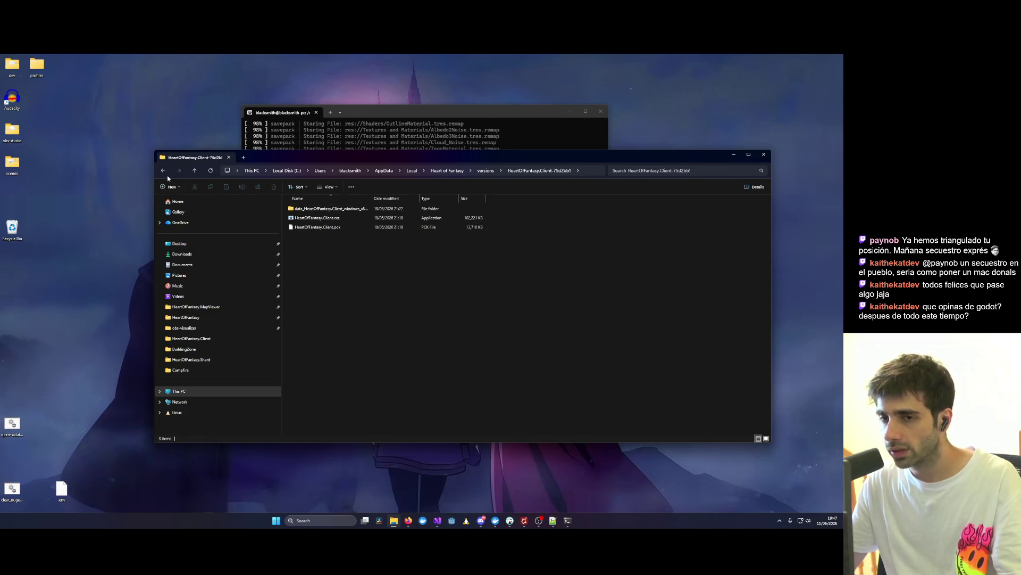
left_click(164, 170)
left_click(164, 170)
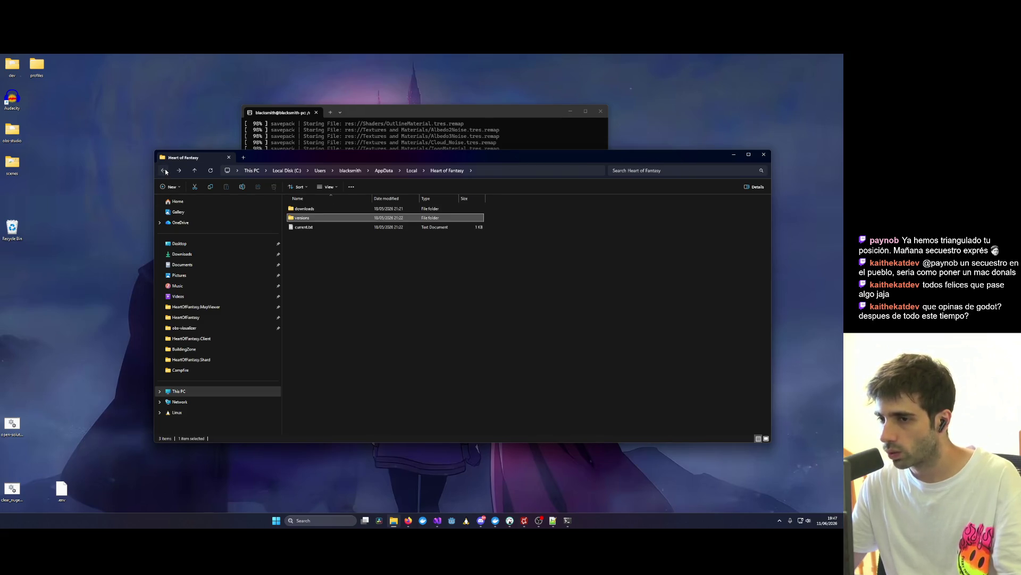
double_click(305, 208)
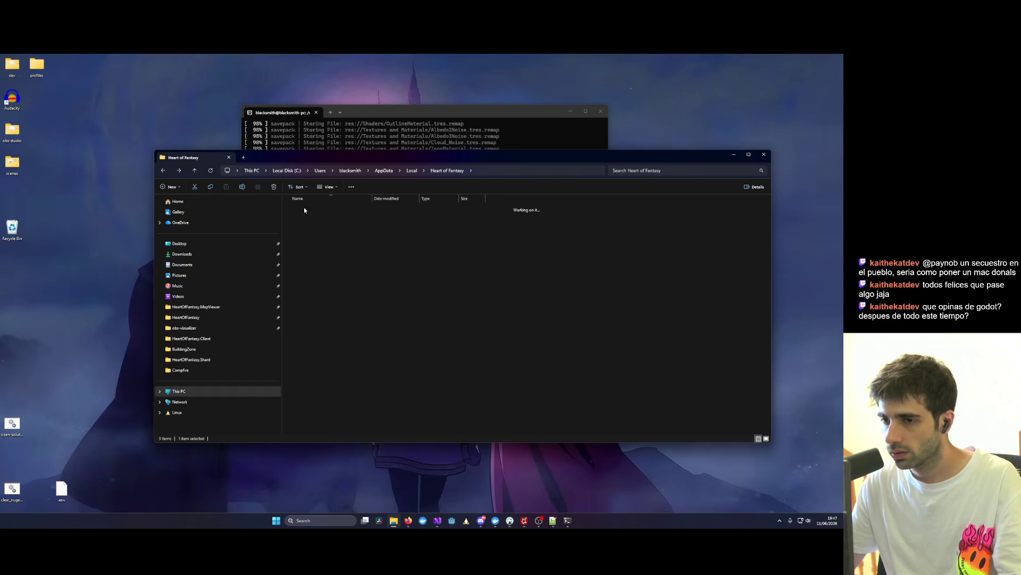
scroll(370, 299, "down", 5)
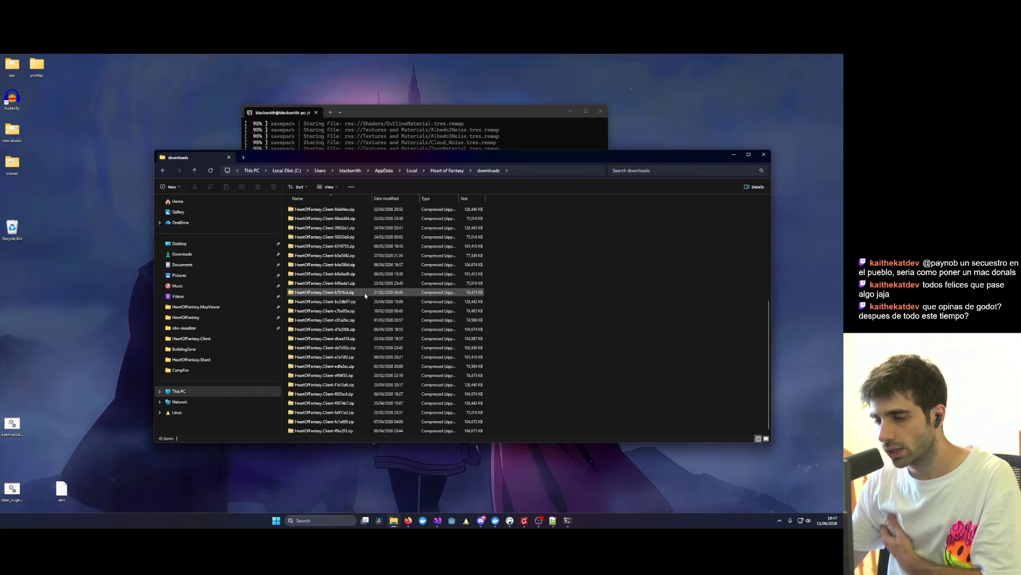
scroll(363, 290, "up", 5)
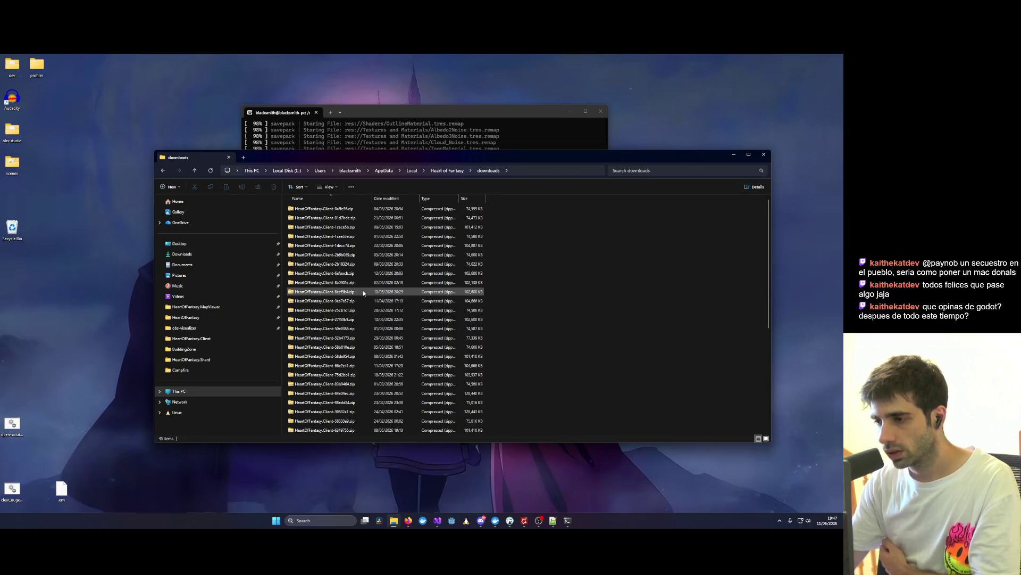
scroll(363, 291, "down", 5)
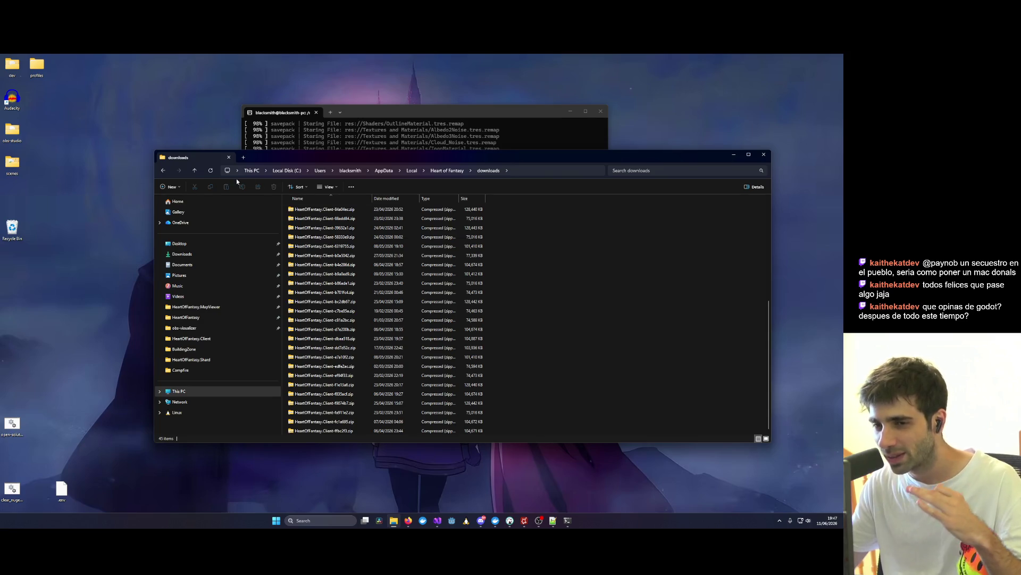
left_click(164, 170)
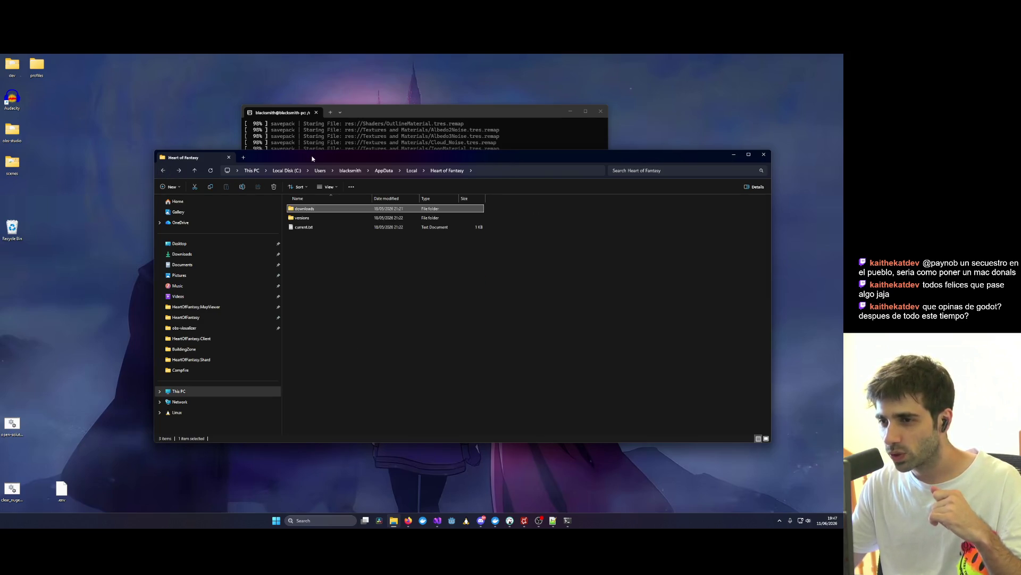
mouse_move(313, 160)
left_mouse_down()
mouse_move(381, 173)
mouse_move(843, 85)
left_mouse_up()
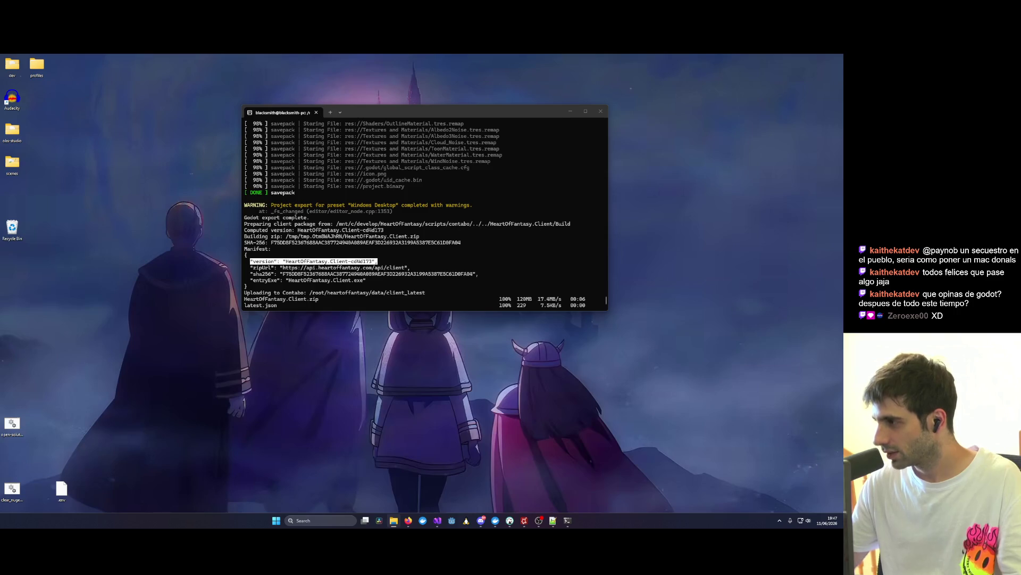
Step: Launch Heart of Fantasy.exe from Downloads\HeartOfFantasy and minimize Explorer while the update downloads
key("alt+Tab")
double_click(462, 202)
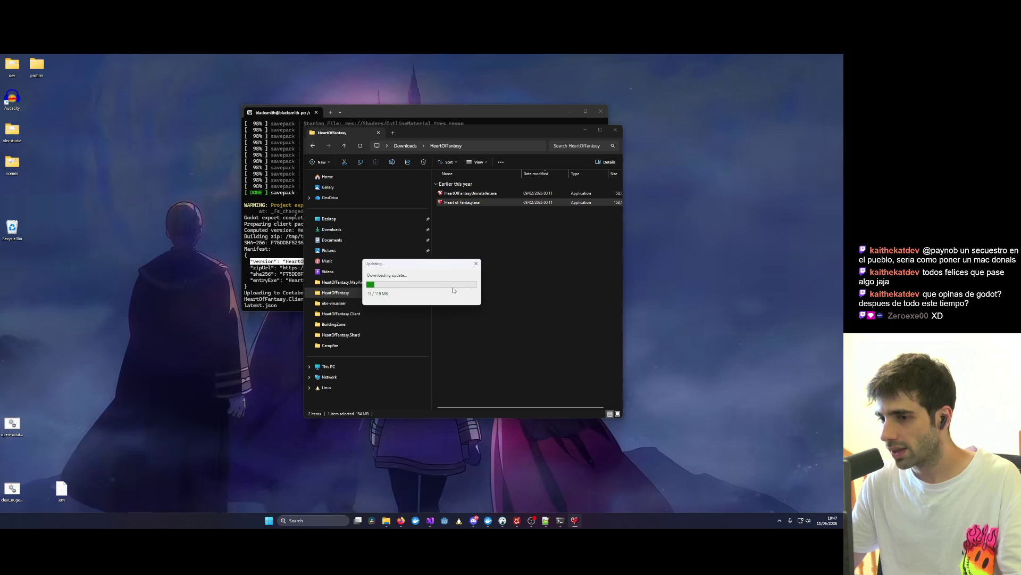
left_click(587, 131)
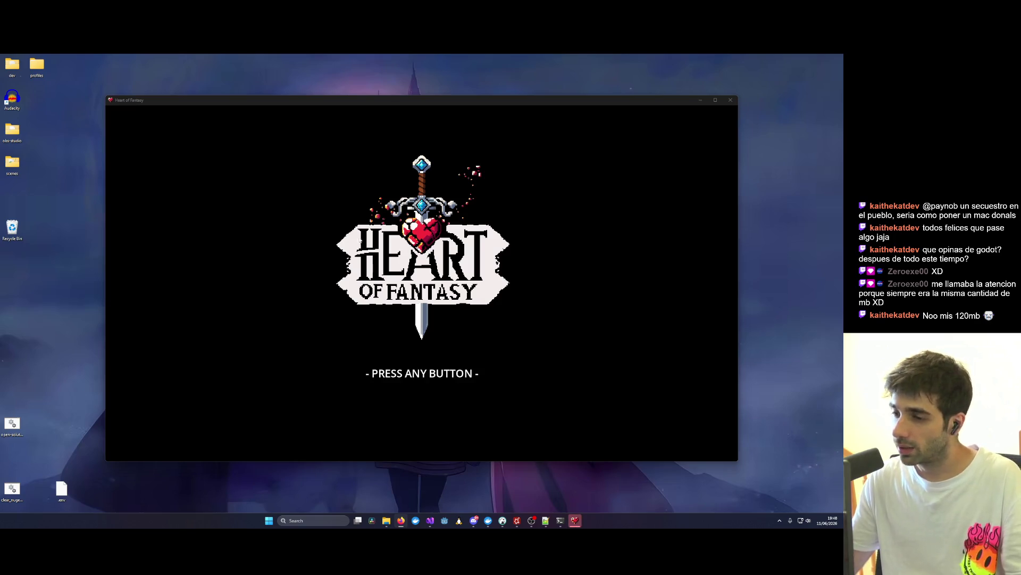
Step: Leave the title screen and fill the login form with the account username and password
left_click(476, 383)
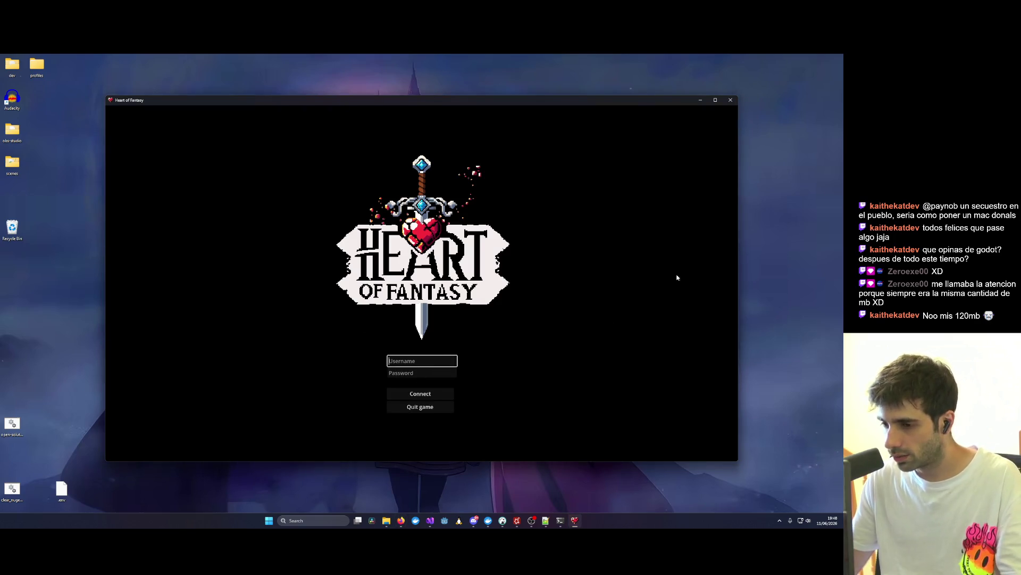
type("Blacksmith")
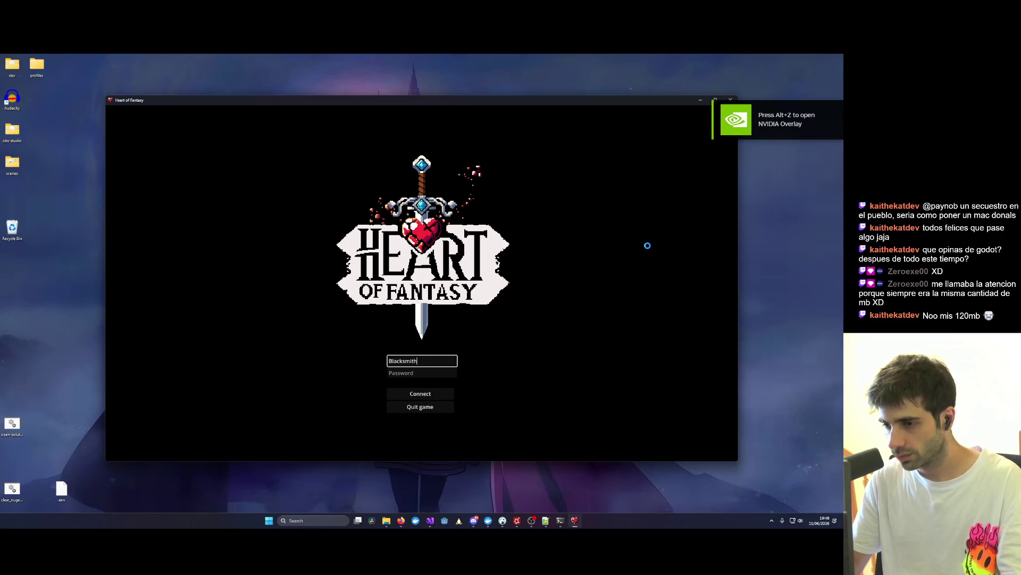
key("Tab")
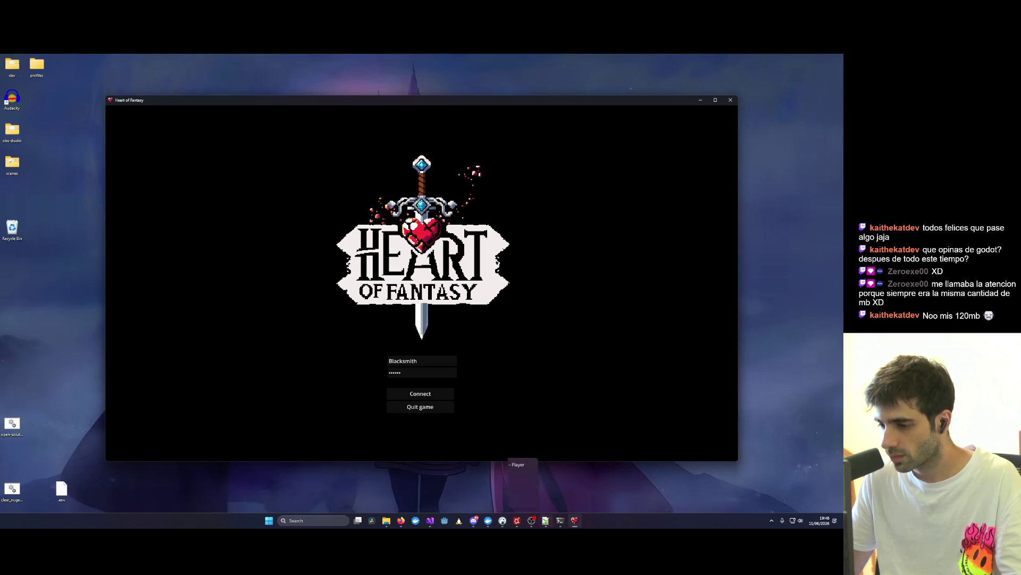
Step: Bring up a terminal, move it aside, and return to the game login screen
mouse_move(558, 523)
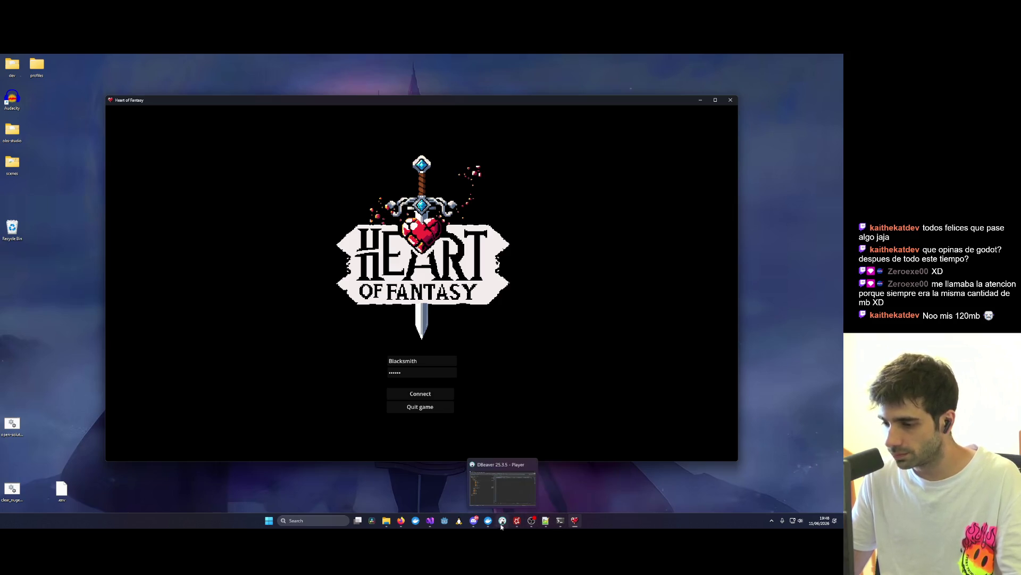
left_click(459, 522)
left_click_drag(402, 173, 538, 229)
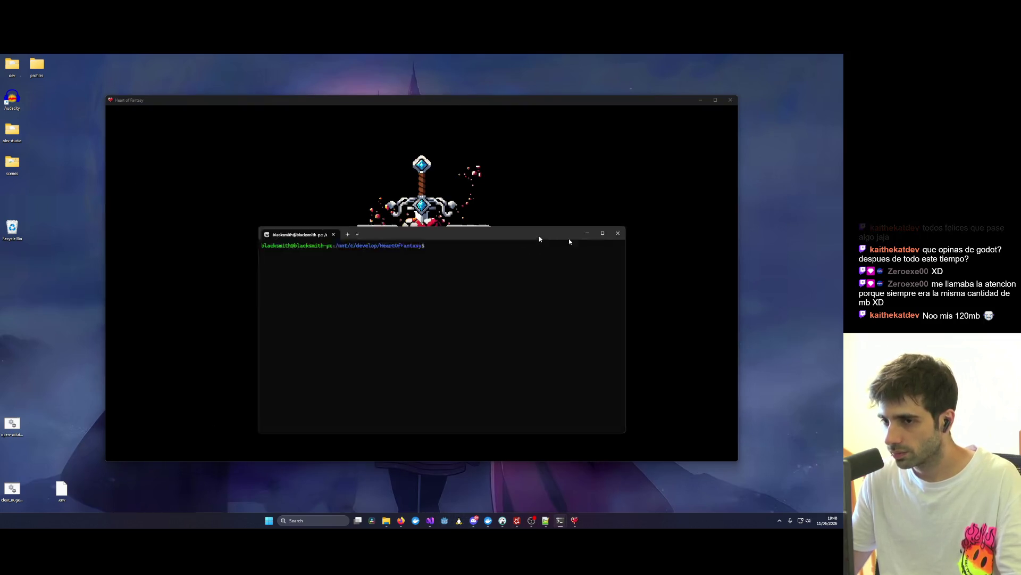
left_click(538, 235)
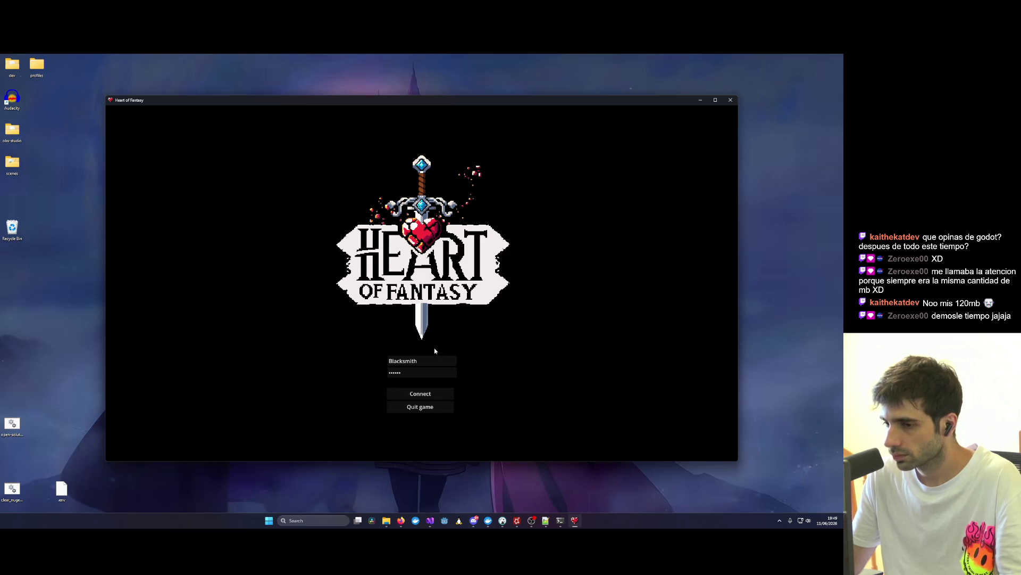
Step: Close the game and switch Globals.cs HOST_IP from localhost to api.heartoffantasy.com, then save
left_click(731, 100)
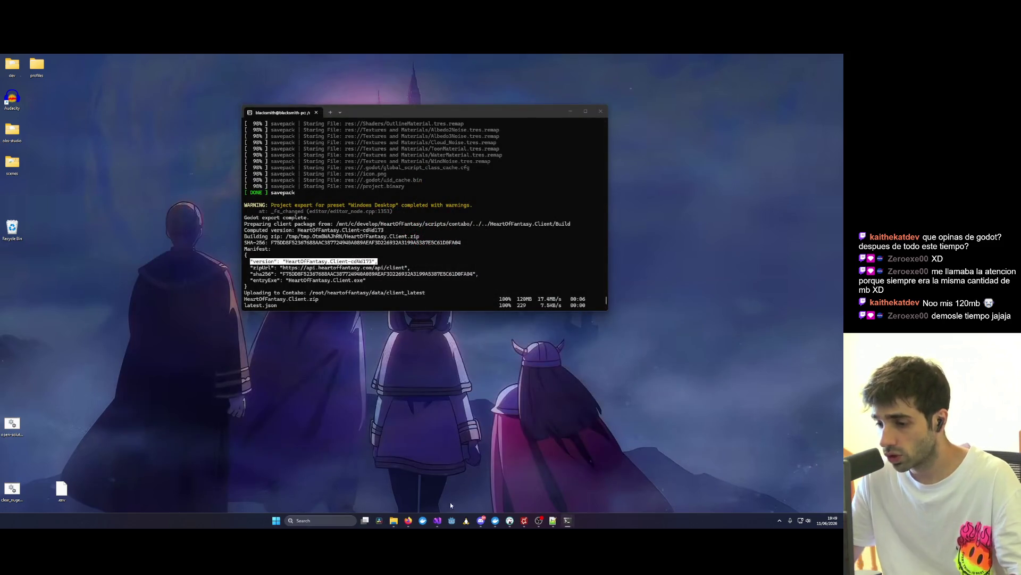
mouse_move(433, 523)
left_click(615, 481)
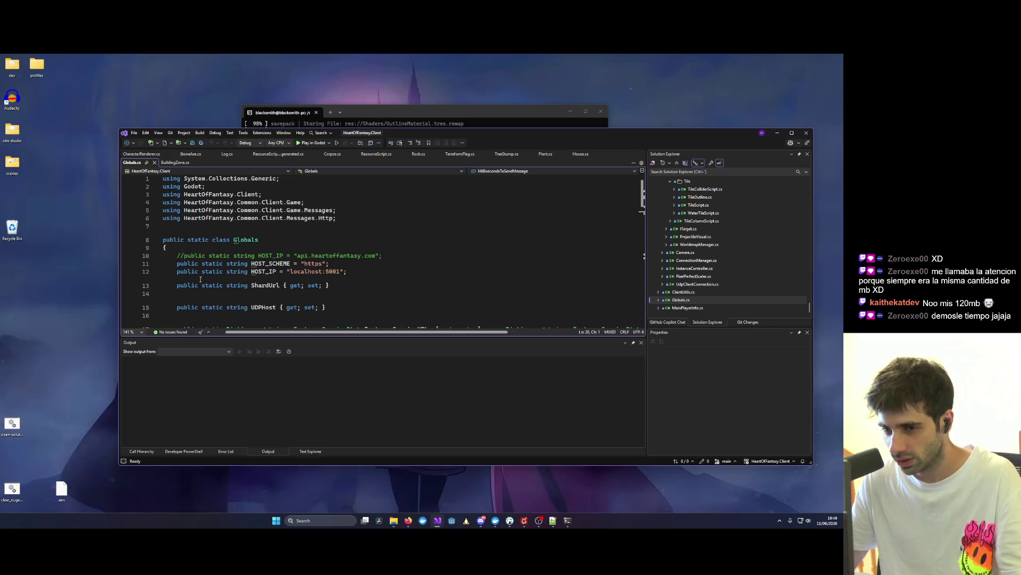
key("ctrl+k")
key("ctrl+c")
key("Up")
key("Up")
key("ctrl+k")
key("ctrl+u")
key("ctrl+s")
Step: Commit the Globals.cs change with message 'minor change' and hide Visual Studio
left_click(745, 321)
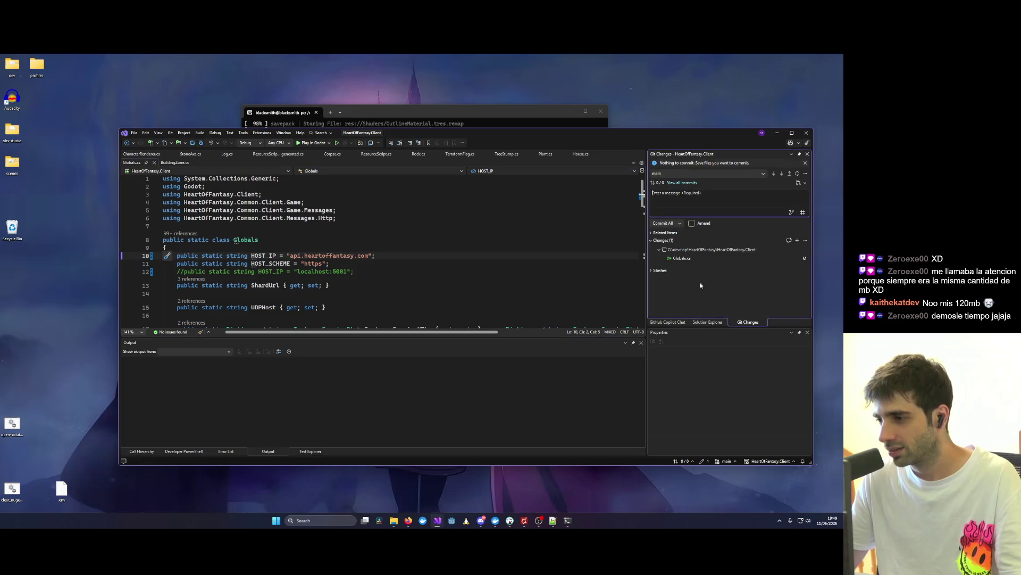
type("minor change")
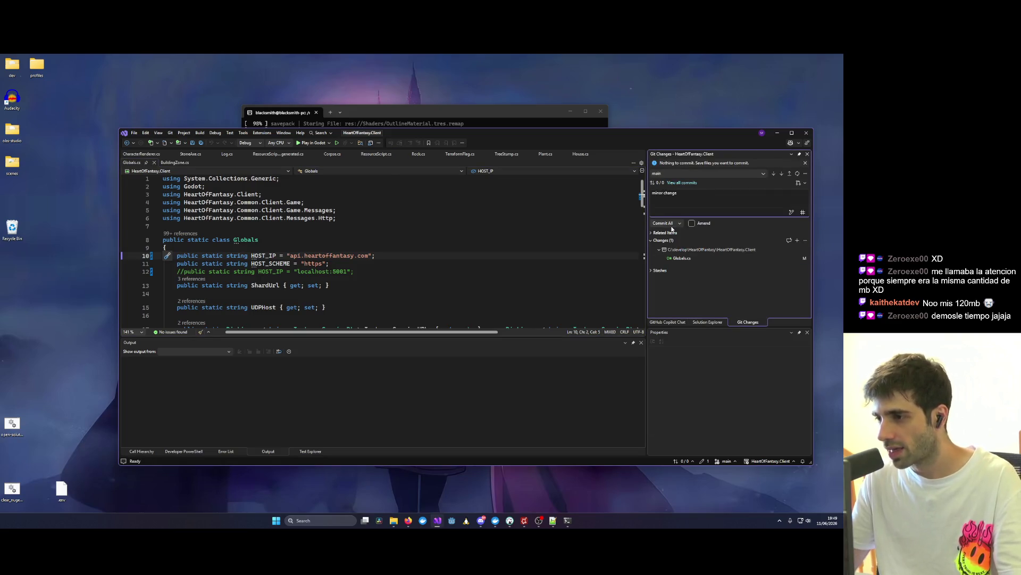
left_click(671, 226)
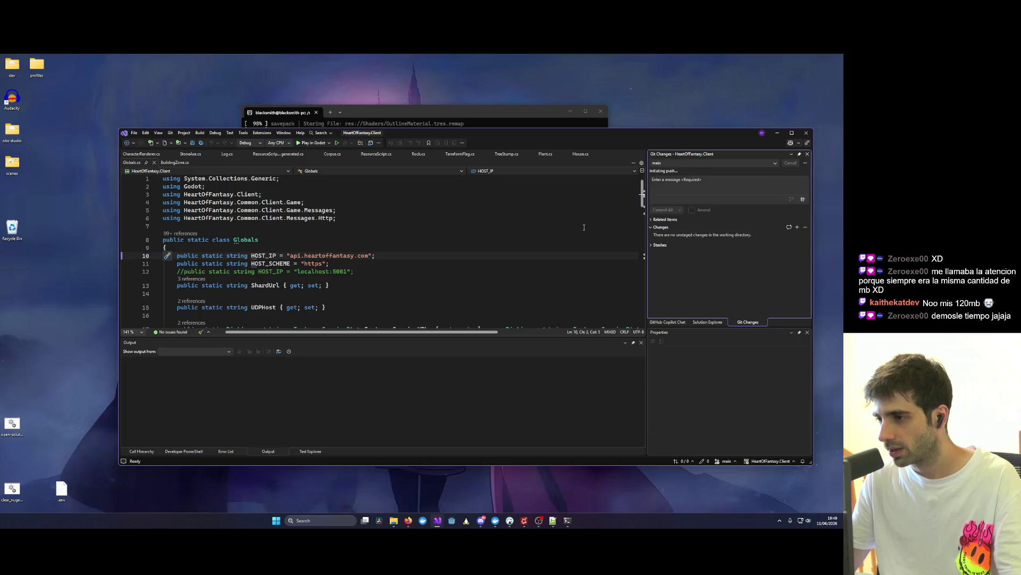
left_click(778, 133)
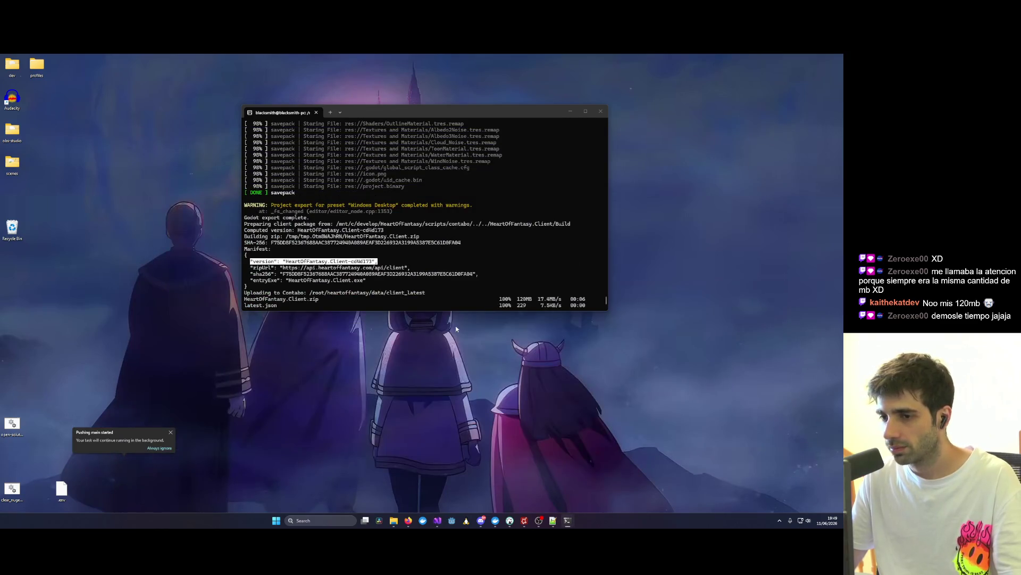
Step: Rerun deploy_latest_client.sh until the build uploads, then open Downloads\HeartOfFantasy in File Explorer
key("Up")
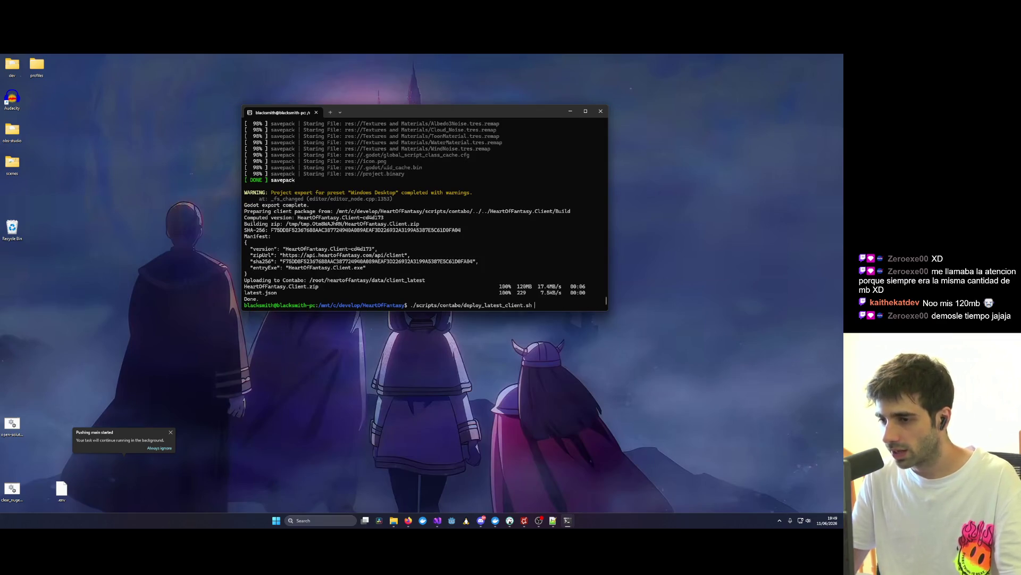
key("Return")
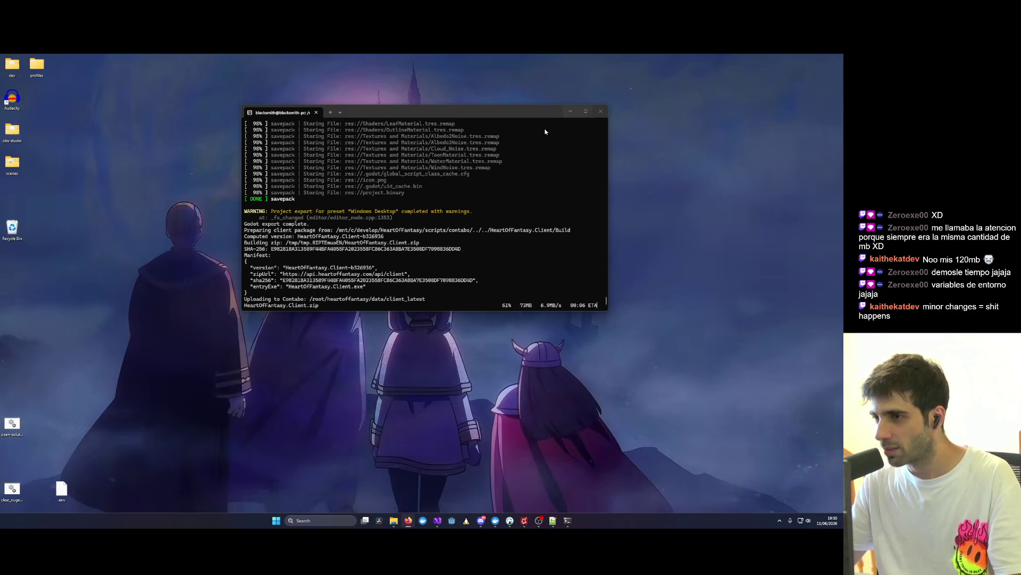
mouse_move(542, 113)
left_mouse_down()
mouse_move(552, 105)
mouse_move(483, 82)
left_mouse_up()
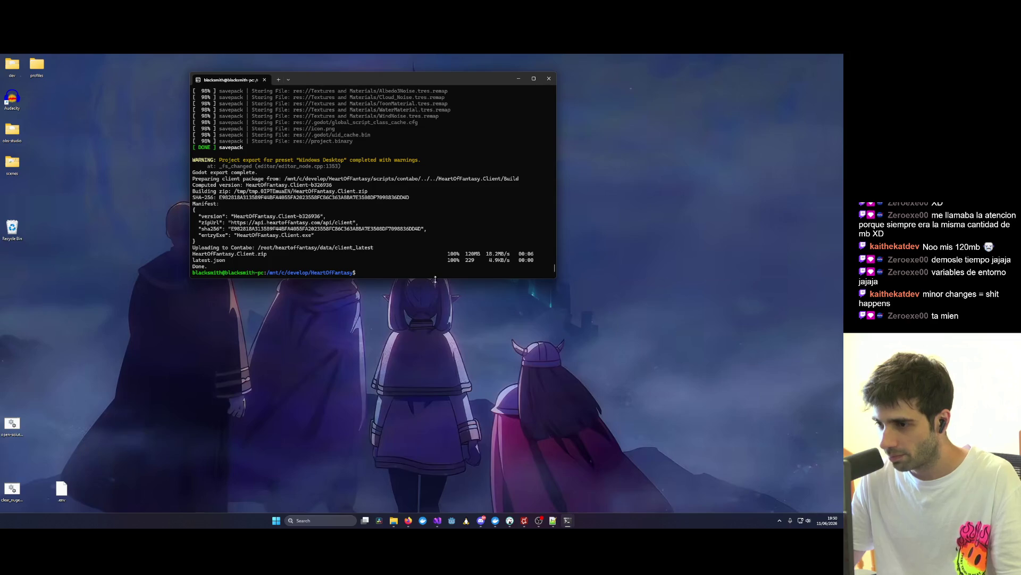
left_click_drag(395, 83, 495, 165)
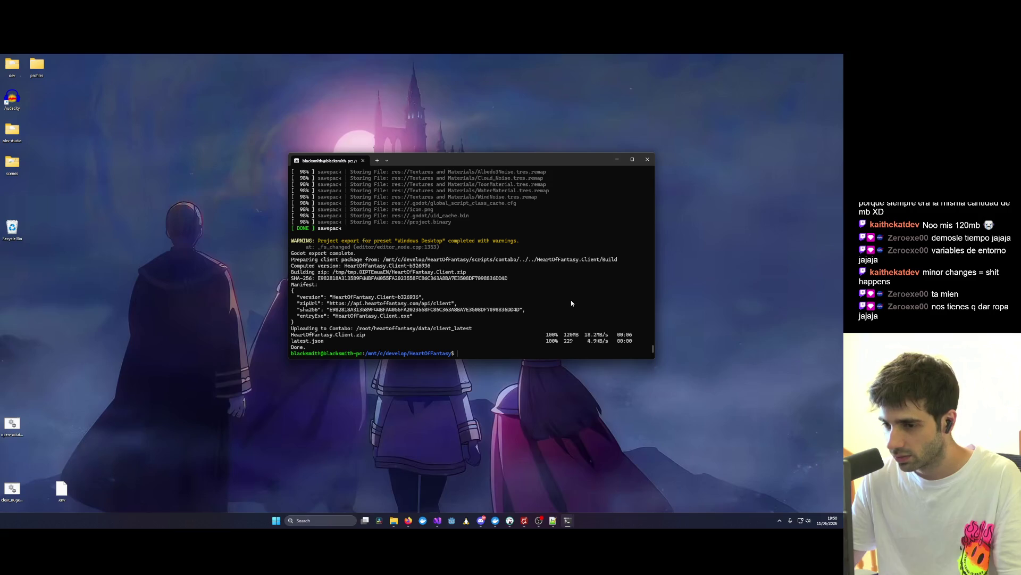
left_click(394, 520)
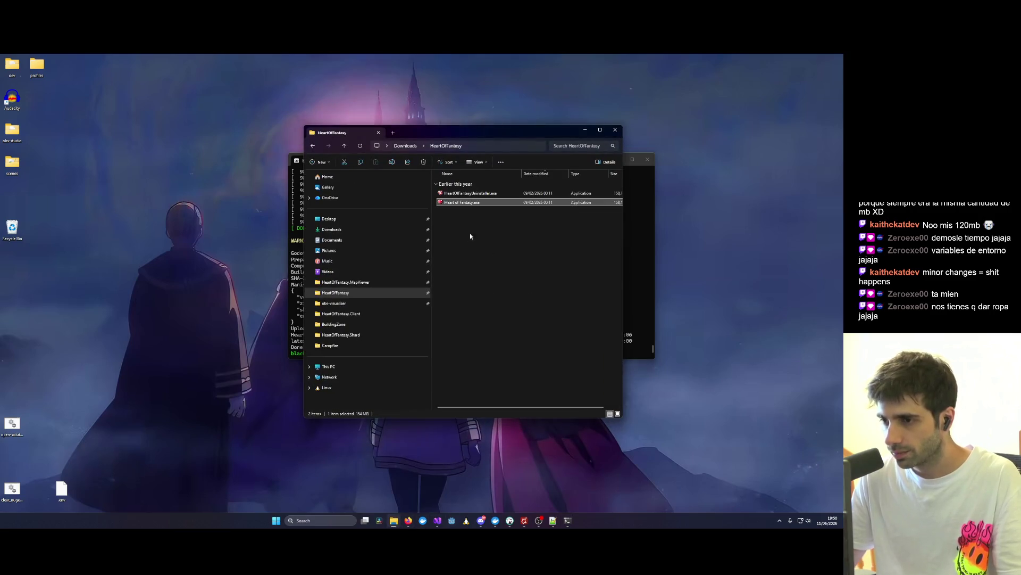
Step: Launch Heart of Fantasy.exe to fetch the update and log in with the account credentials
double_click(463, 204)
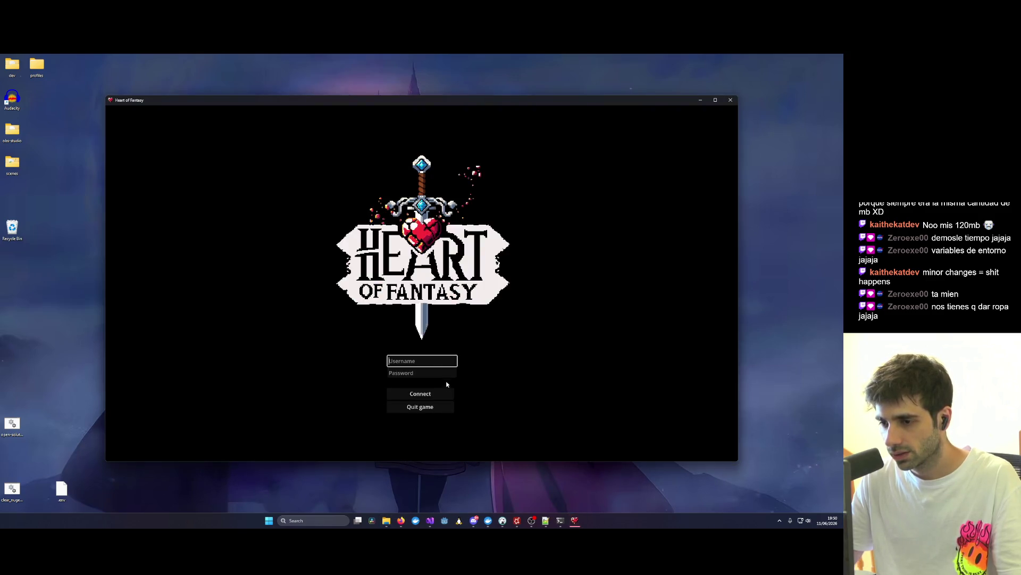
type("Blacksmithg")
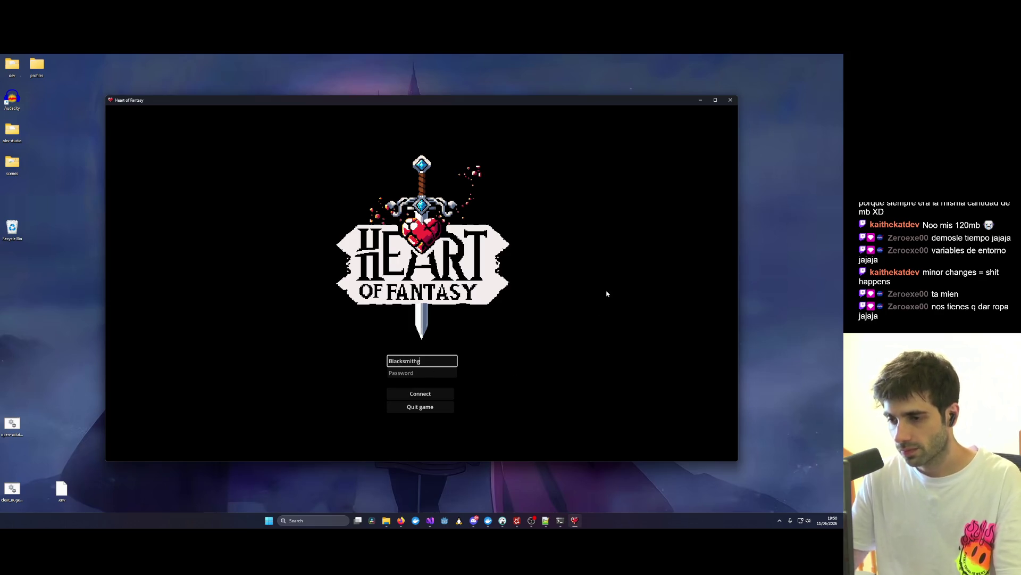
key("Tab")
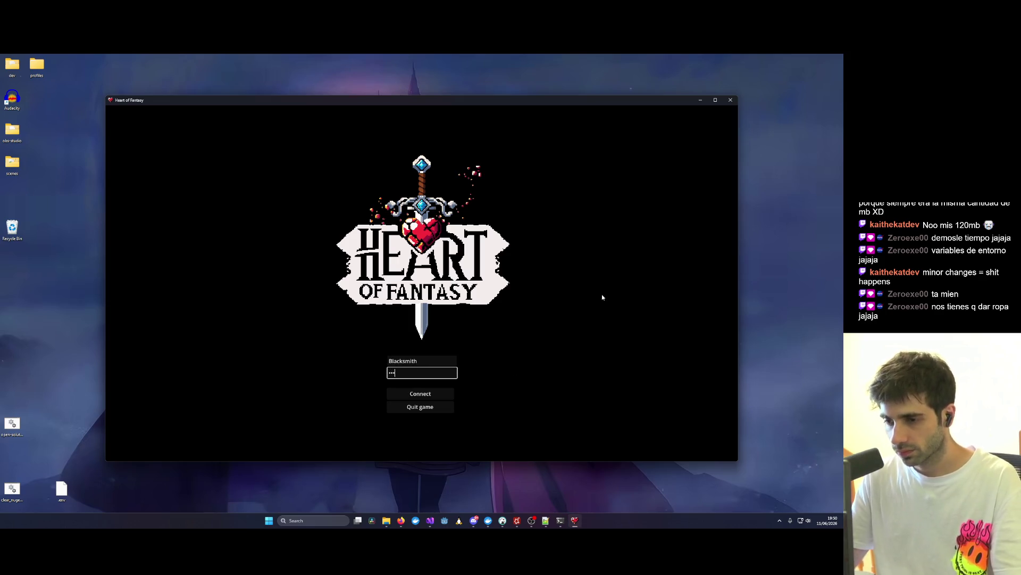
left_click(434, 392)
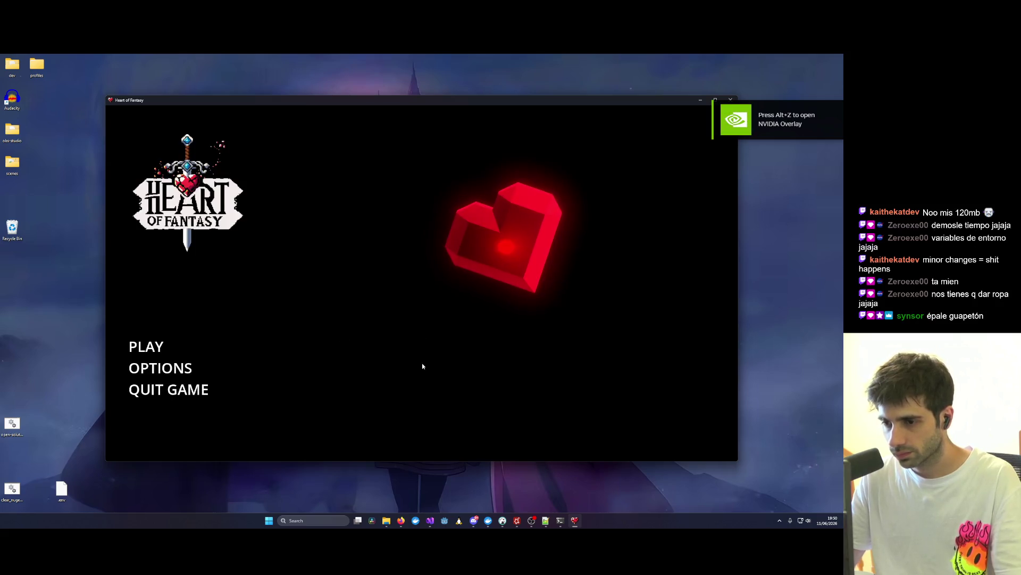
Step: Open the character slots and start a new character named 'Backsmith'
left_click(144, 347)
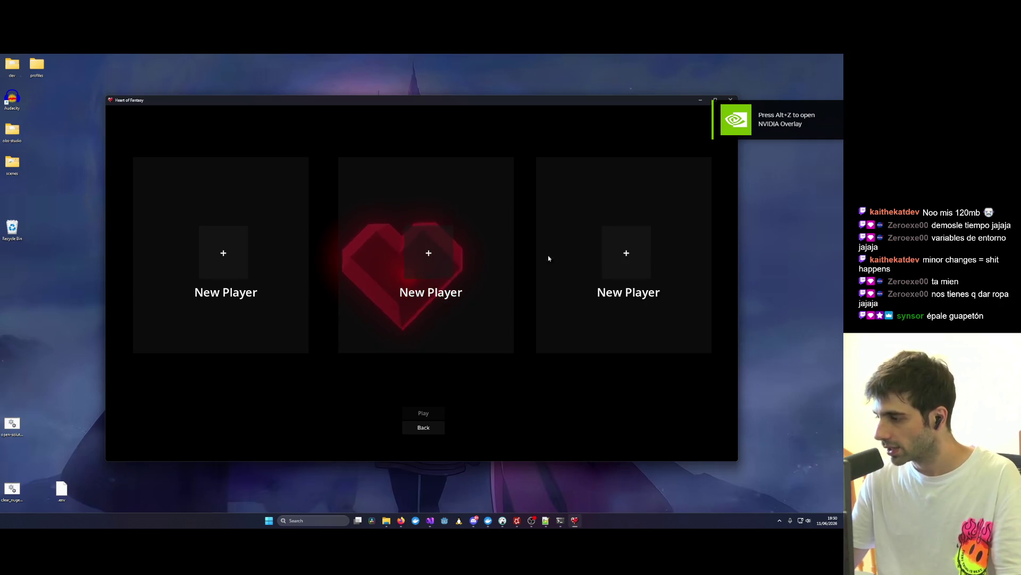
left_click(237, 253)
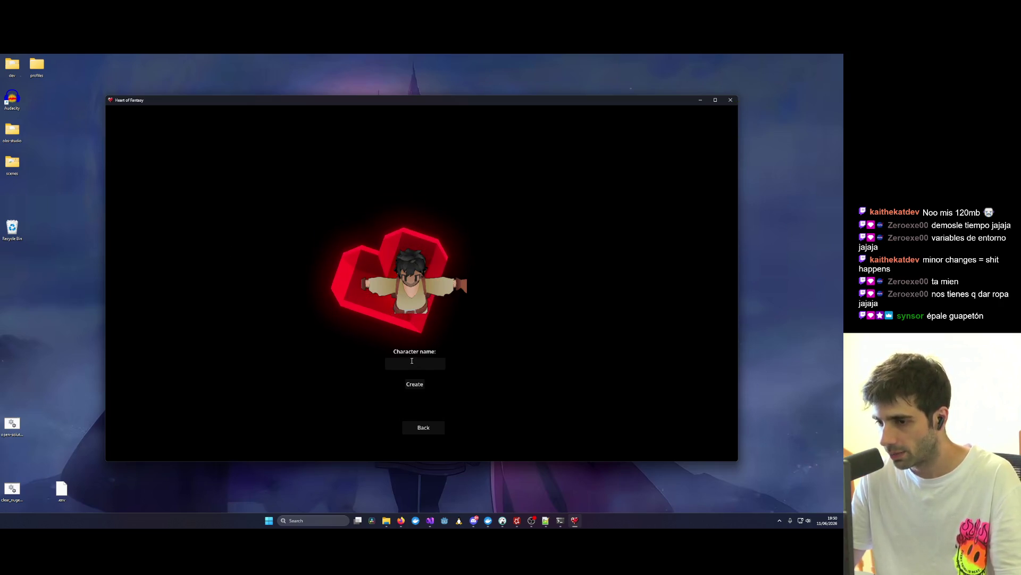
type("Backsmith")
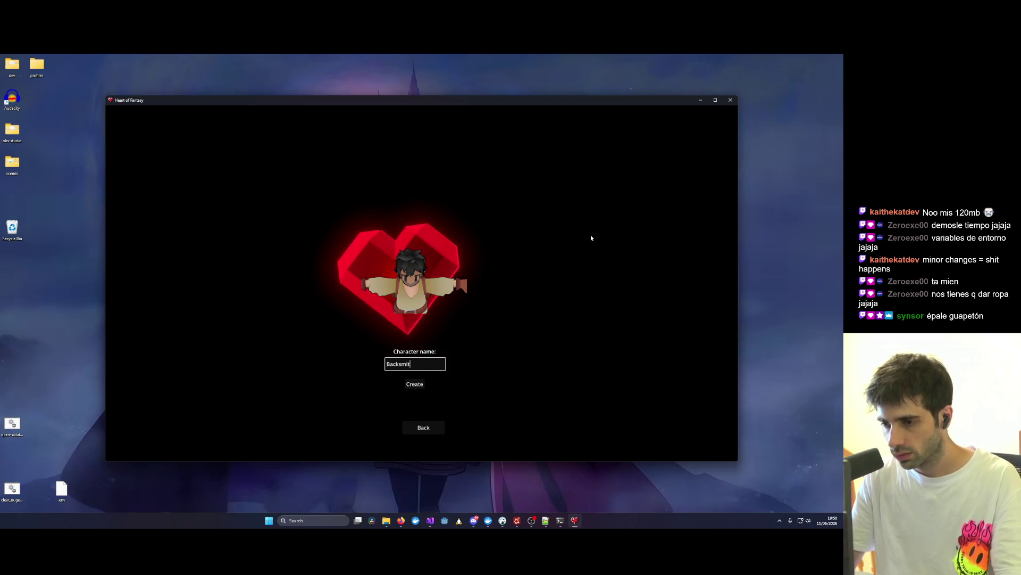
left_click(424, 384)
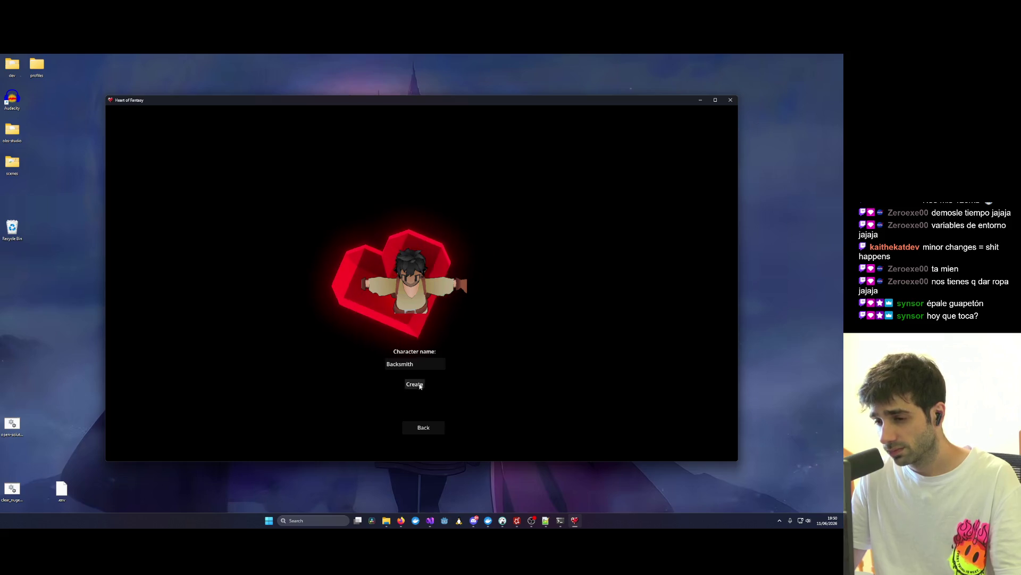
Step: Insert the missing 'l' to make the name 'Blacksmith' and create the character
left_click(388, 364)
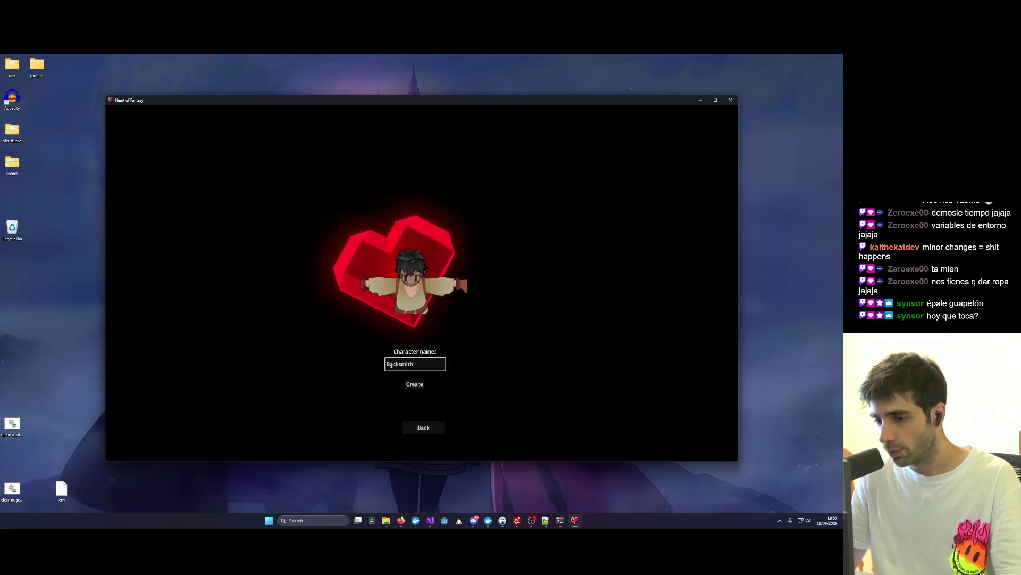
type("l")
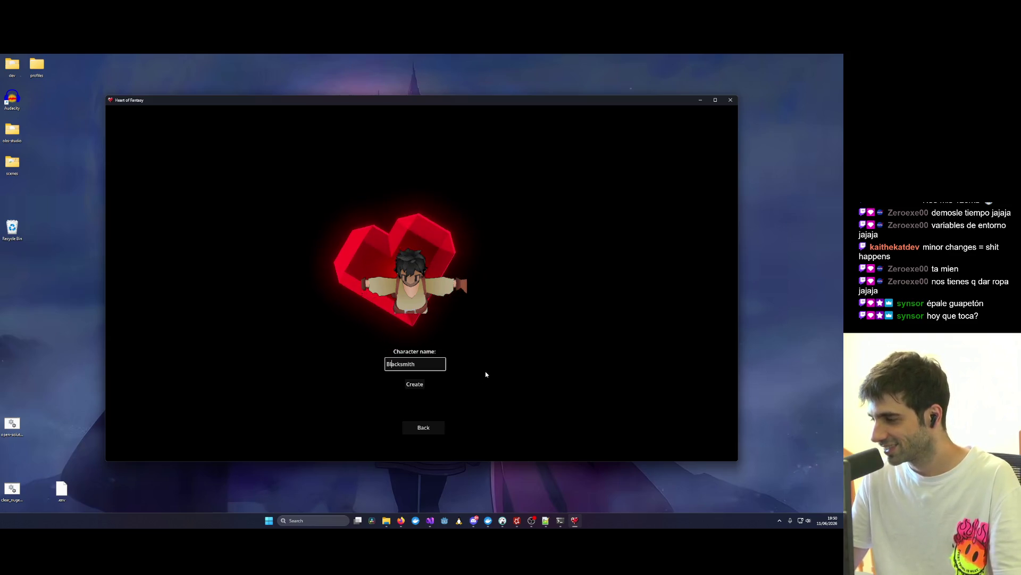
left_click(431, 364)
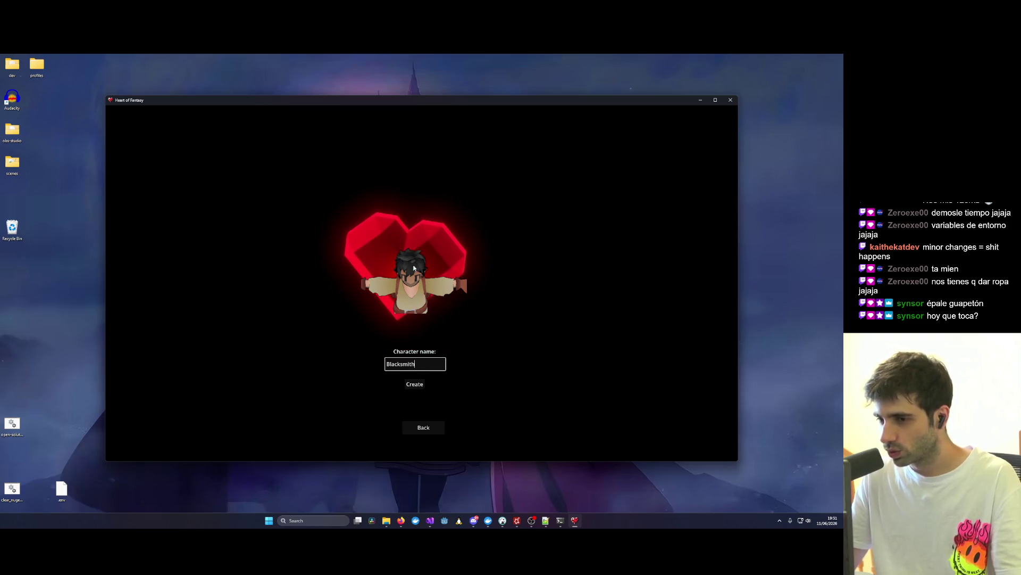
mouse_move(685, 104)
left_mouse_down()
mouse_move(671, 139)
mouse_move(744, 341)
mouse_move(715, 97)
left_mouse_up()
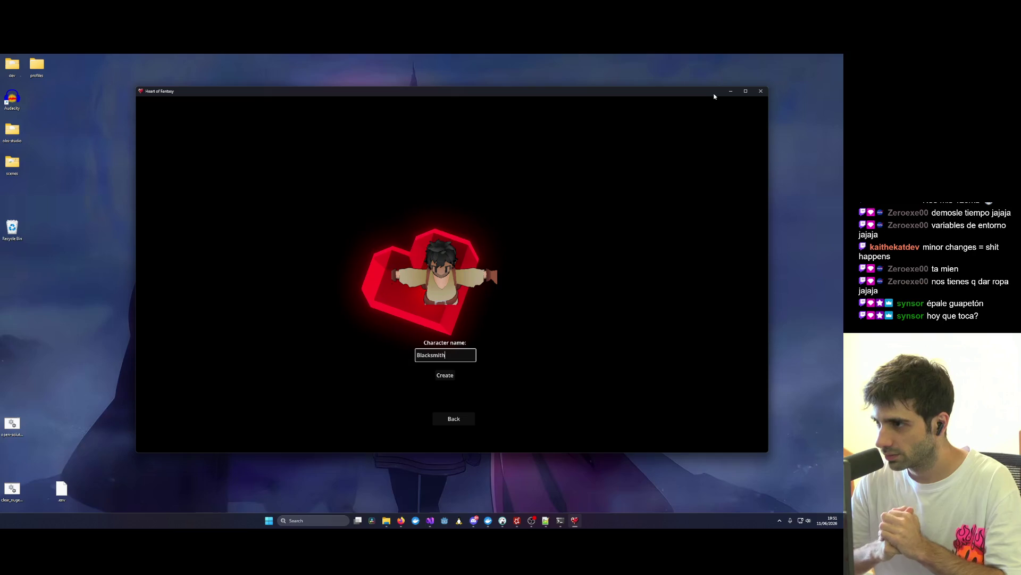
left_click(447, 378)
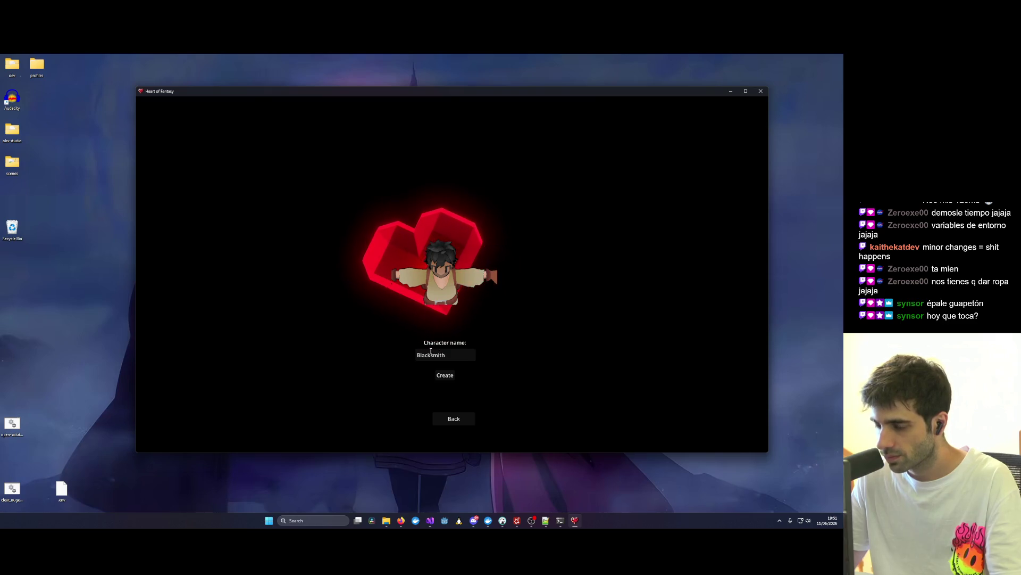
mouse_move(516, 525)
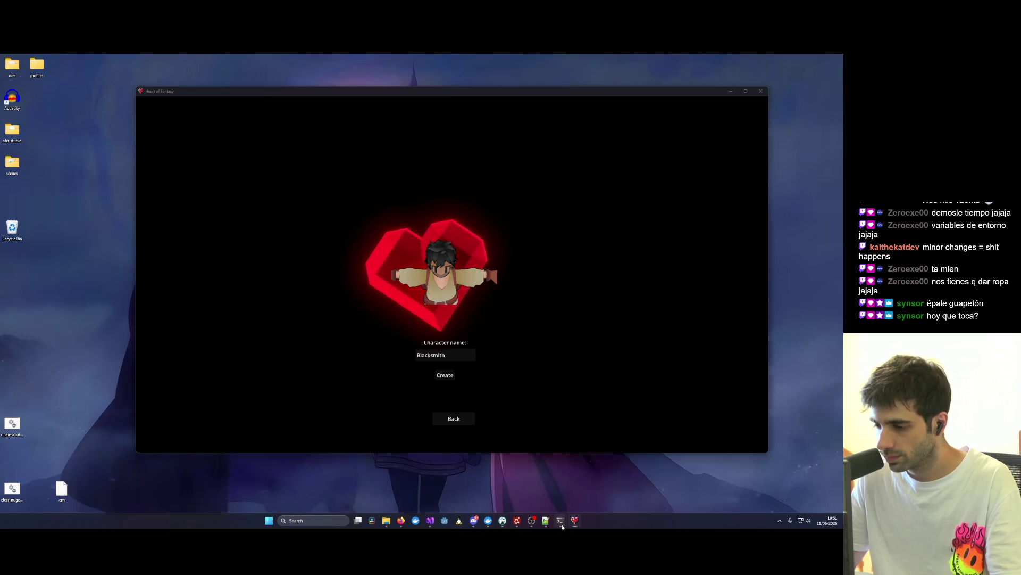
Step: Check the finished export and upload output, close the terminal, and return to the game's main menu
left_click(544, 474)
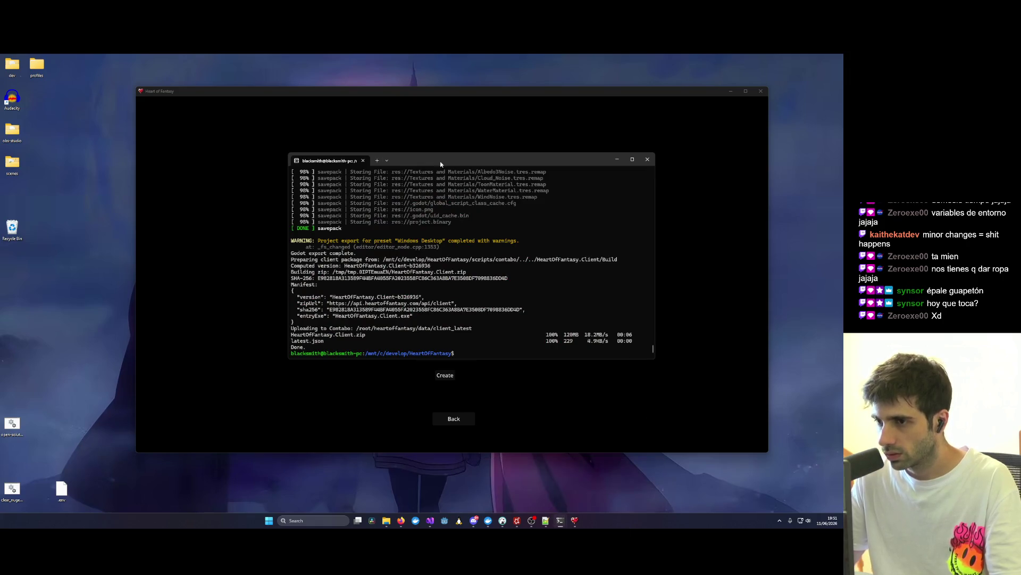
left_click(647, 159)
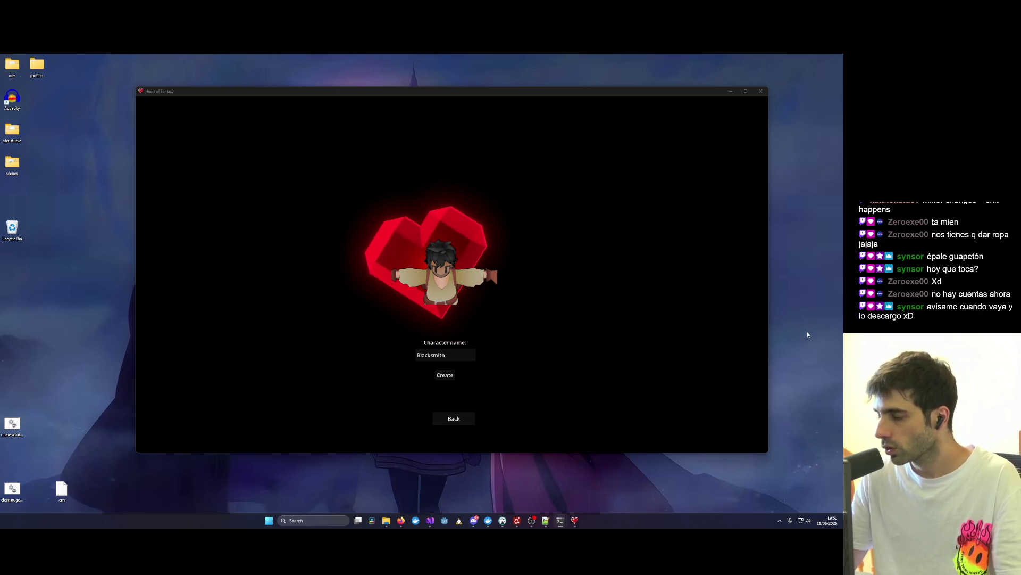
left_click(454, 418)
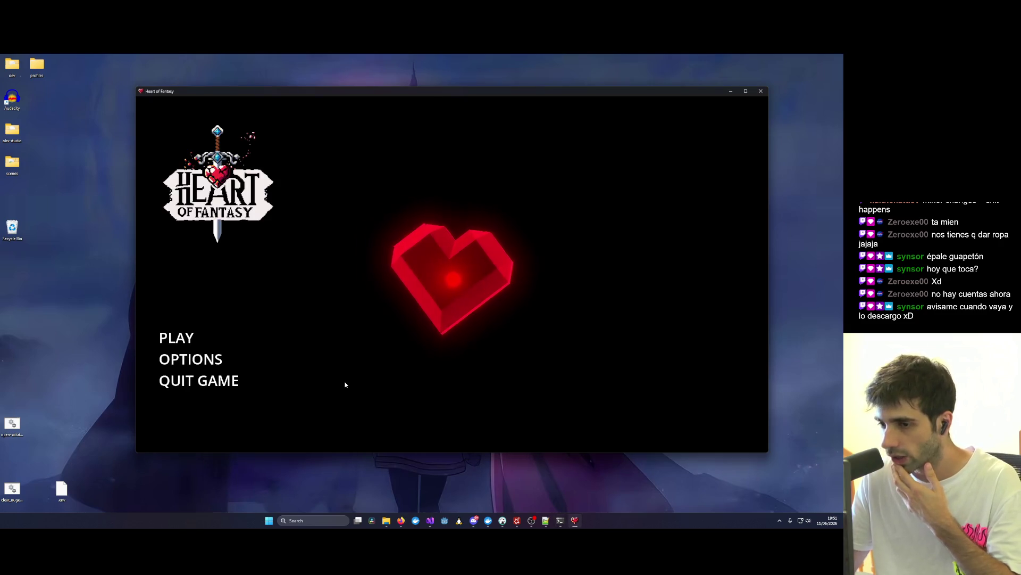
Step: Open PLAY to confirm all three player slots are empty, then go back to the main menu
left_click(177, 338)
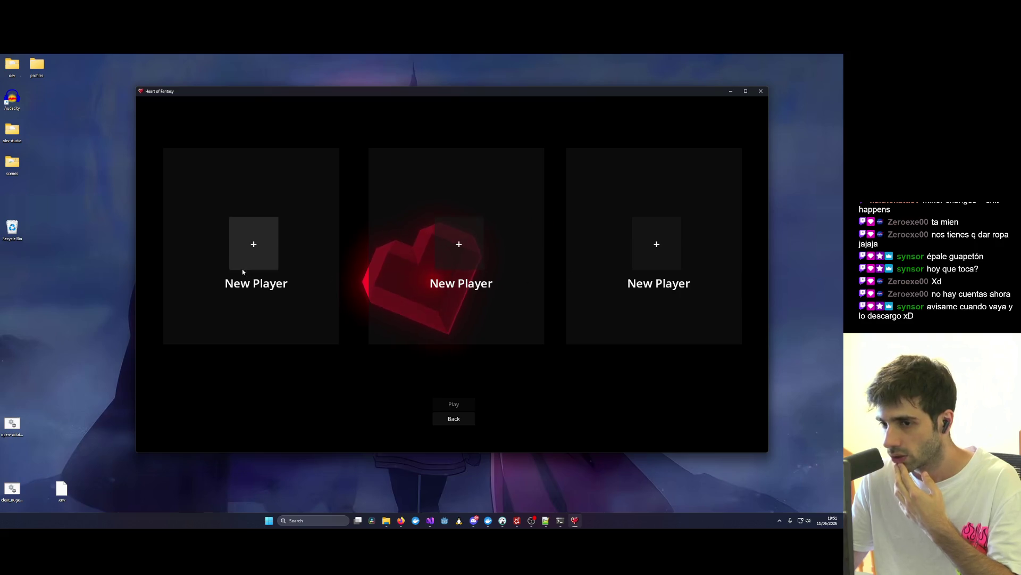
left_click(446, 421)
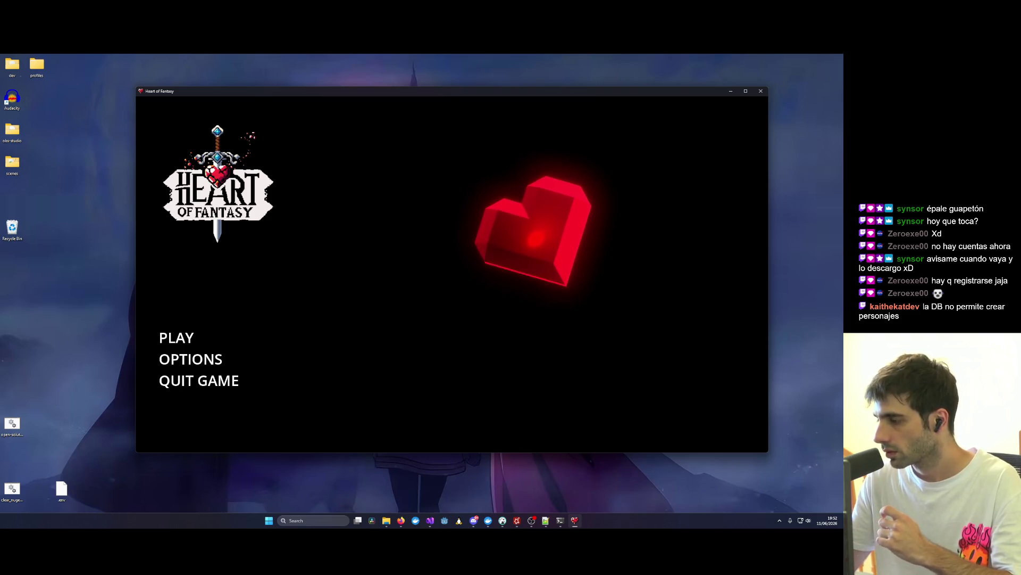
key("alt+Tab")
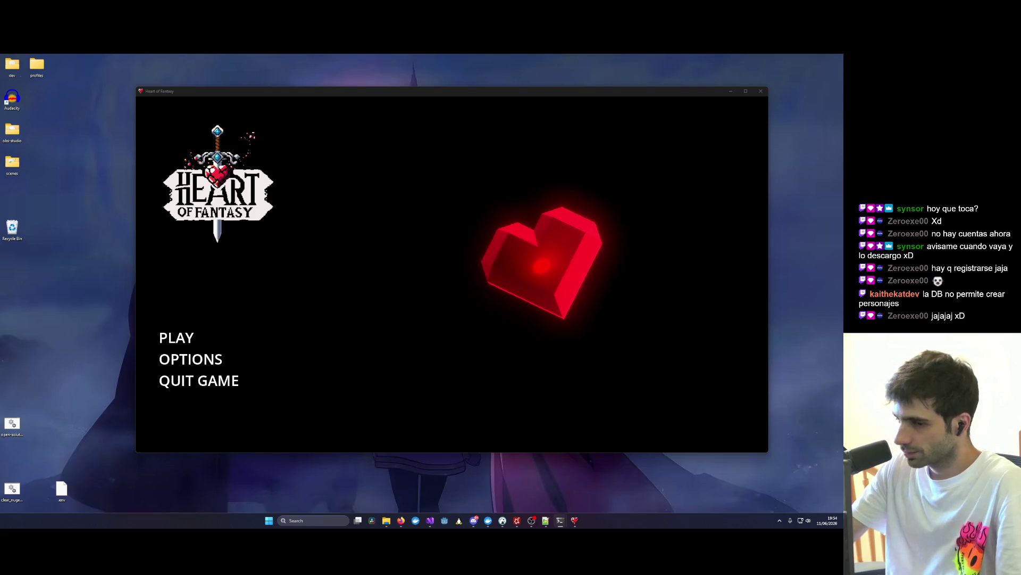
left_click(181, 340)
left_click(453, 418)
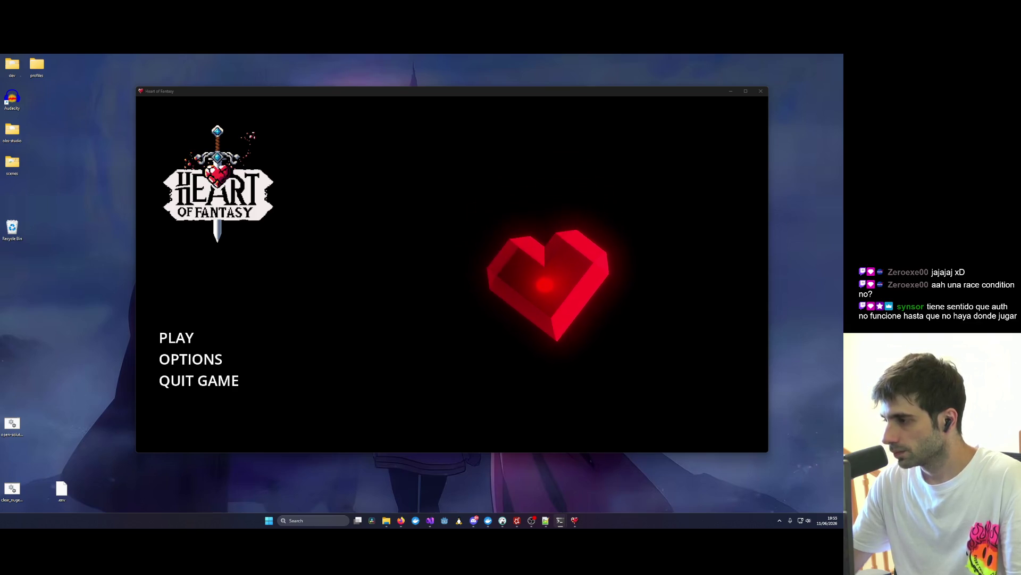
left_click(517, 520)
Step: Reload all Redis keys to reveal the new shards folder, minimize the manager, and revisit the game's player slots
mouse_move(559, 110)
left_mouse_down()
mouse_move(572, 121)
mouse_move(692, 129)
left_mouse_up()
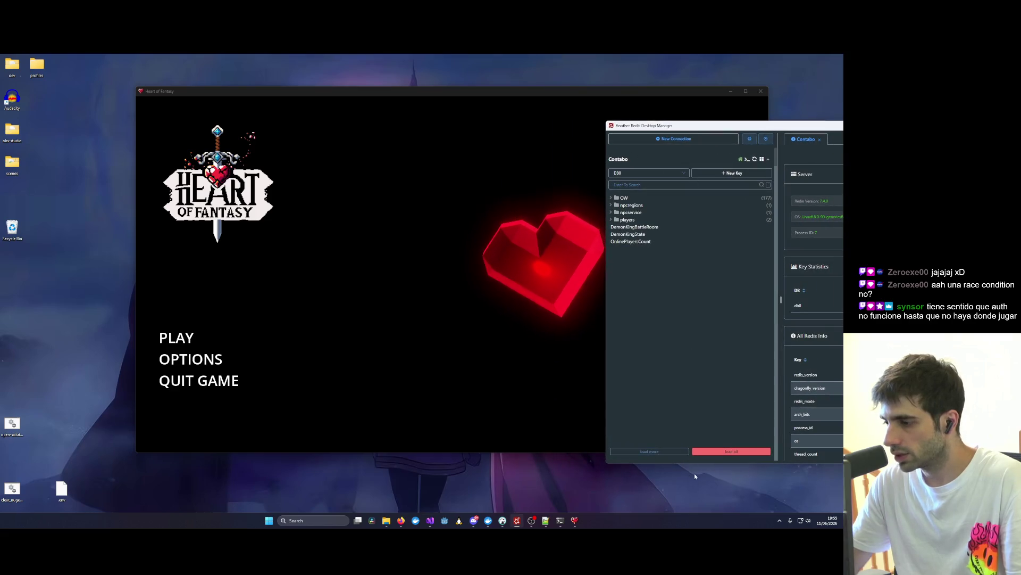
left_click(738, 451)
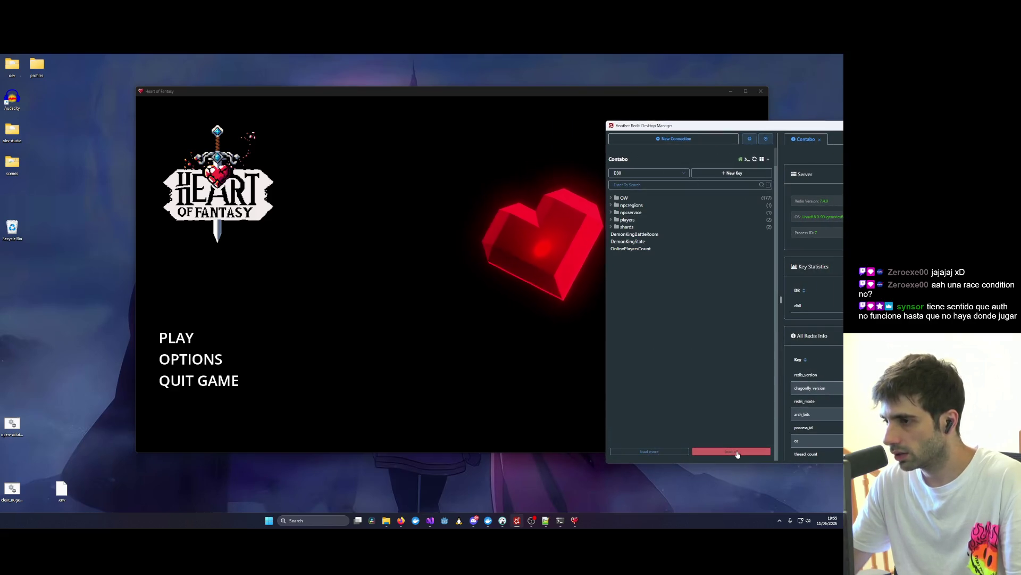
left_click(957, 126)
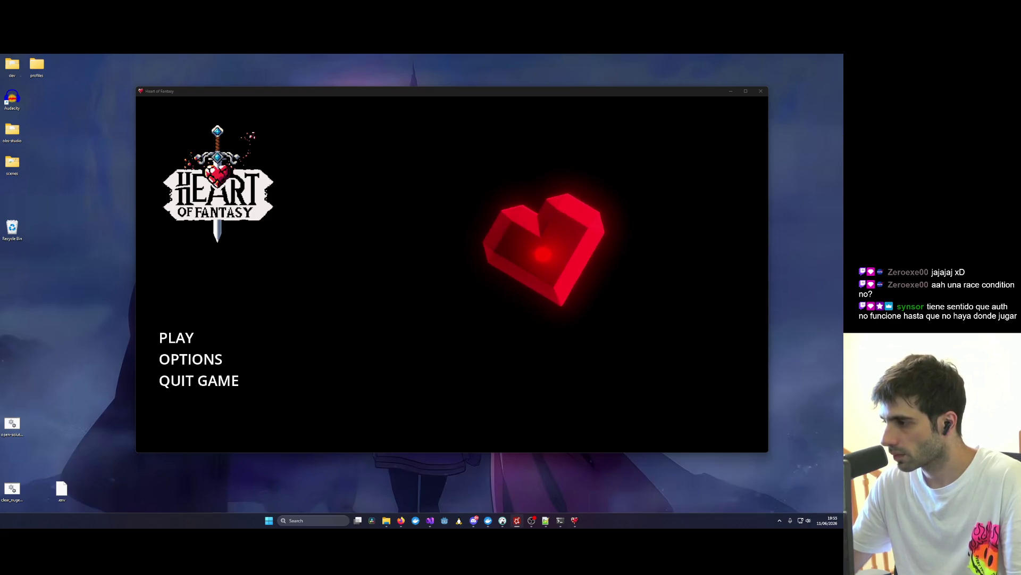
left_click(178, 338)
left_click(452, 419)
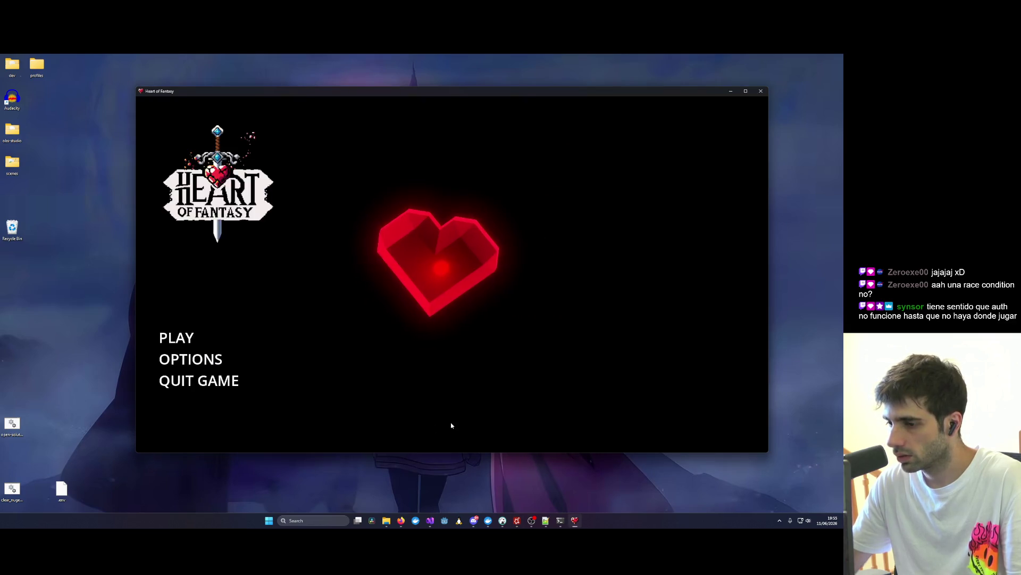
Step: Close the game and relaunch Heart of Fantasy.exe from File Explorer
left_click(759, 93)
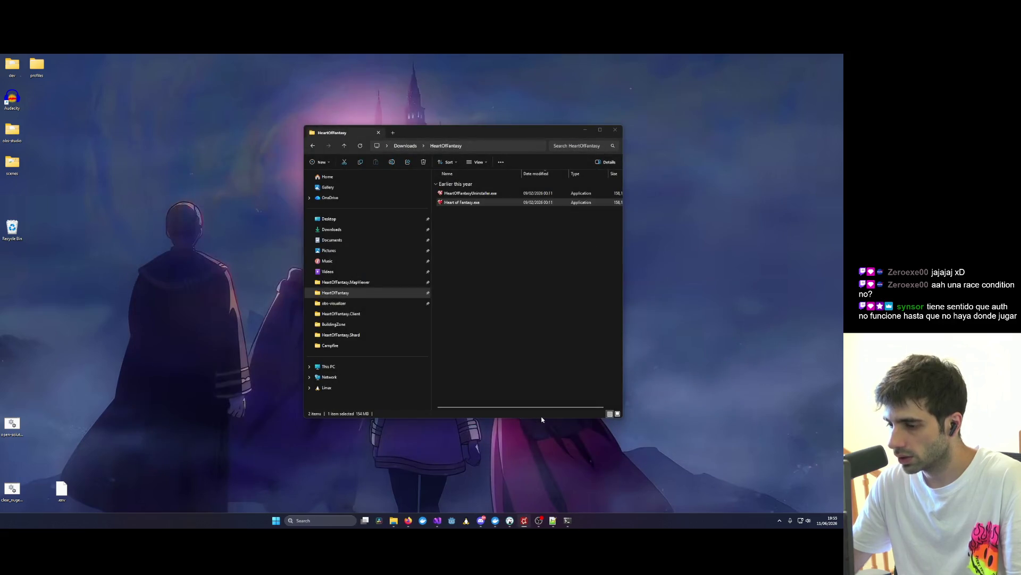
left_click(465, 203)
double_click(465, 203)
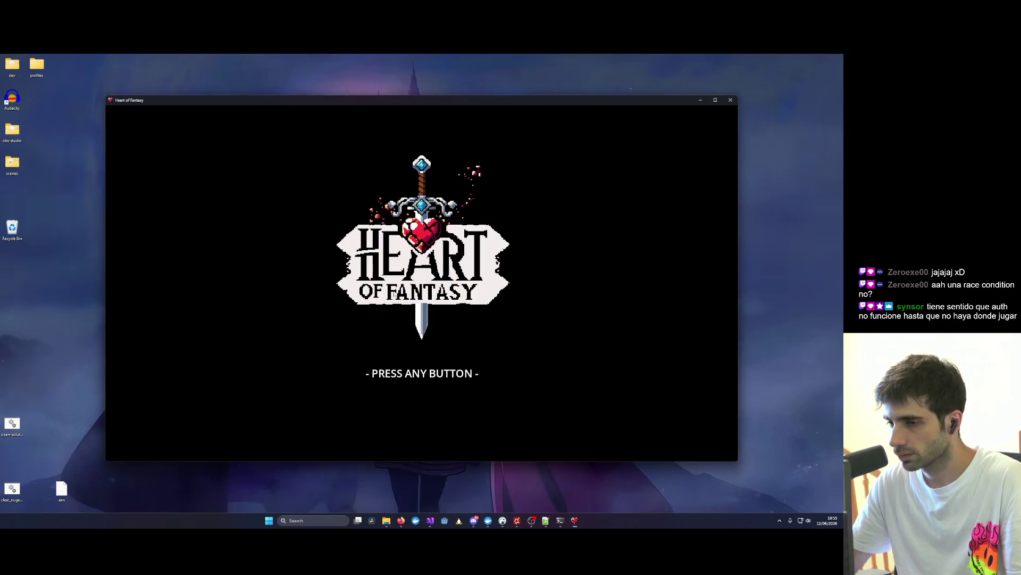
Step: Log in with the account username and select the Blacksmith character on the selection screen
left_click(377, 389)
type("Black")
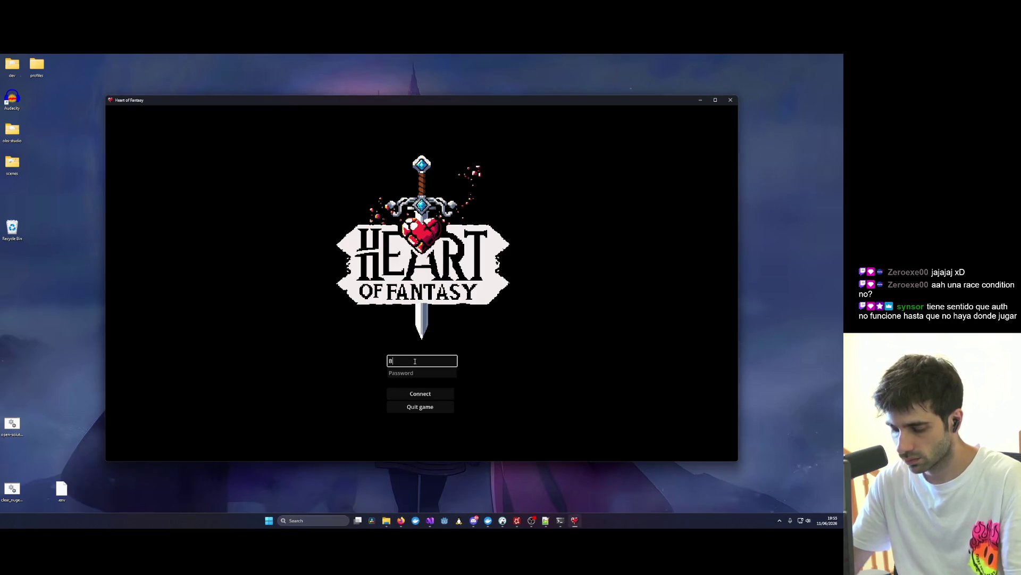
type("smith")
left_click(418, 376)
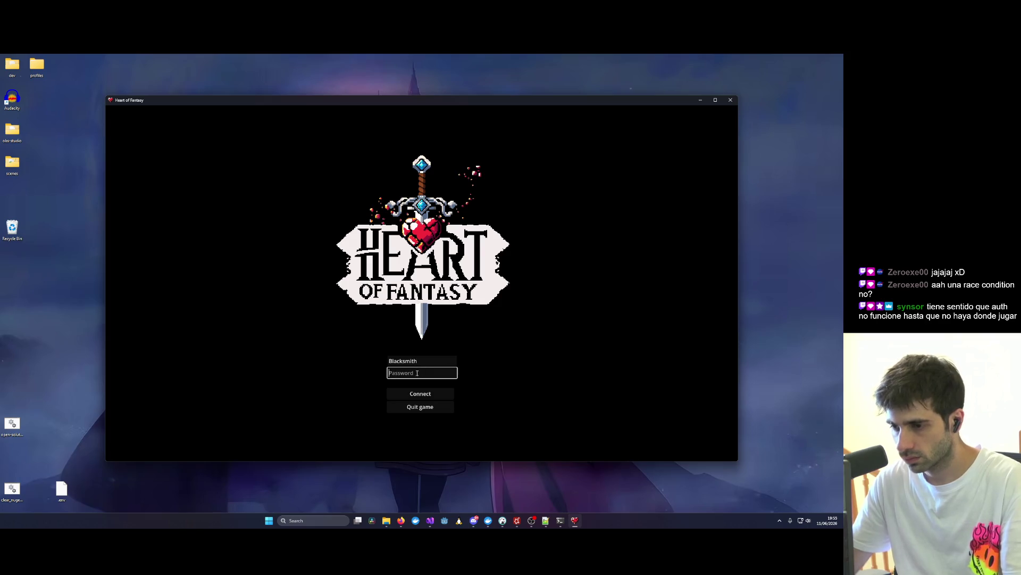
left_click(421, 394)
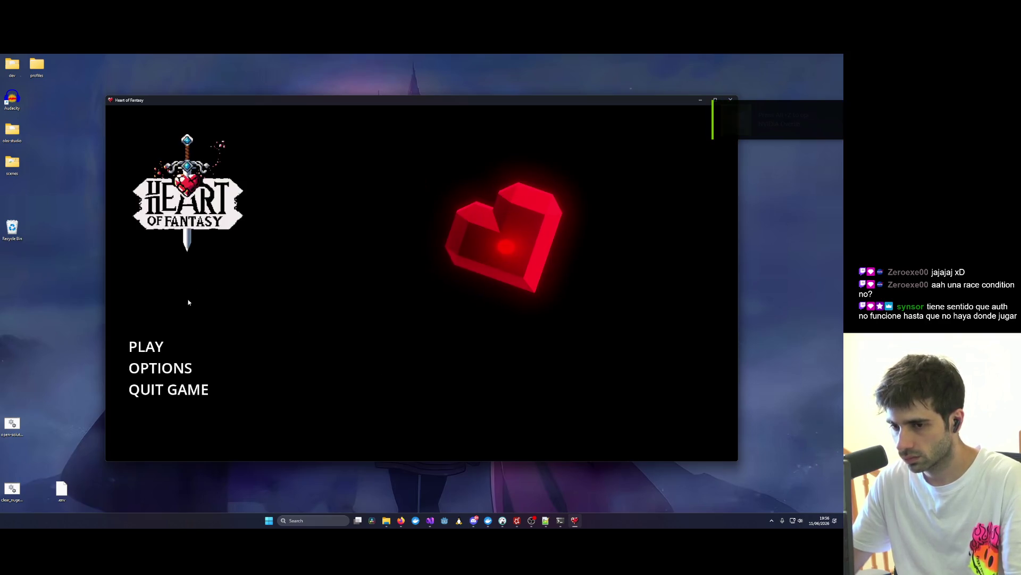
left_click(156, 342)
left_click(420, 298)
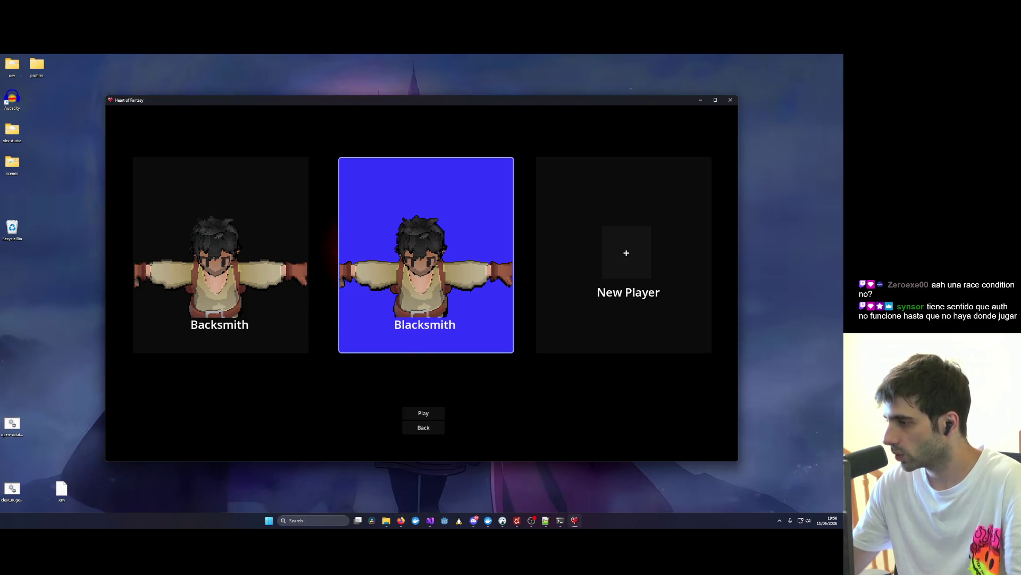
Step: Switch from the game to the terminal and then back to DBeaver's Player table
key("alt+Tab")
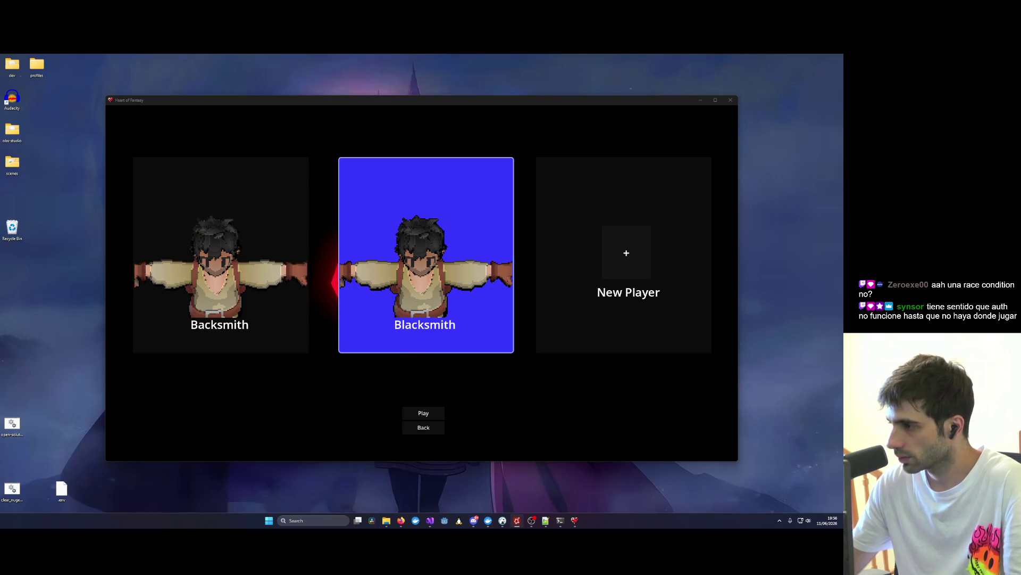
key("alt+Tab")
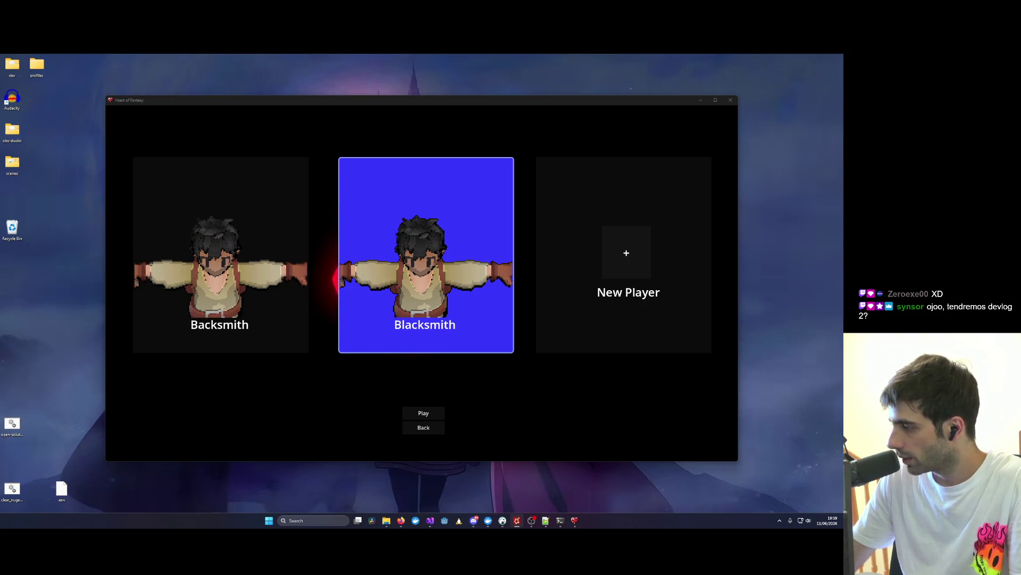
key("alt+Tab")
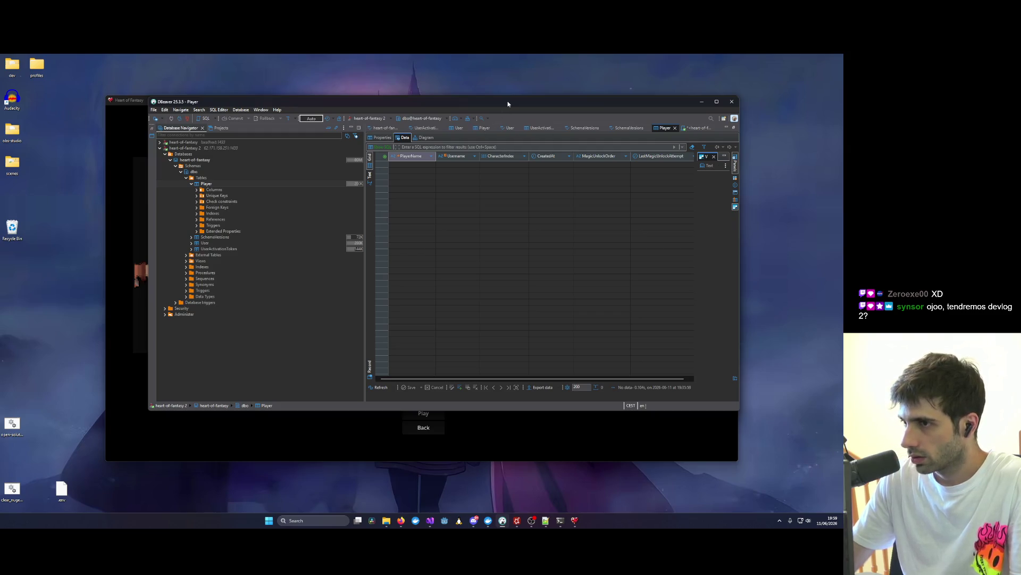
Step: Refresh the Player grid, change row 2's CharacterIndex to 2, save it, and return to the game
key("F5")
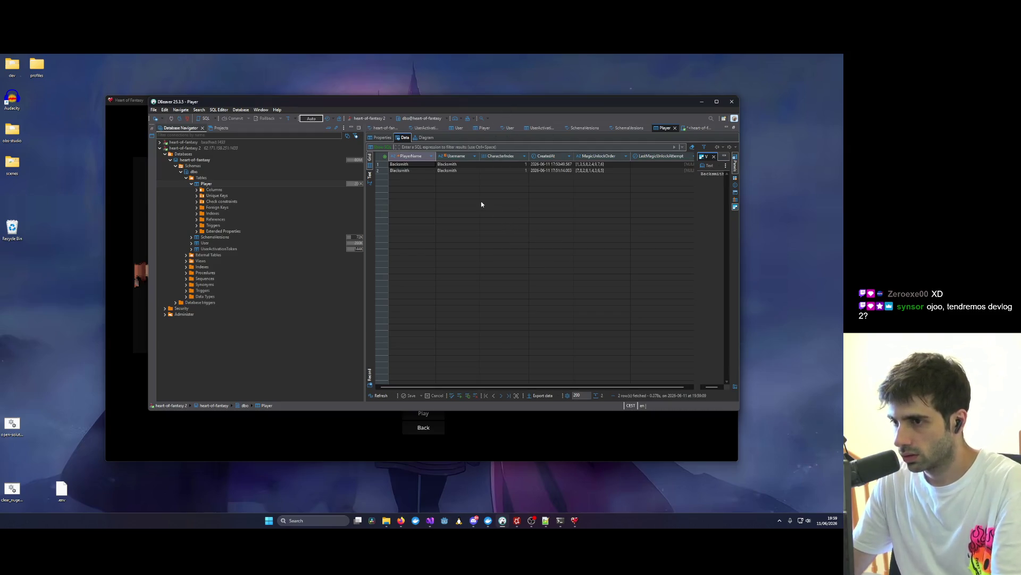
double_click(517, 170)
type("1")
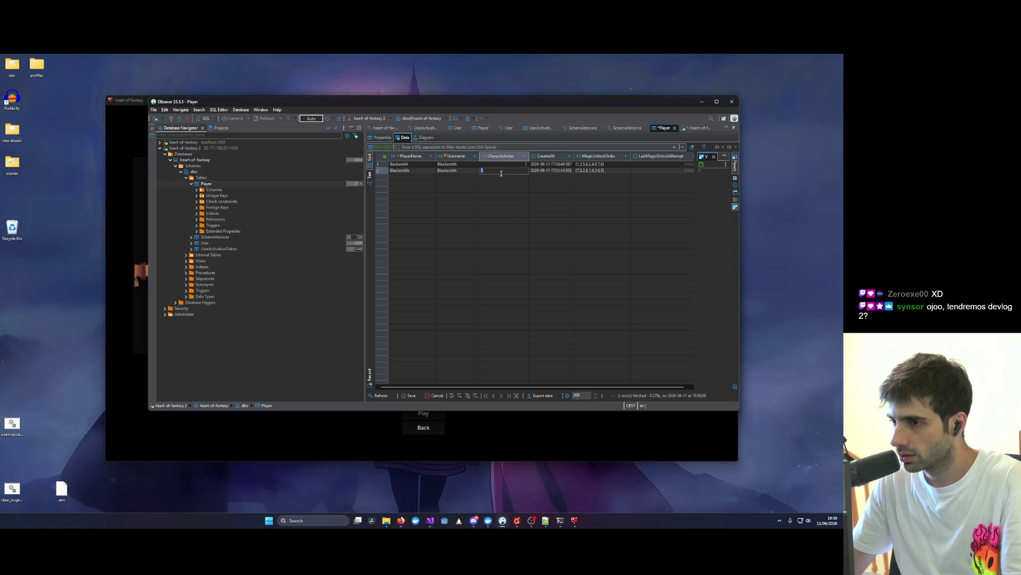
key("BackSpace")
type("2")
left_click(601, 170)
key("ctrl+s")
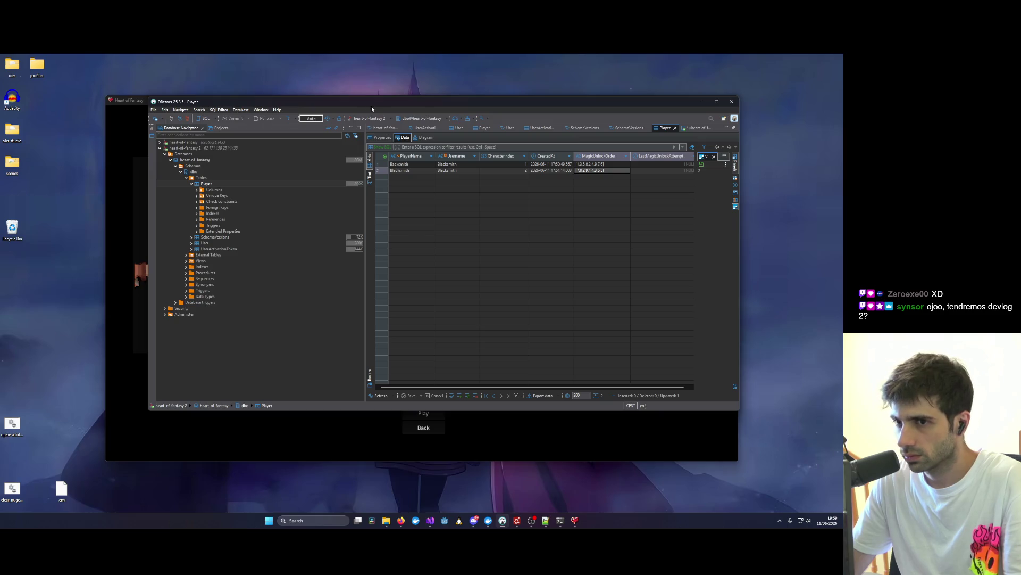
key("alt+Tab")
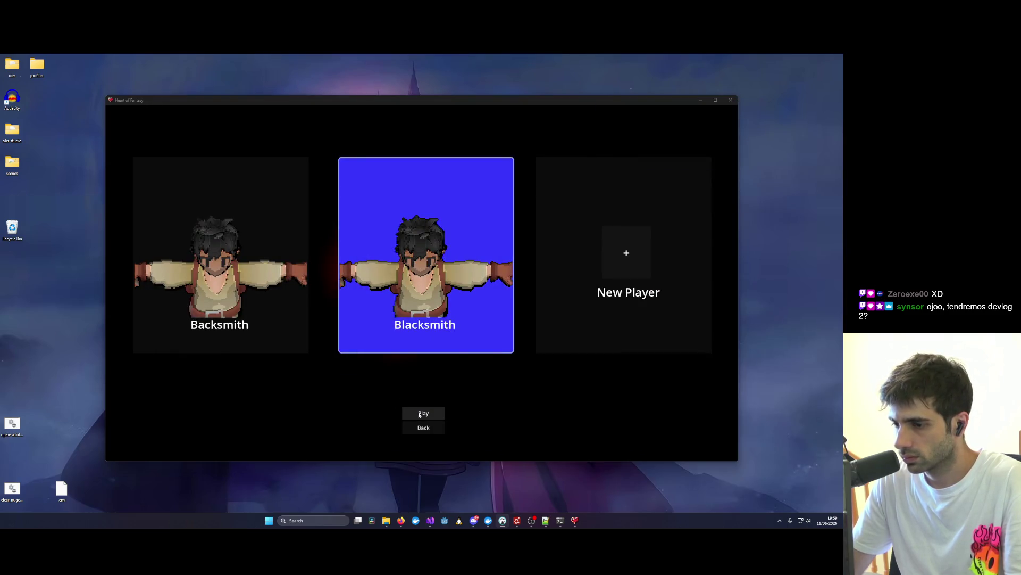
Step: Enter the game world as the Blacksmith character and zoom the game camera out
left_click(423, 413)
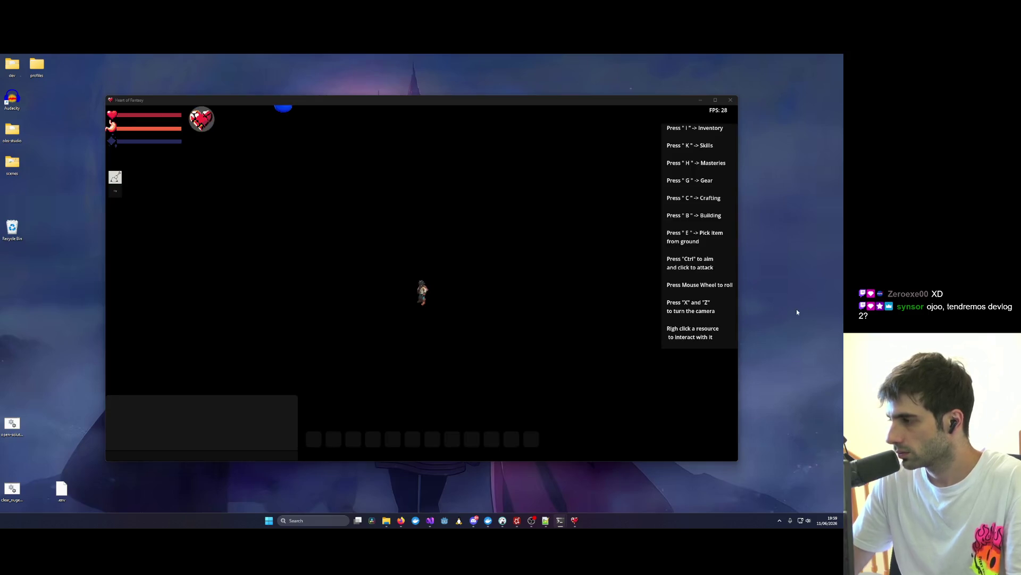
left_click(506, 297)
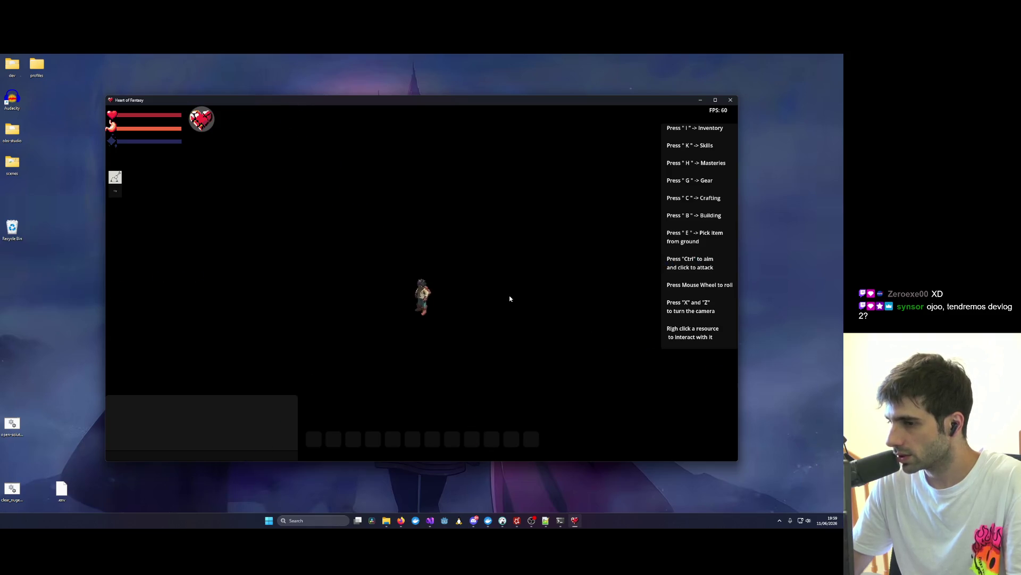
key("alt+Tab")
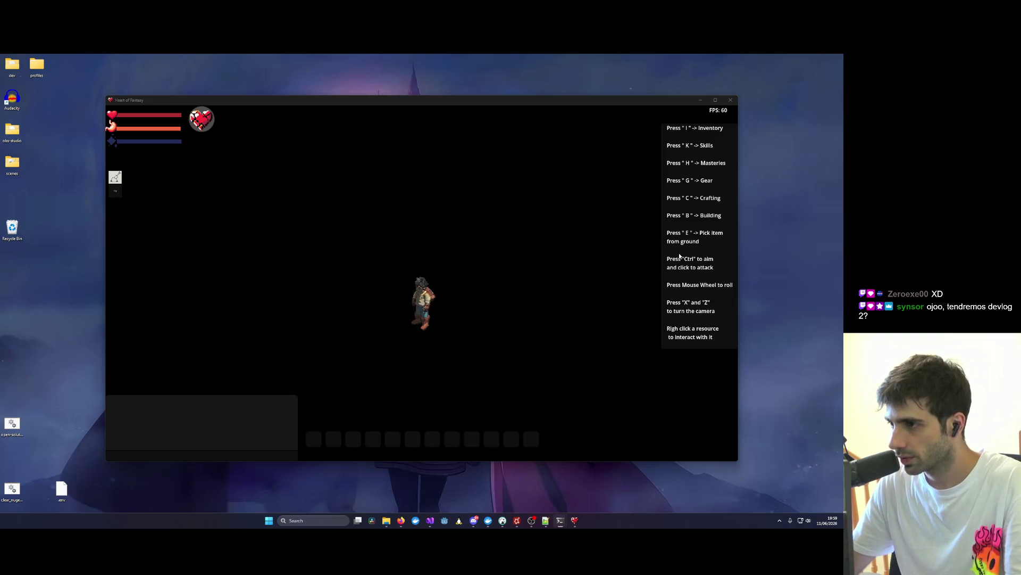
scroll(445, 269, "down", 3)
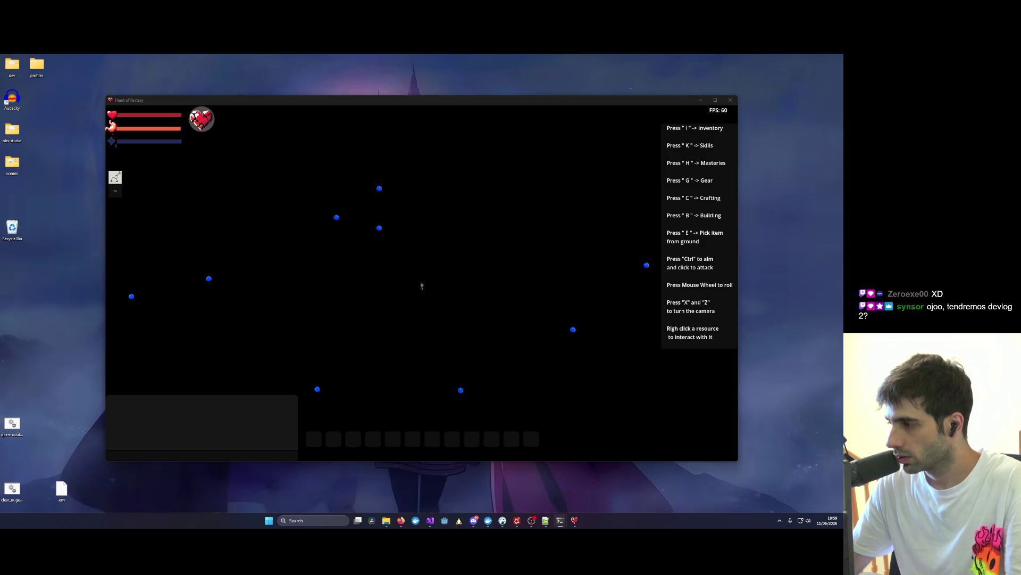
left_click(558, 269)
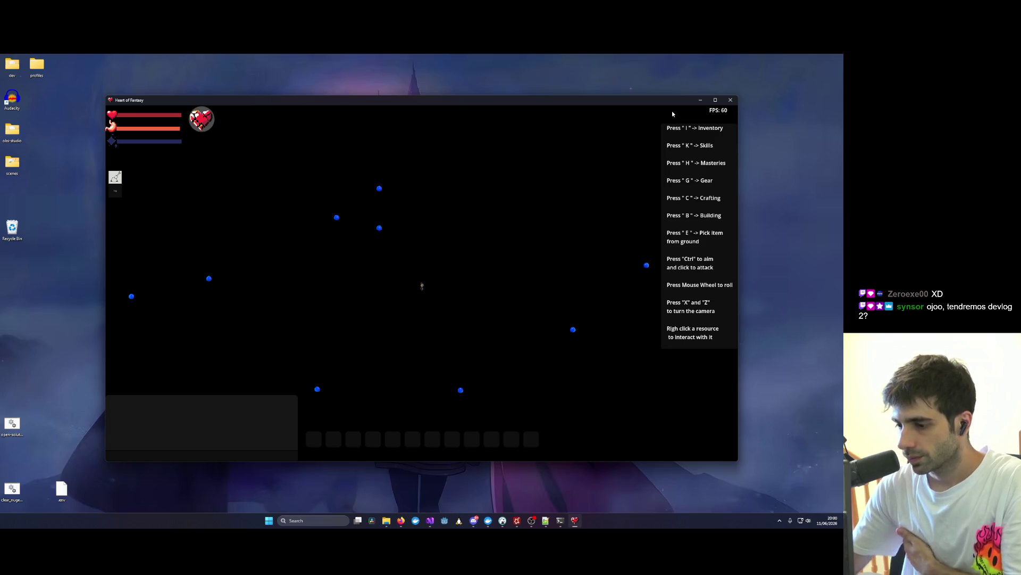
Step: Bring the Downloads\HeartOfFantasy File Explorer window to the front from the taskbar
left_click(429, 520)
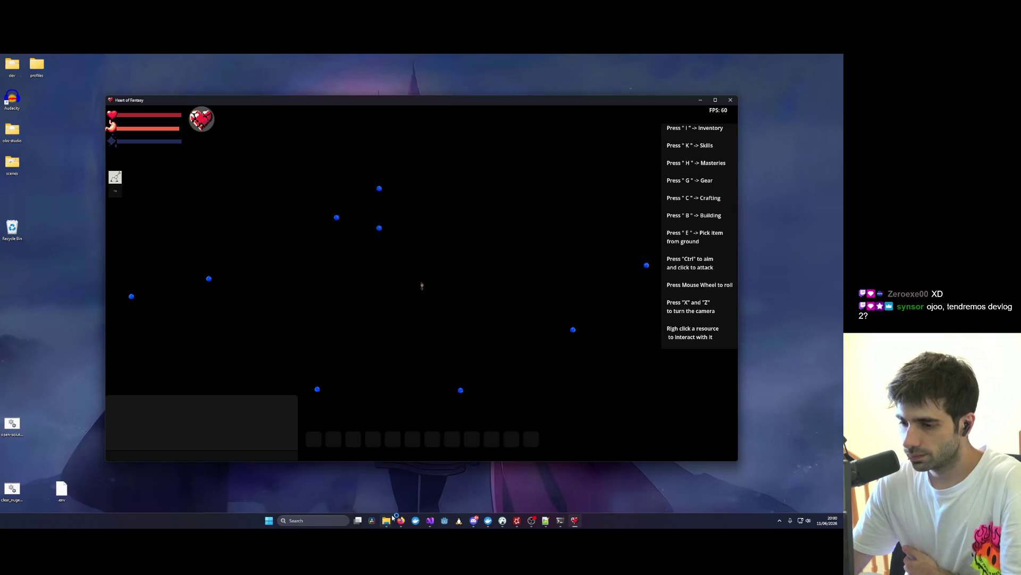
mouse_move(387, 521)
left_click(386, 484)
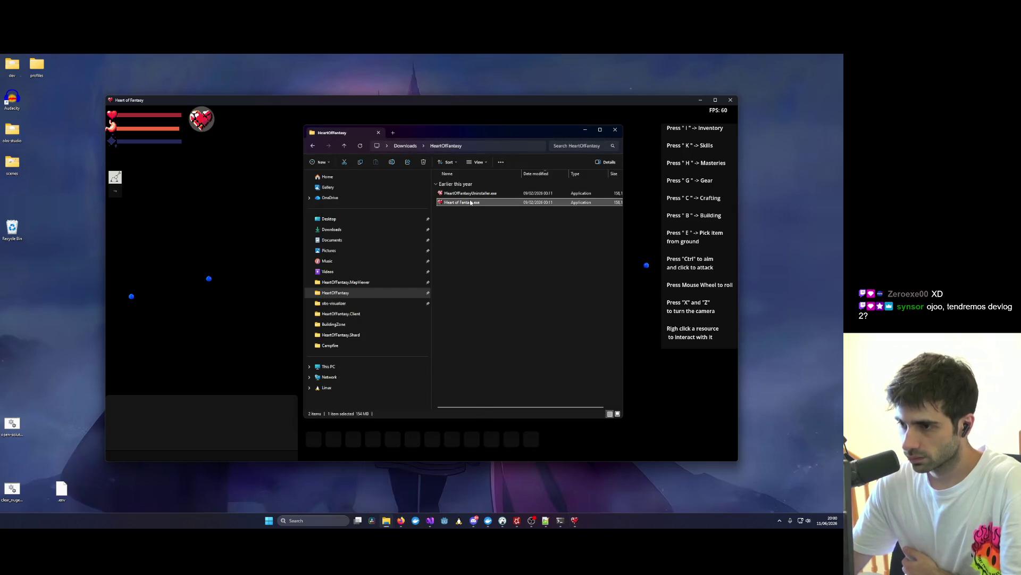
Step: Launch Heart of Fantasy.exe and log in with the account username and password
double_click(462, 202)
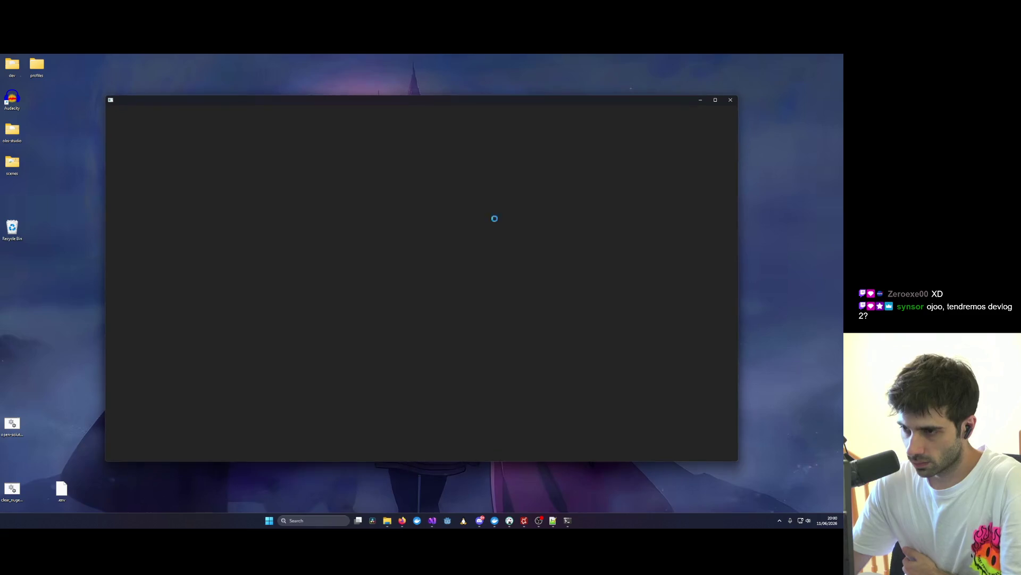
type("Blacksmith")
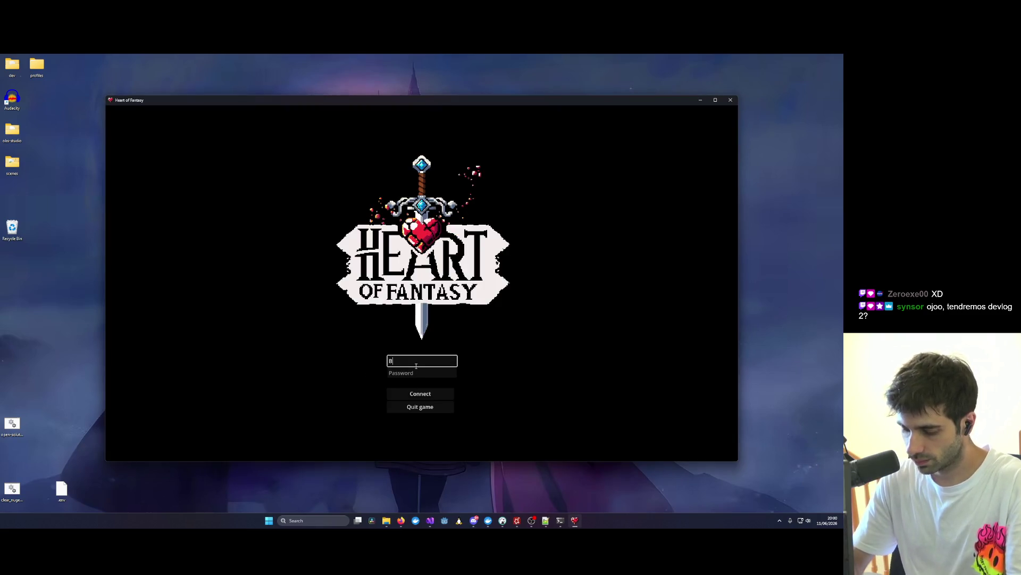
key("Tab")
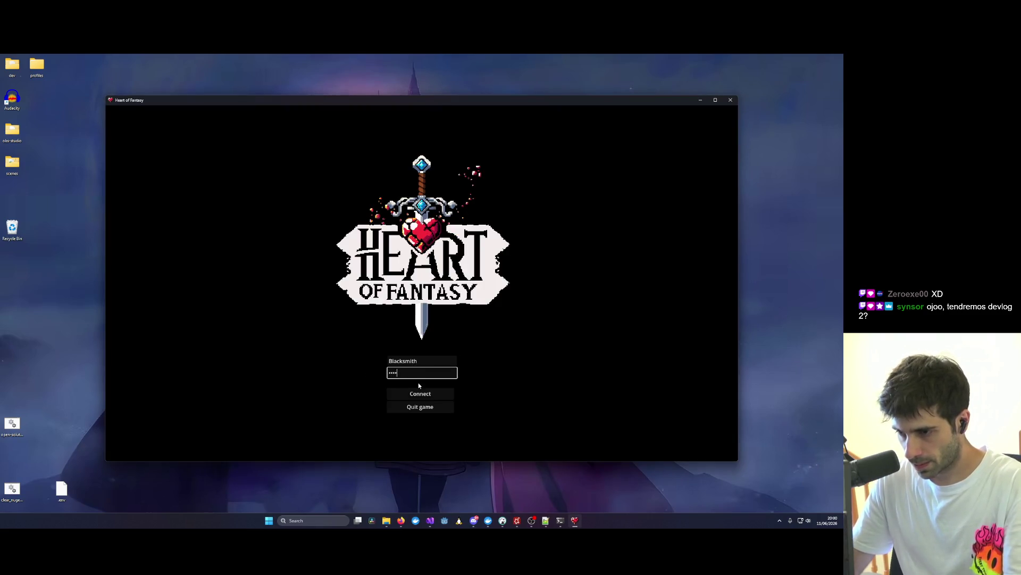
key("Return")
Step: Go to character select, pick the Blacksmith character, and start playing
left_click(141, 346)
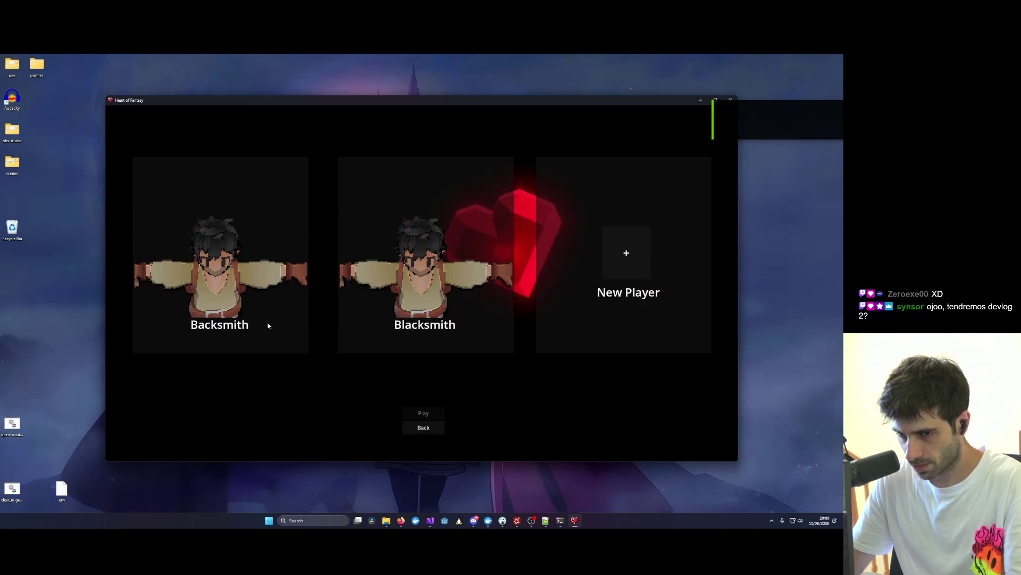
left_click(421, 330)
left_click(425, 415)
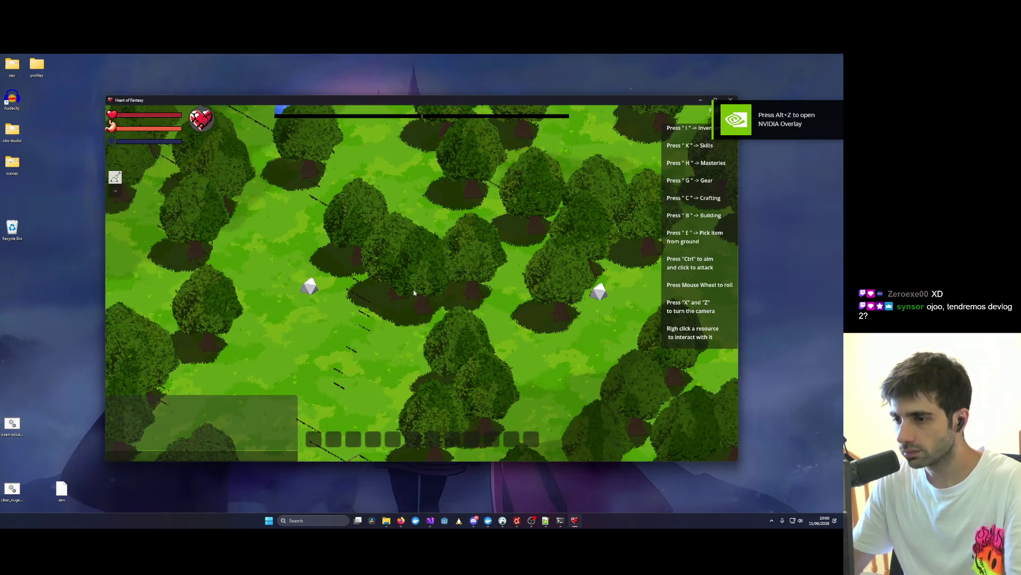
Step: Walk the character right, maximize the game window, and adjust the camera zoom
key("d")
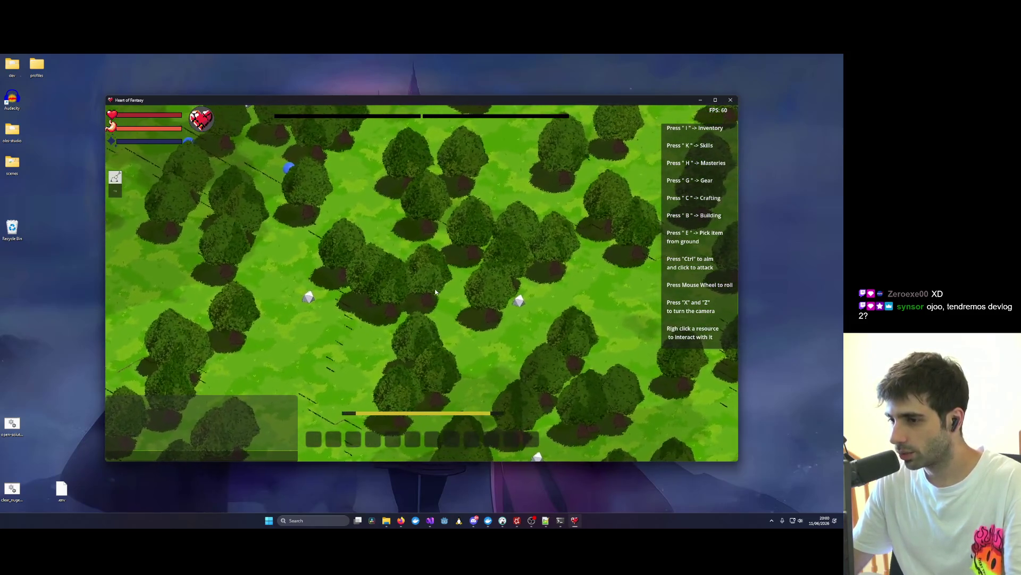
key("d")
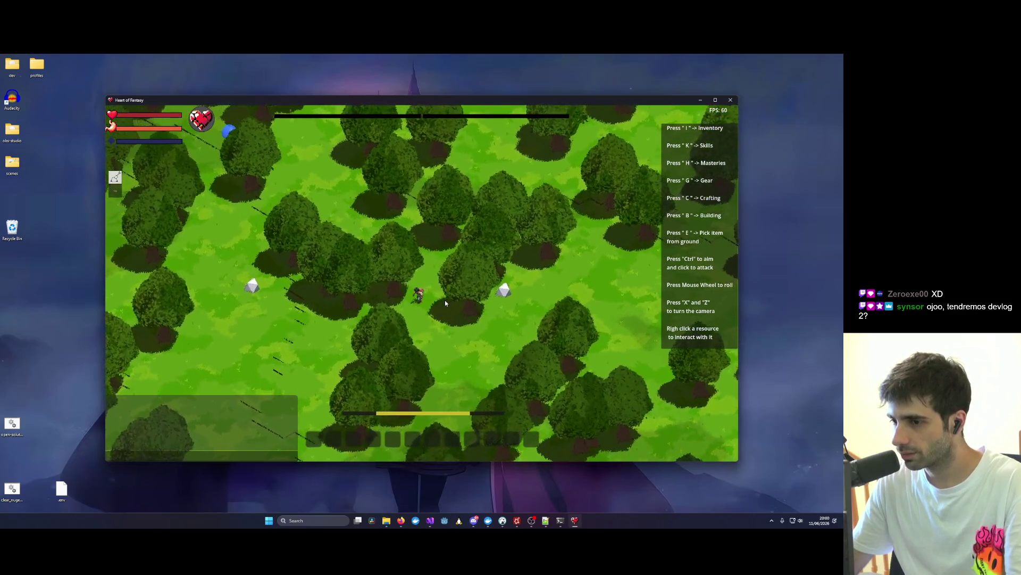
scroll(432, 301, "up", 3)
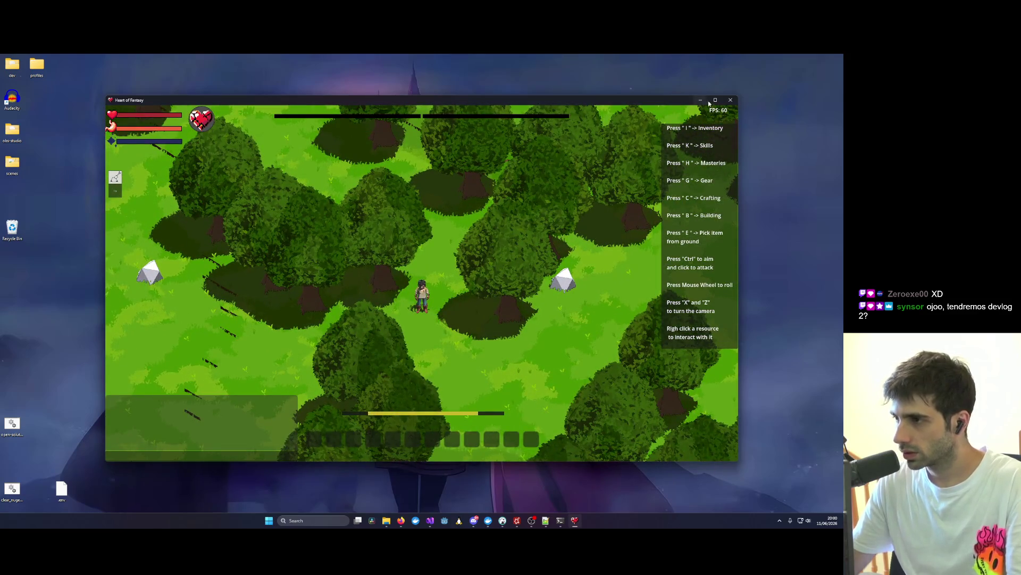
key("super+Up")
scroll(518, 291, "up", 3)
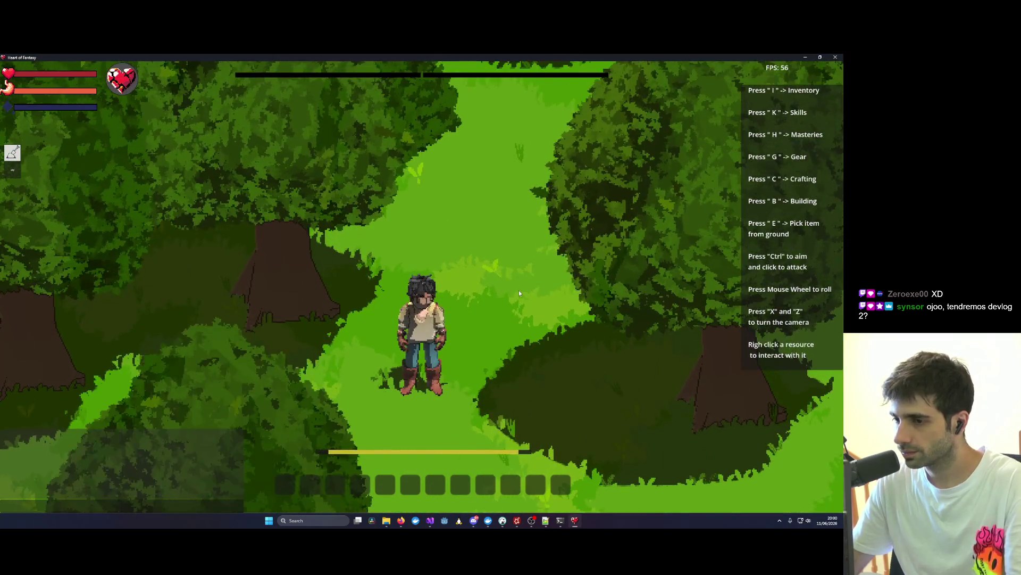
scroll(519, 288, "down", 3)
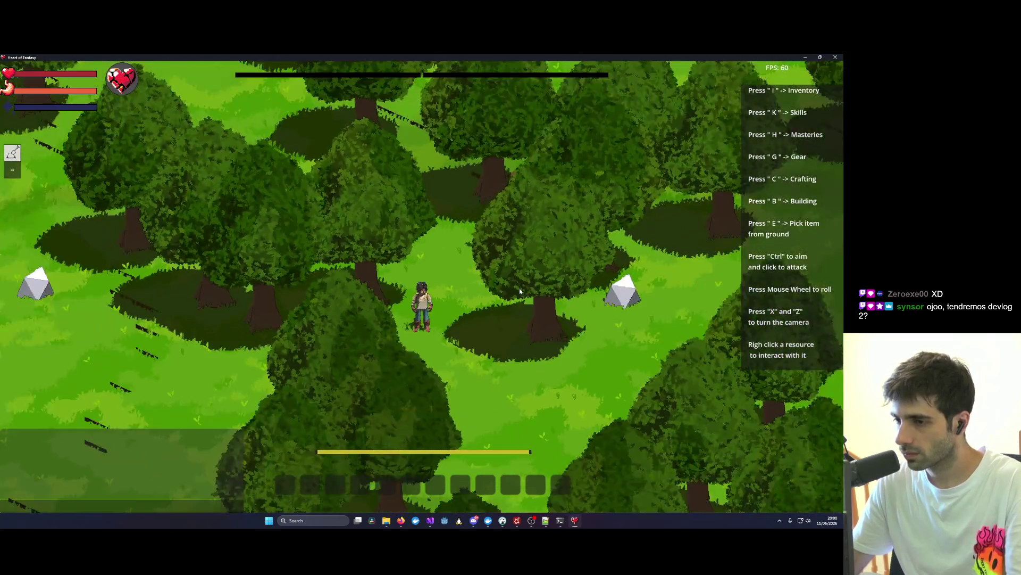
Step: Walk the character left and up through the forest while zooming the camera out
key("a")
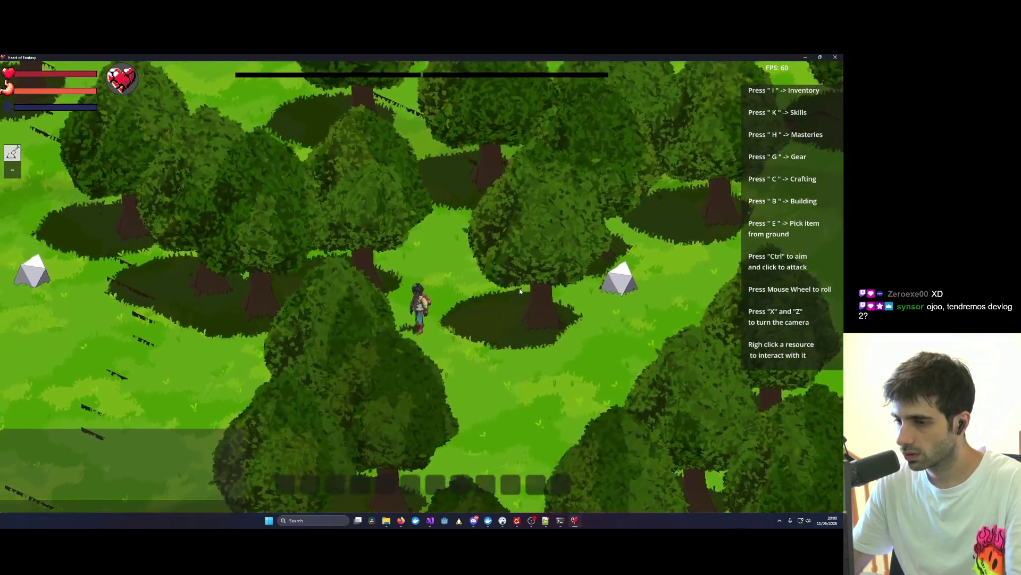
scroll(519, 288, "down", 3)
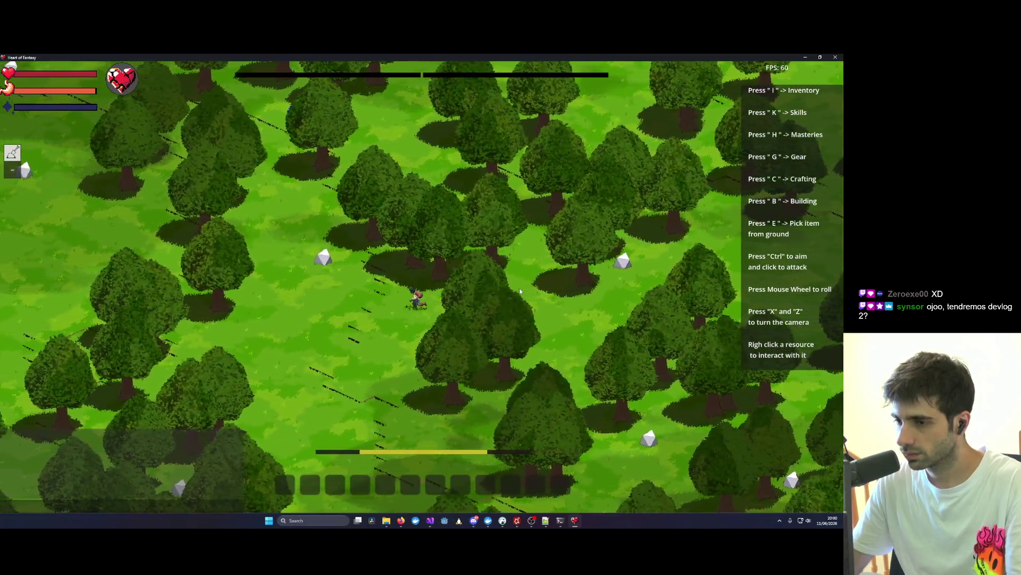
key("a")
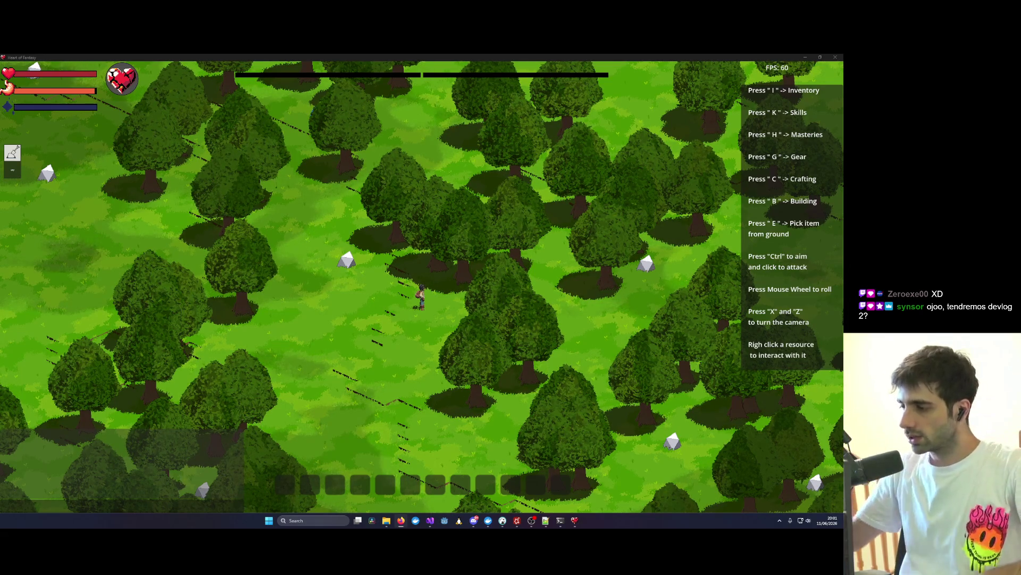
scroll(543, 247, "up", 3)
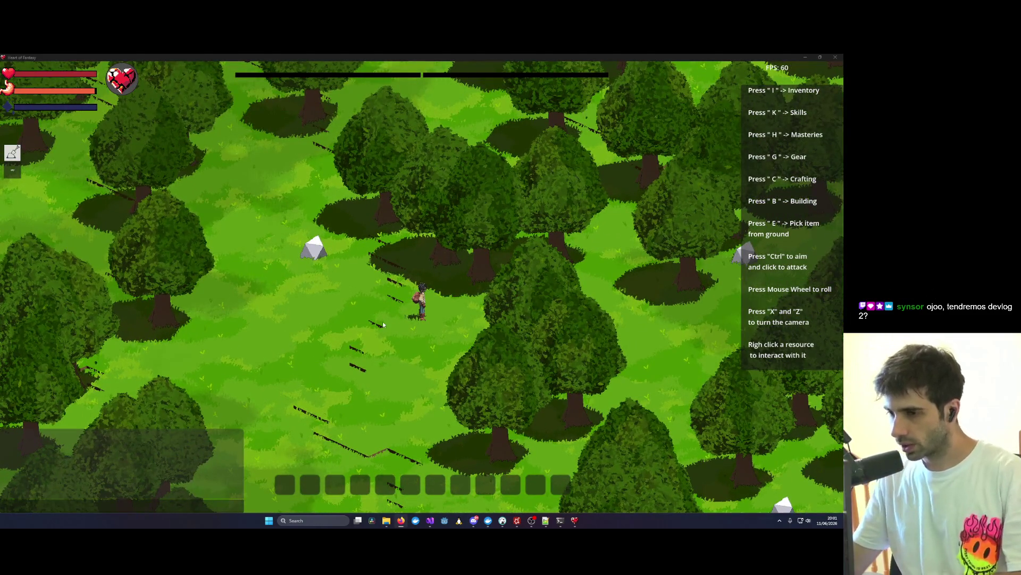
scroll(382, 321, "up", 3)
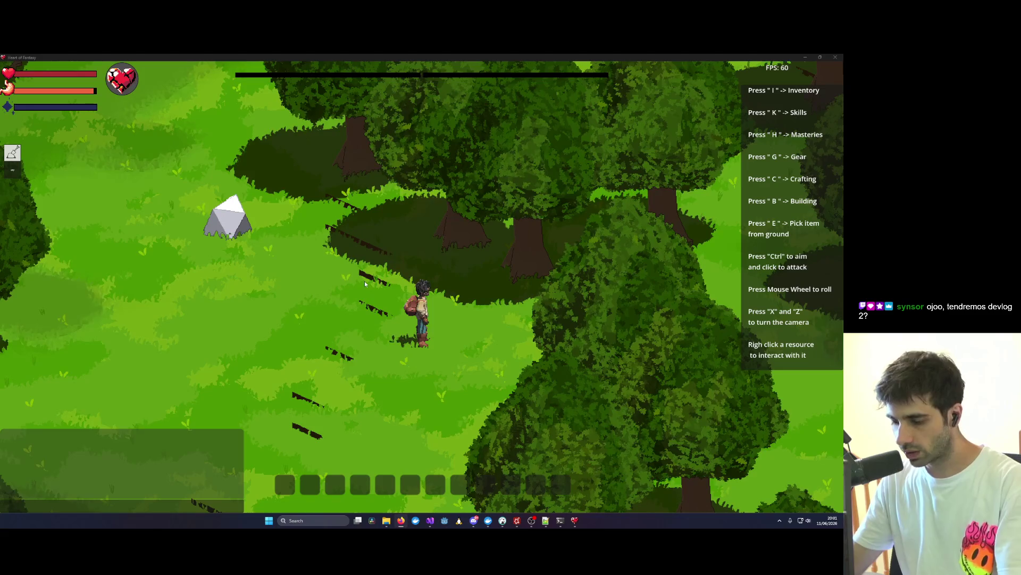
key("w")
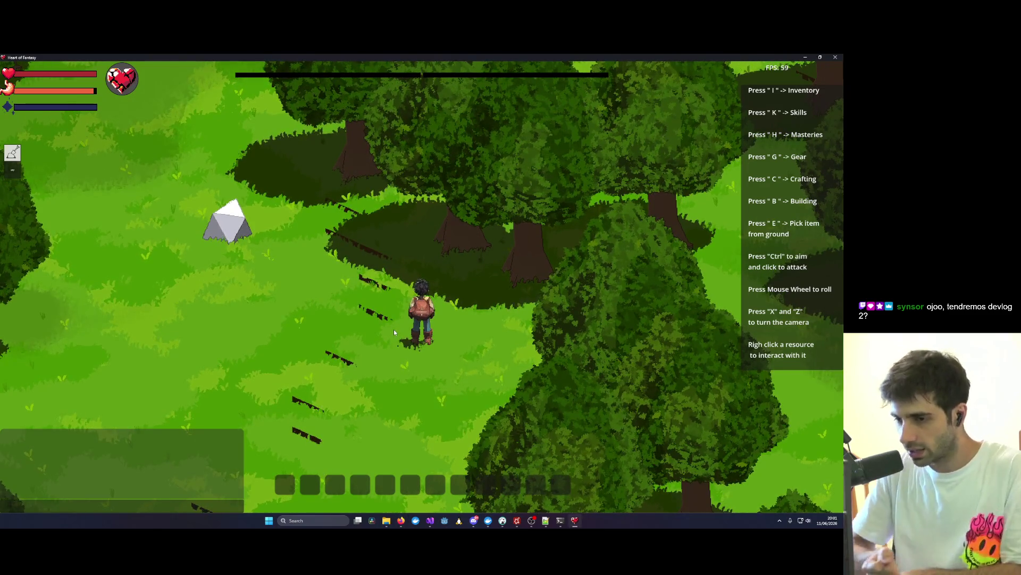
key("a")
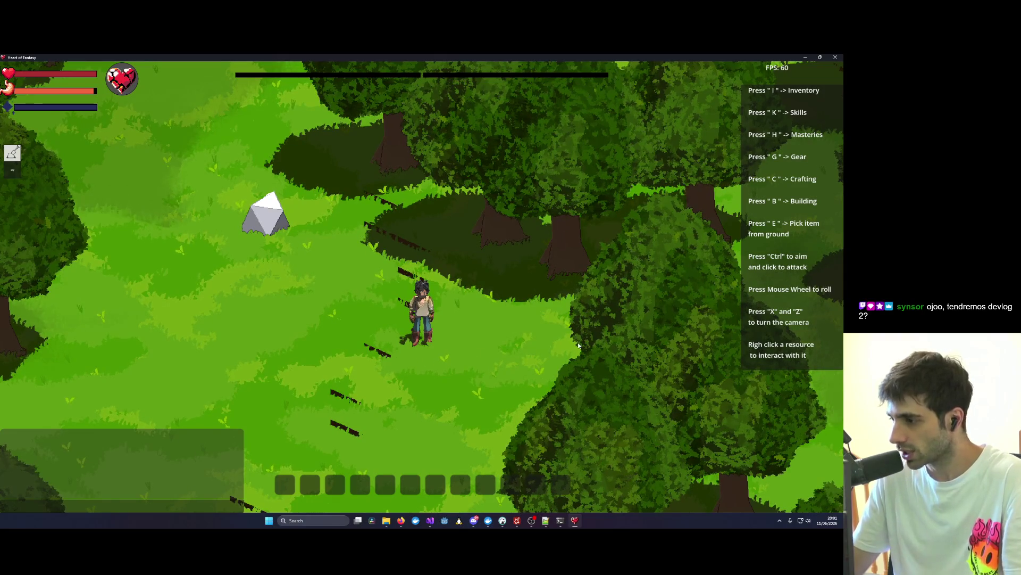
scroll(465, 397, "down", 3)
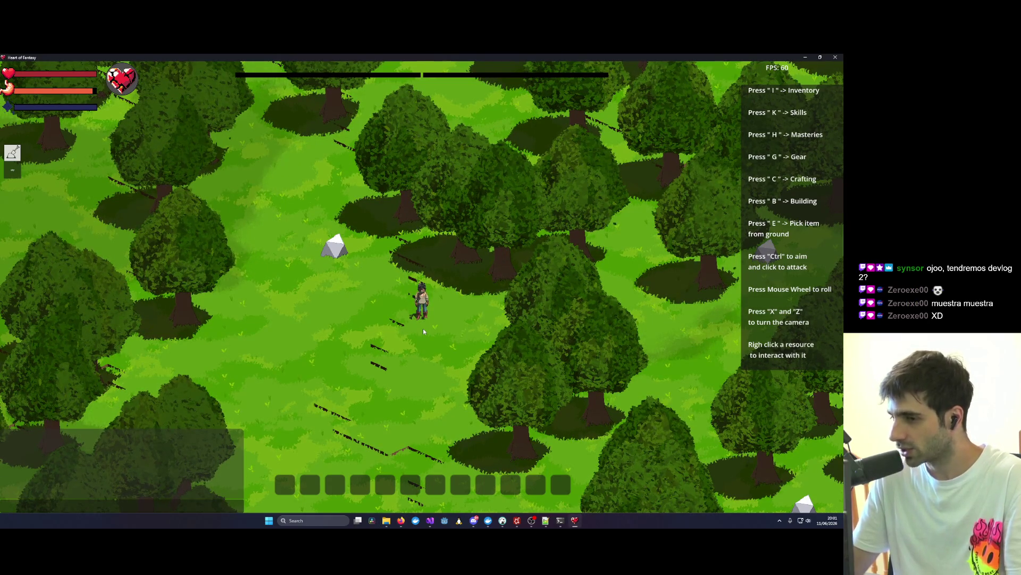
Step: Give the character a sword with the chat command /give BlackSword 1
key("w")
left_click(140, 500)
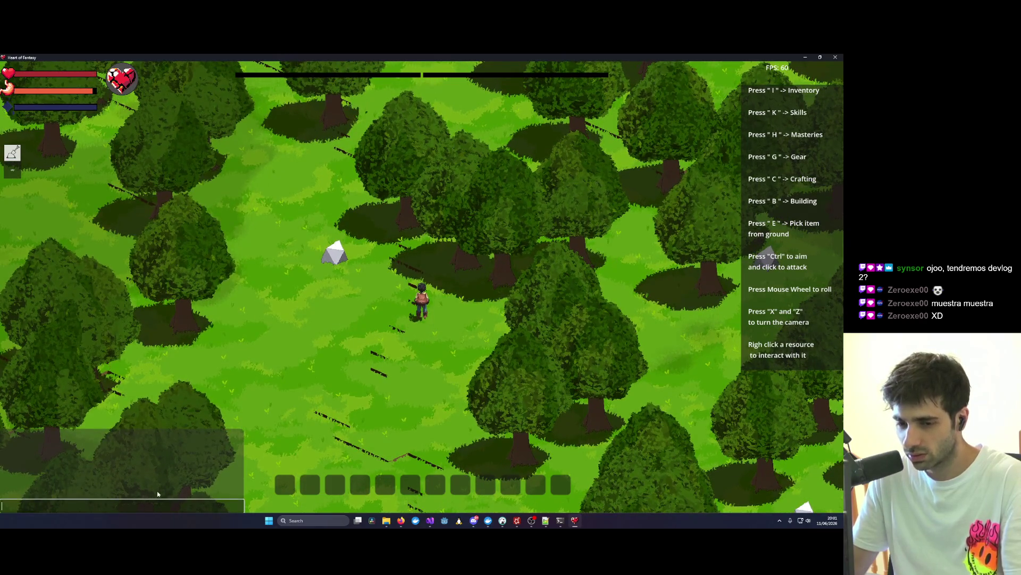
type("/give")
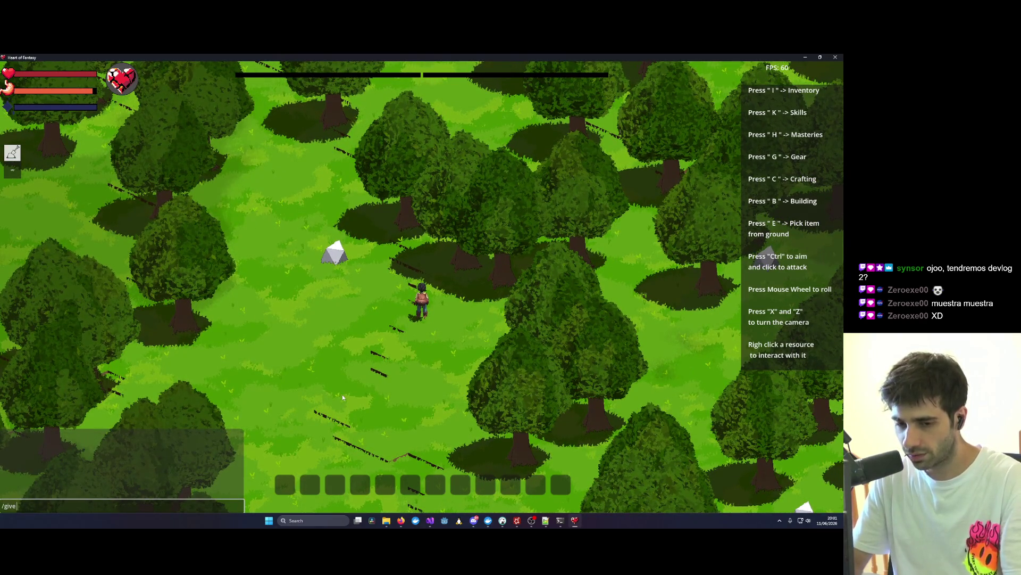
key("BackSpace")
key("BackSpace")
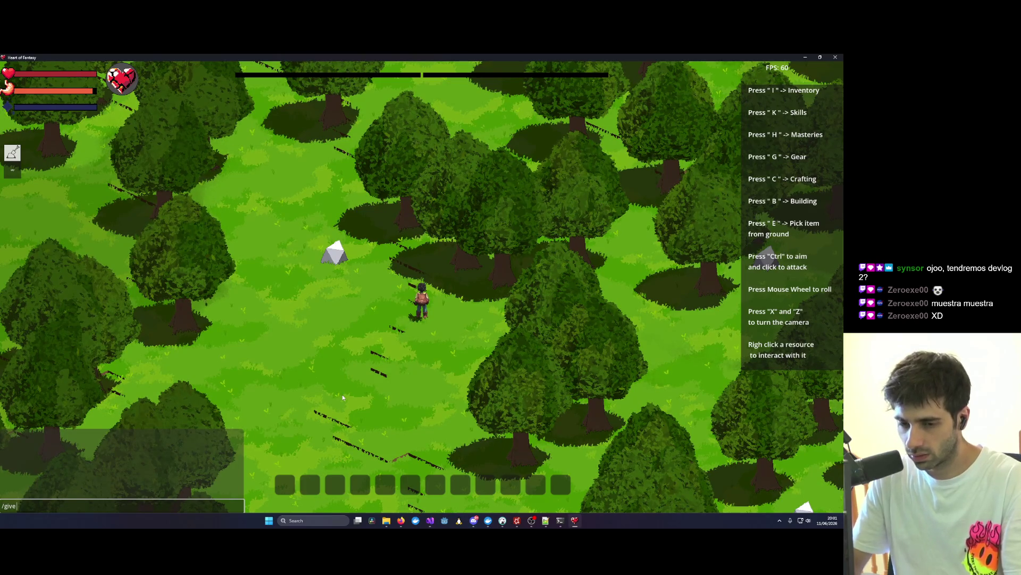
type("ckSword 1")
key("Return")
Step: Equip the sword in the Left Hand slot and close the equipment view
key("i")
key("g")
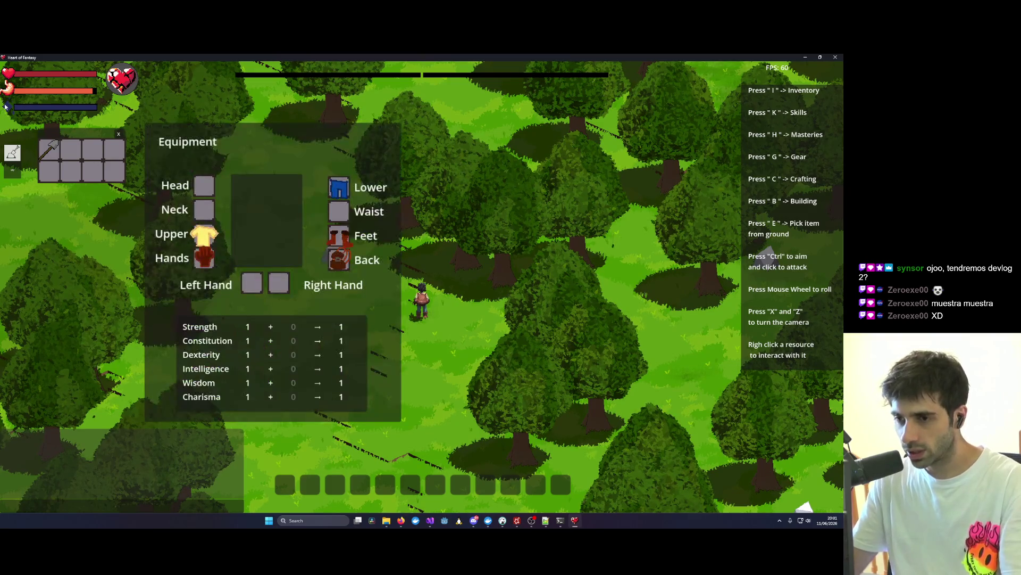
left_click_drag(51, 147, 252, 282)
key("g")
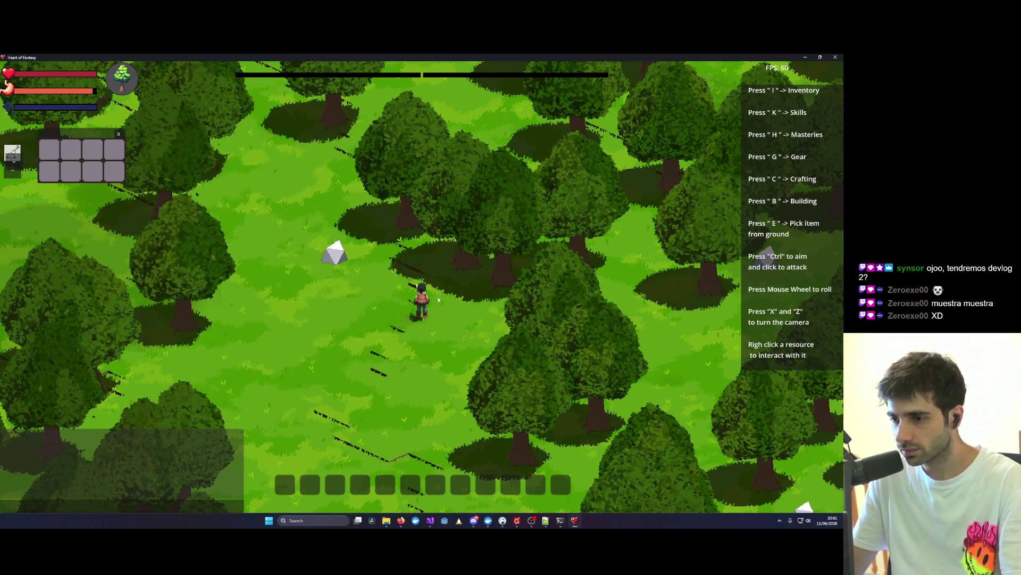
scroll(423, 320, "up", 3)
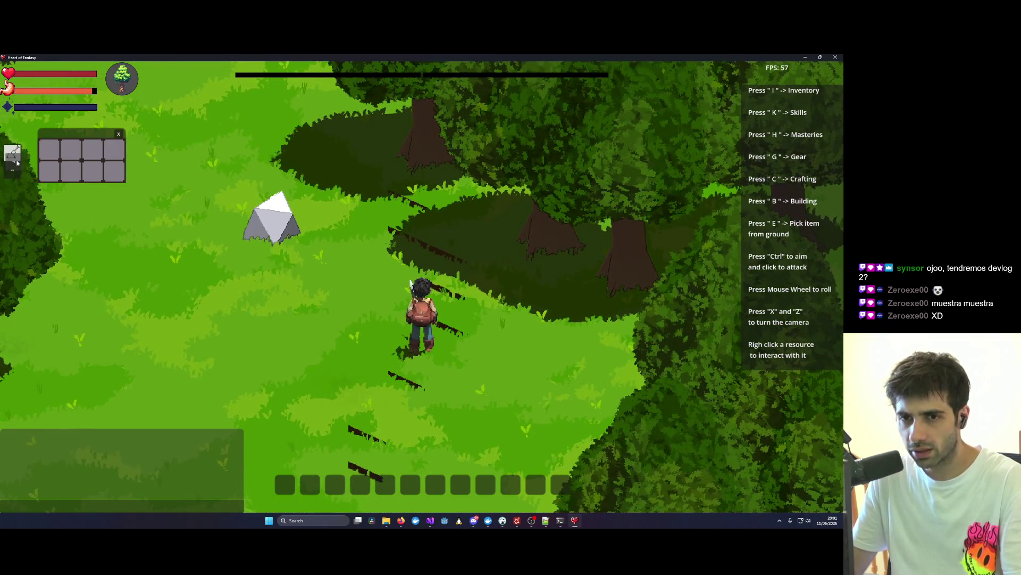
Step: Till the grass tile beside the character into a bare soil plot
left_click(436, 369, "ctrl")
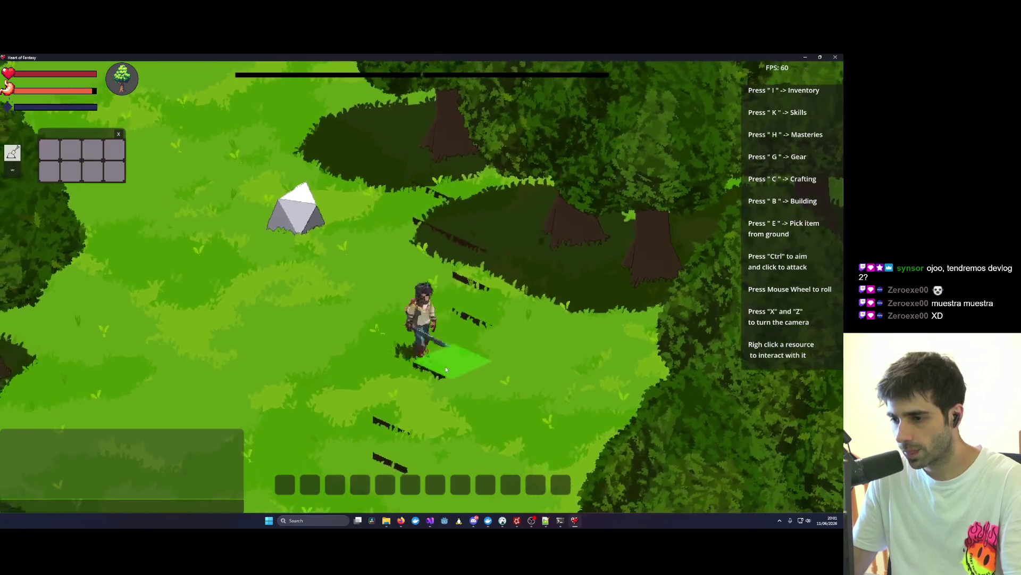
left_click(449, 359, "ctrl")
key("a")
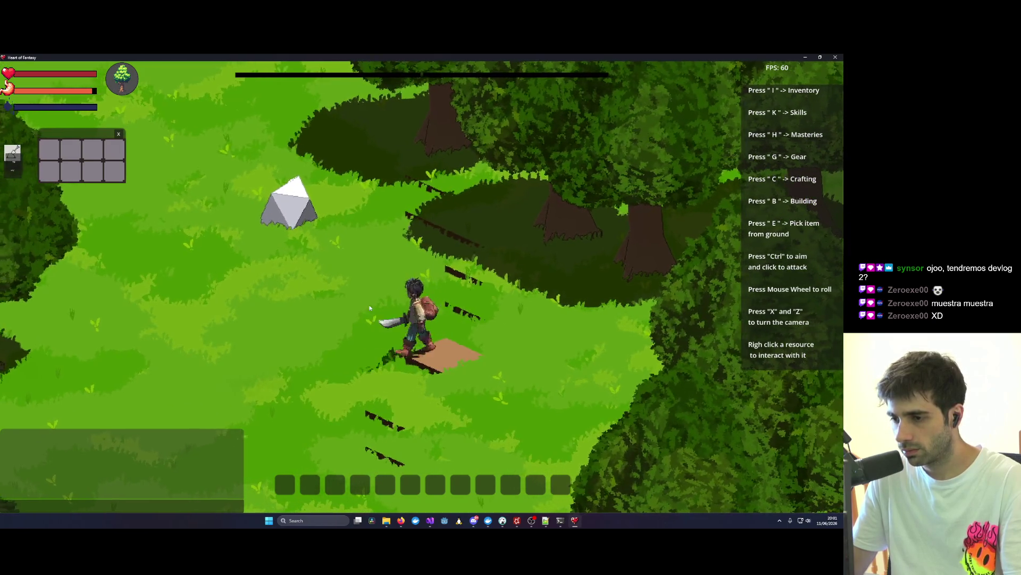
Step: Rotate the camera with X and Z, then begin typing /give test in chat
key("x")
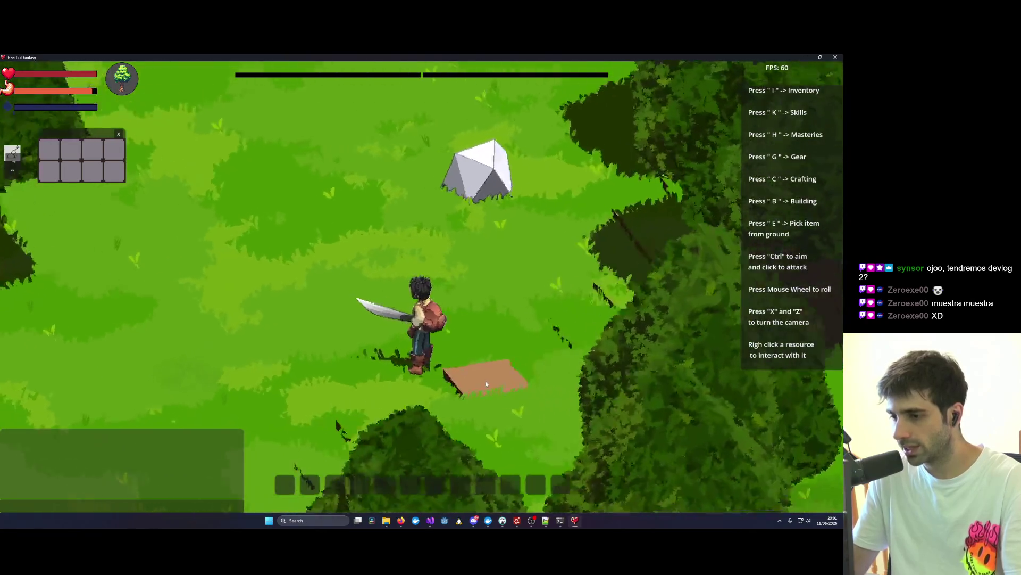
key("z")
key("x")
key("z")
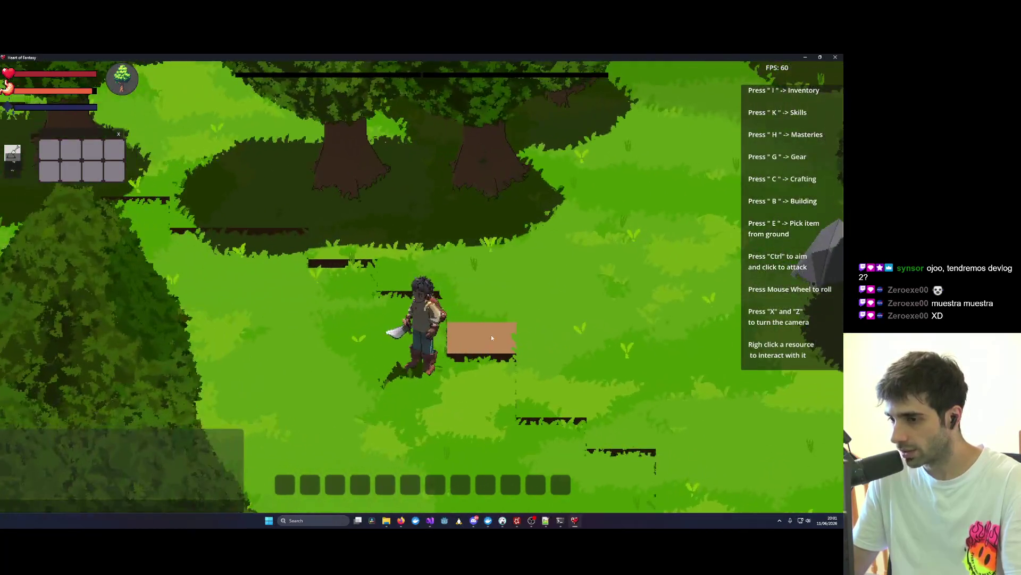
type("x")
type("/give test1 5")
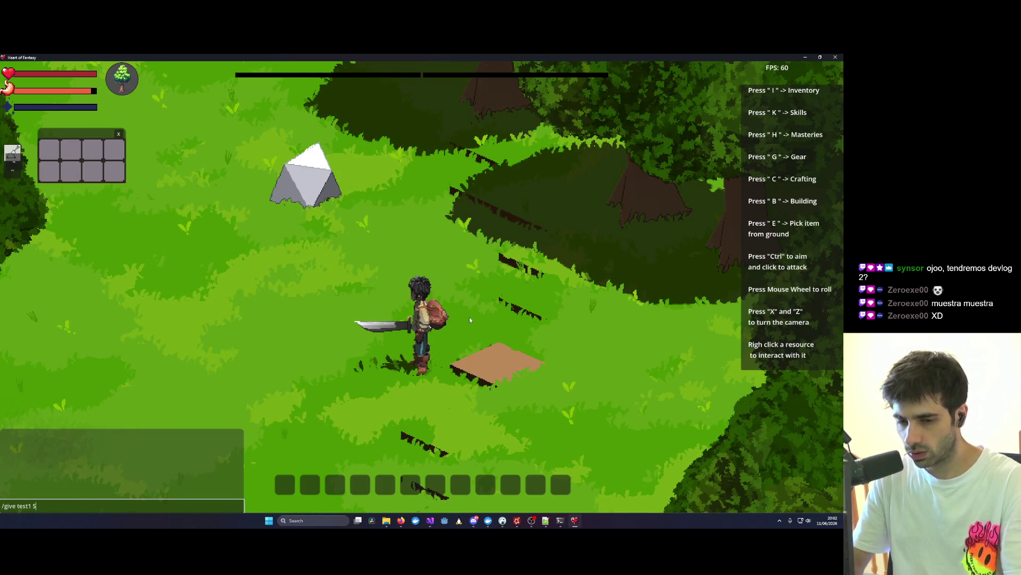
Step: Receive one seed via /give Blacksmith Seeds 1 and move it within the inventory
key("BackSpace")
key("BackSpace")
key("BackSpace")
type("acksmith seed 1")
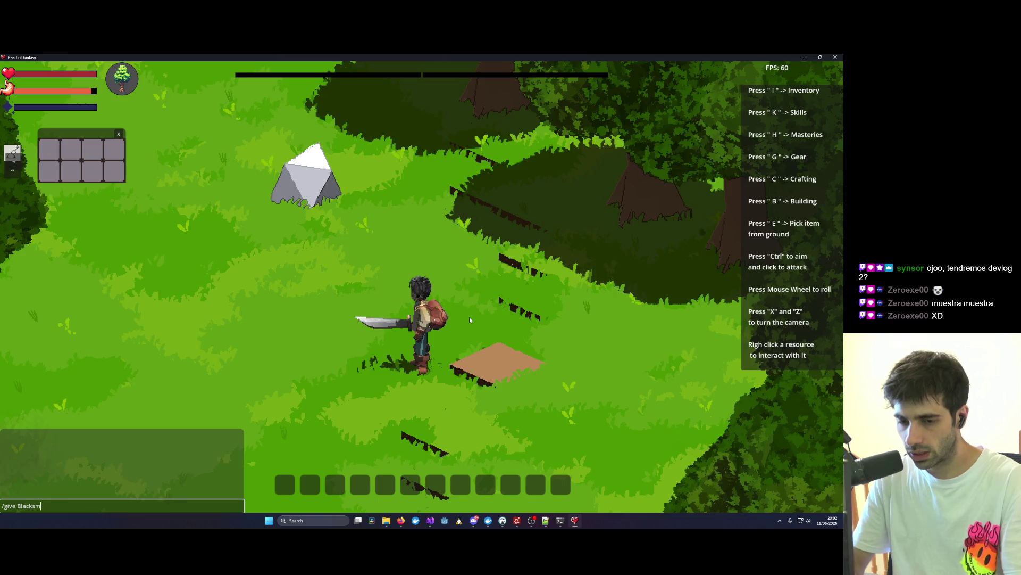
key("BackSpace")
key("BackSpace")
key("BackSpace")
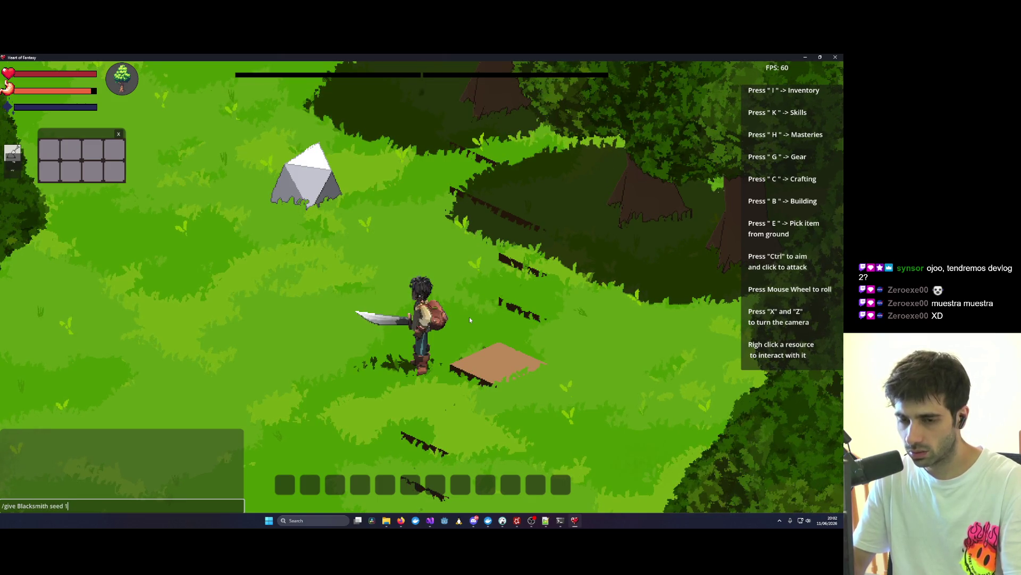
type("Seeds 1")
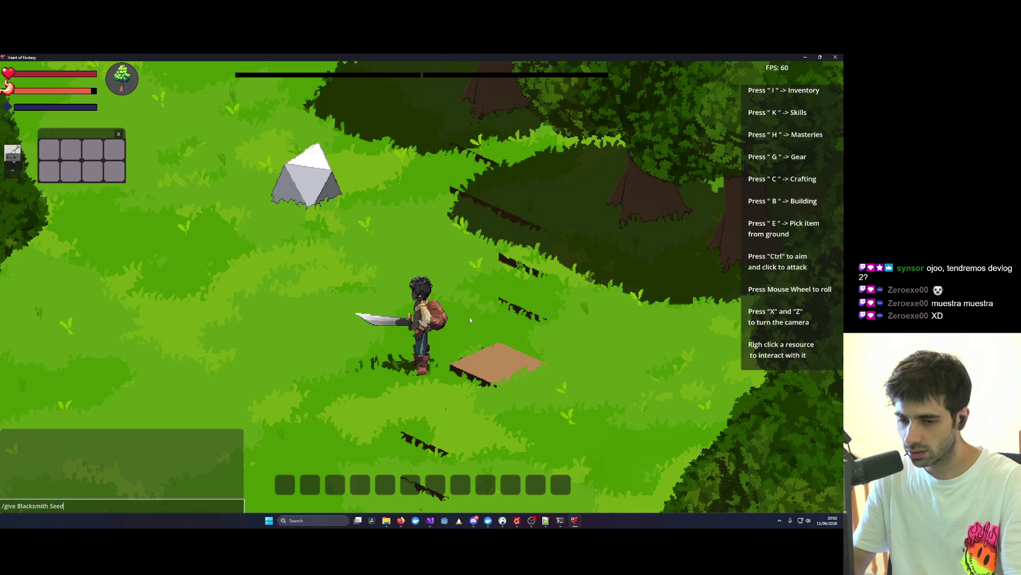
key("Return")
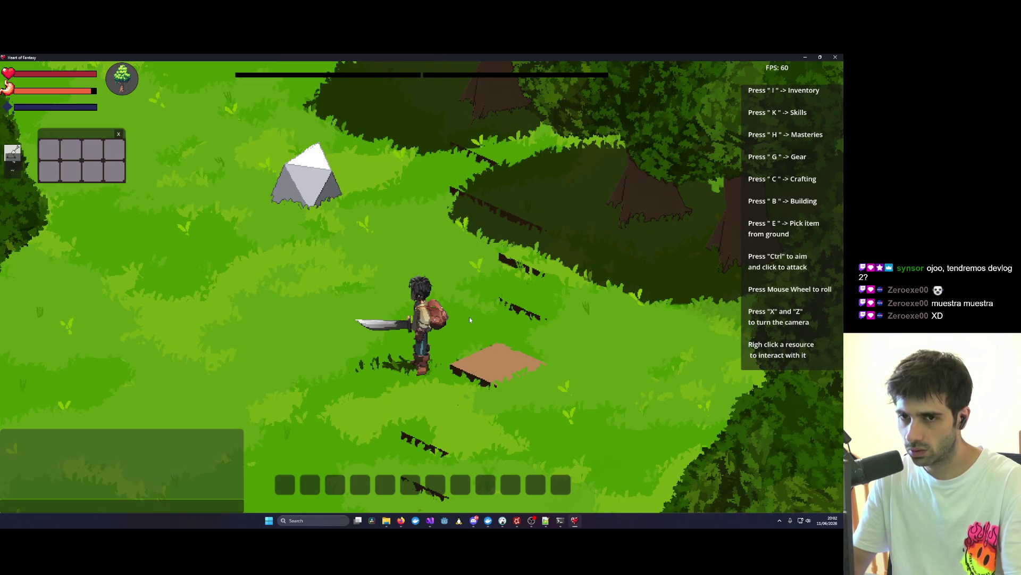
type("/give Blacksmith See")
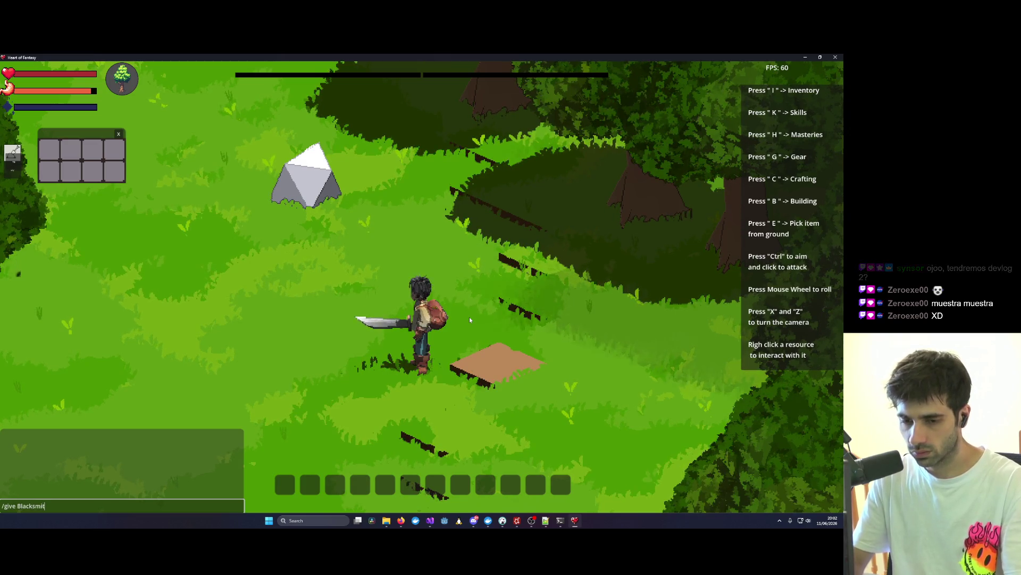
type("ds 1")
key("Return")
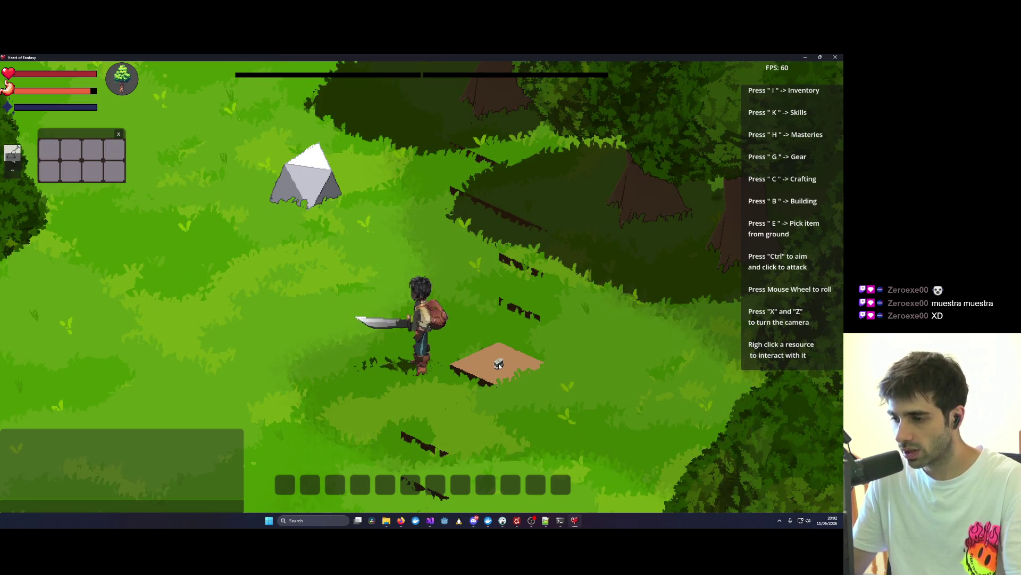
mouse_move(497, 364)
left_mouse_down()
mouse_move(282, 315)
mouse_move(130, 235)
mouse_move(71, 162)
left_mouse_up()
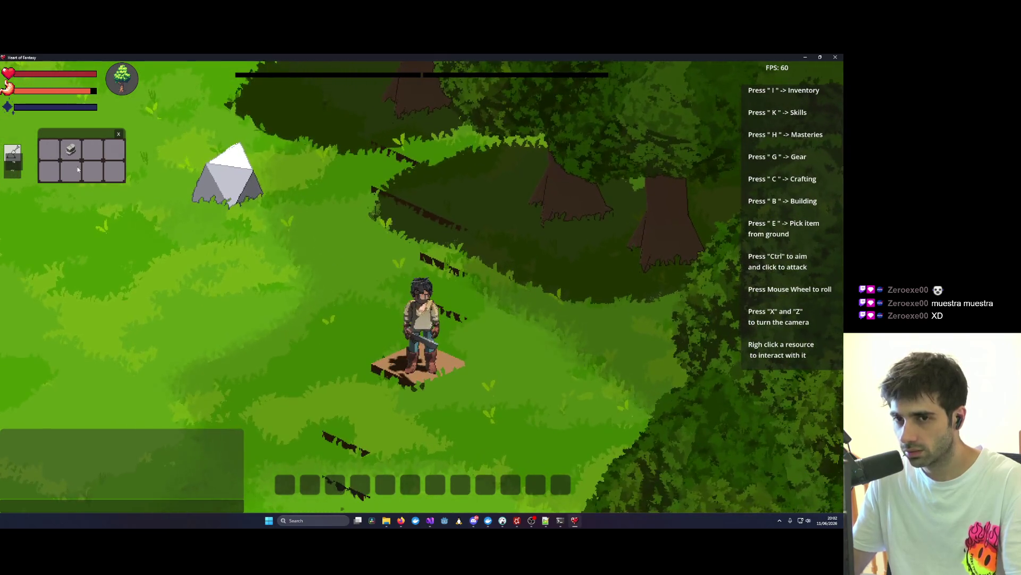
Step: Step onto the tilled plot and plant the Blacksmith Seeds in it
key("a")
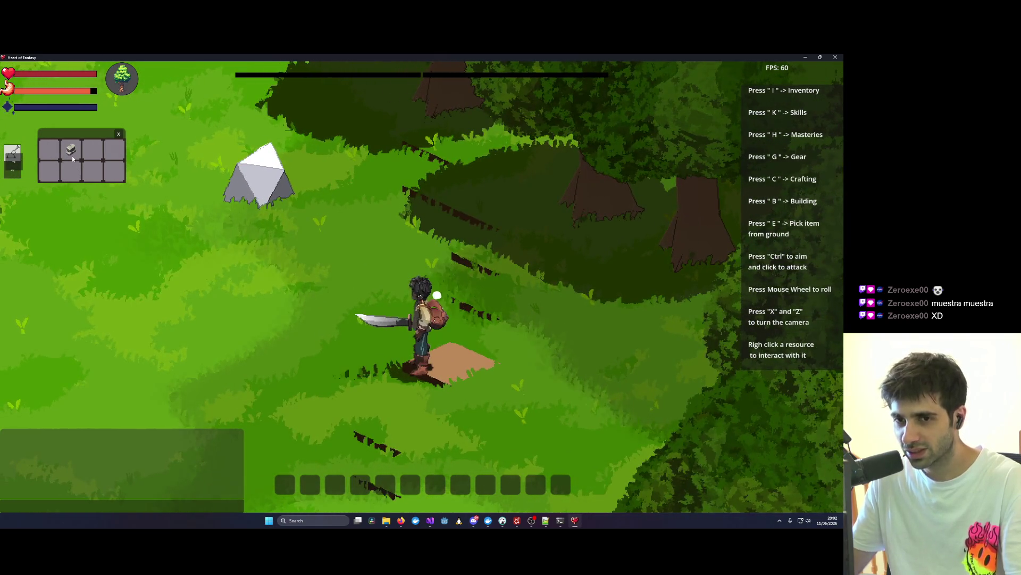
key("d")
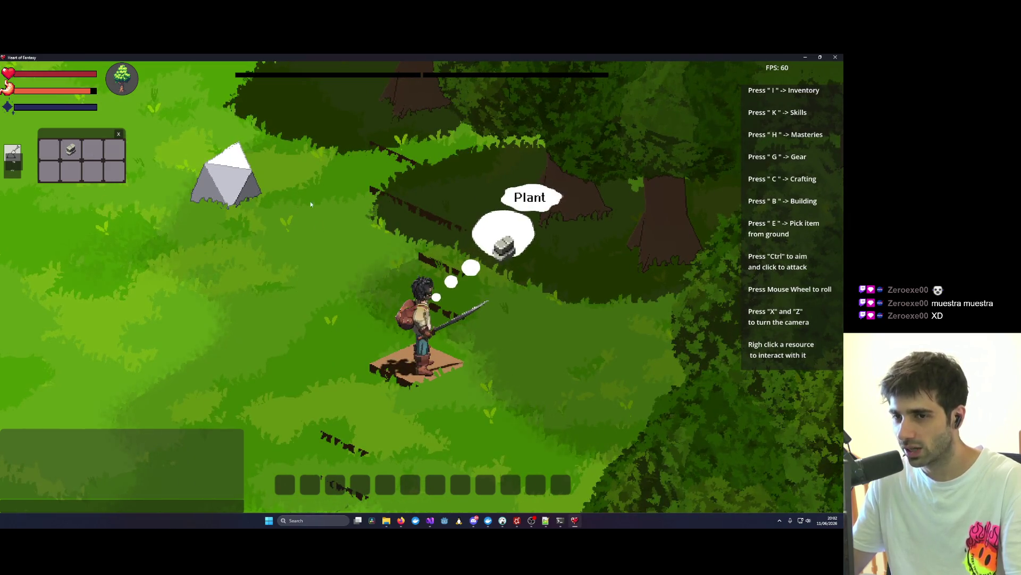
key("a")
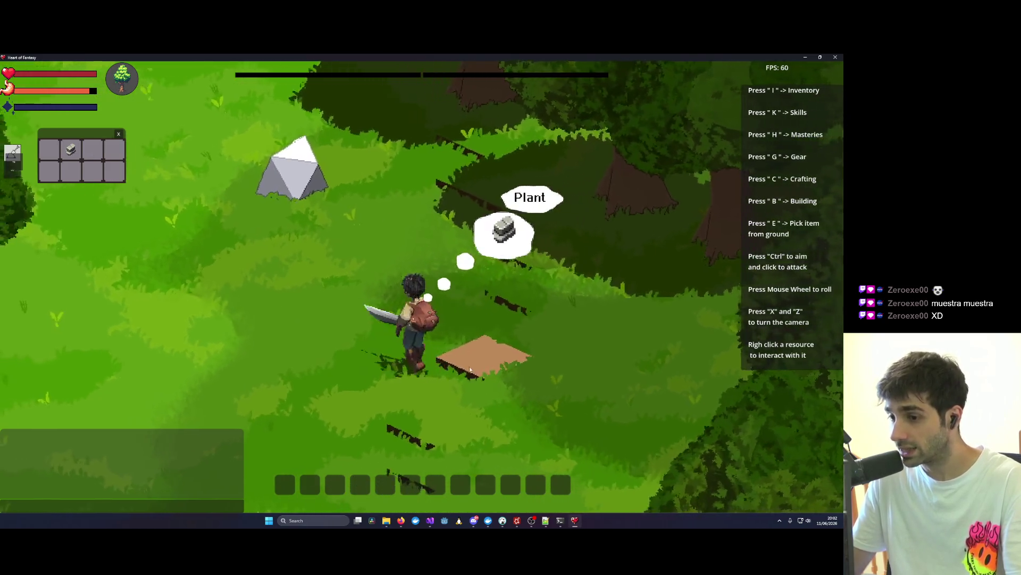
key("w")
key("d")
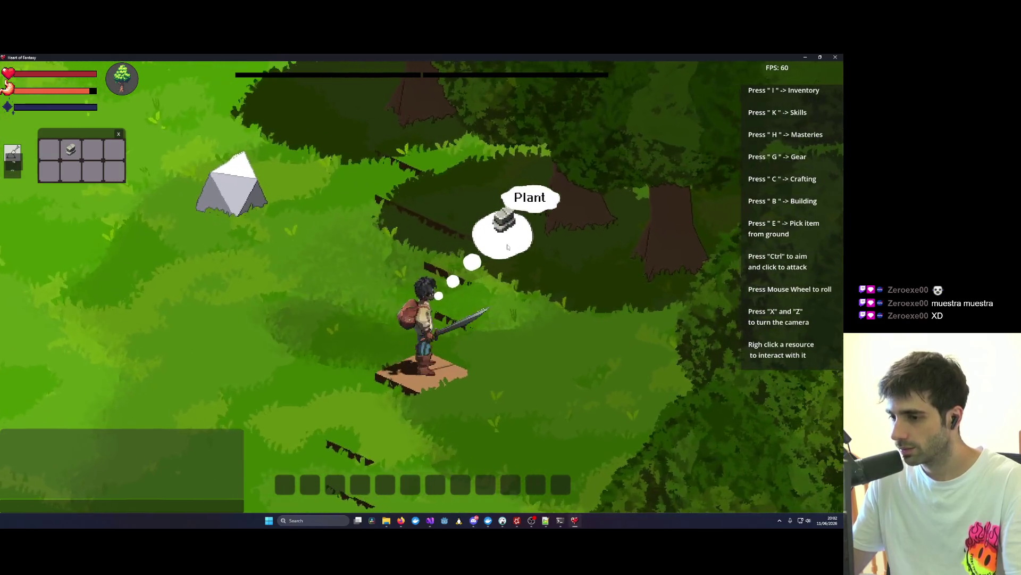
left_click(538, 208)
key("a")
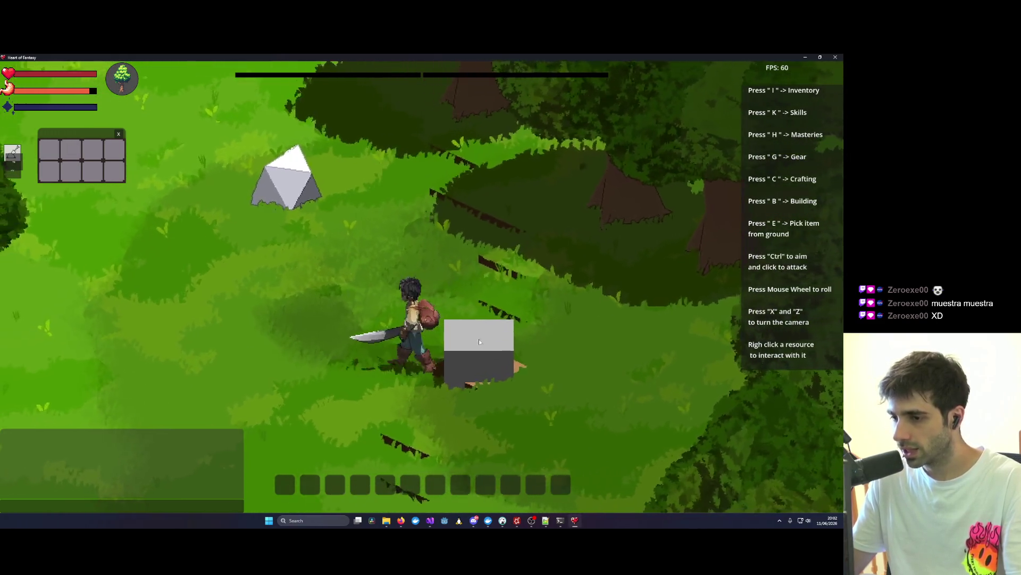
Step: Angle and zoom the camera out over the plot, then strike the stone block
key("x")
key("z")
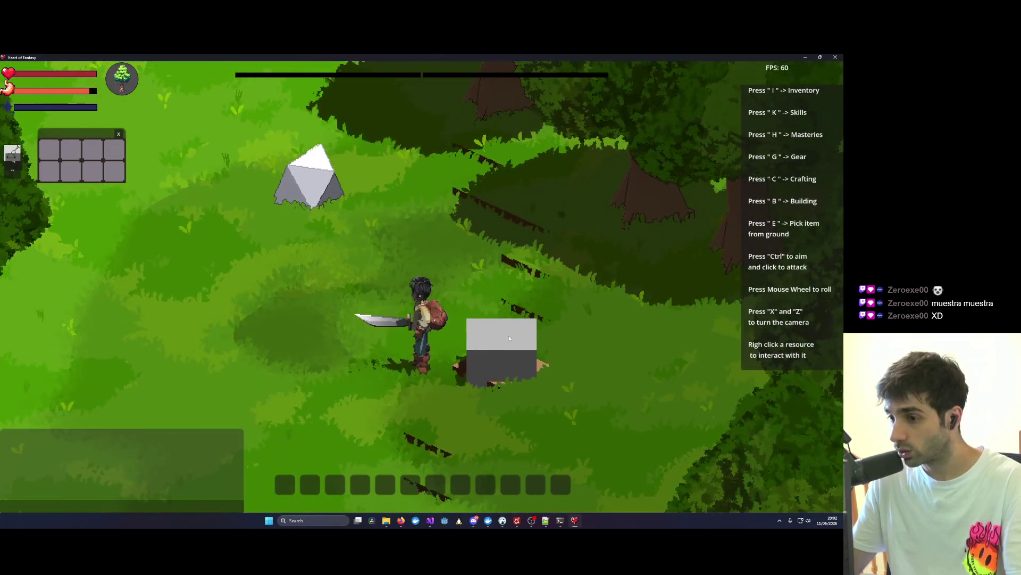
key("x")
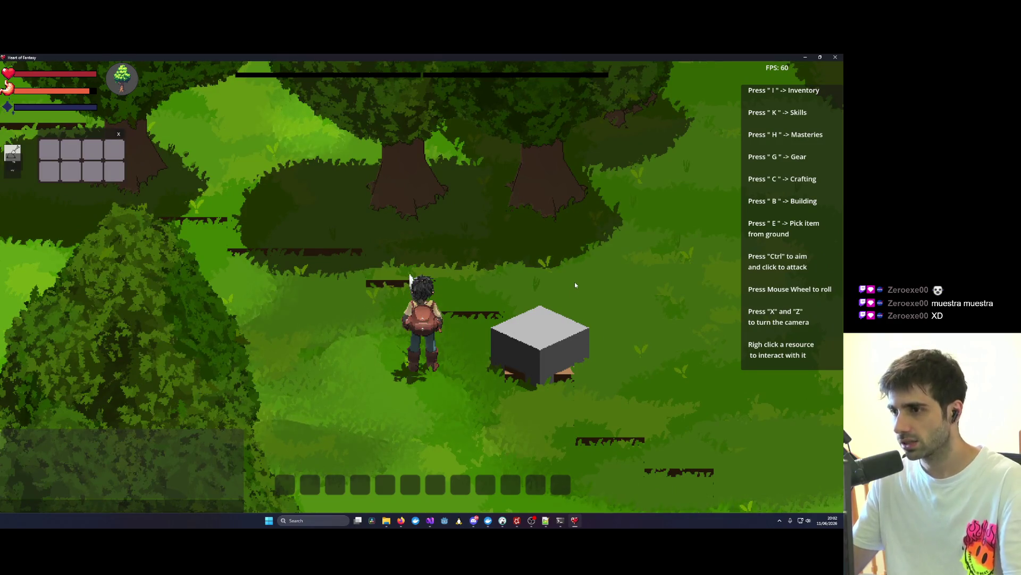
scroll(570, 288, "down", 3)
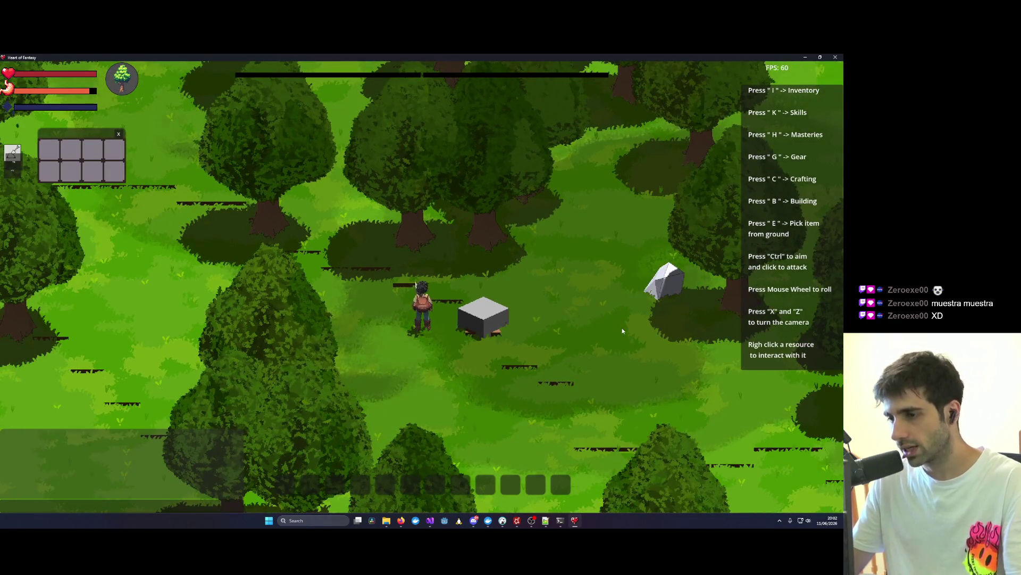
right_click(482, 327)
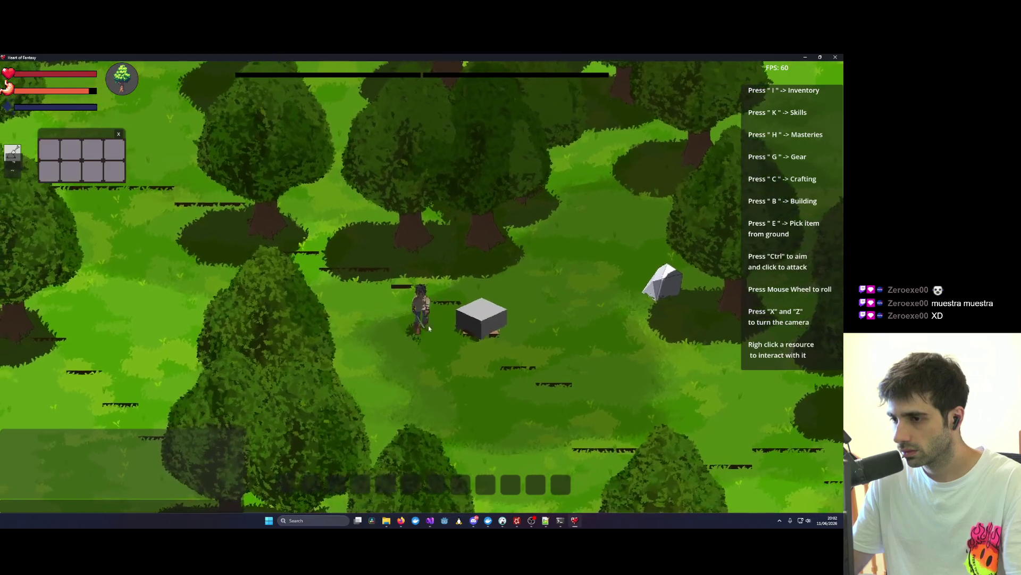
Step: Orbit the camera around the stone block to view it from several angles
key("x")
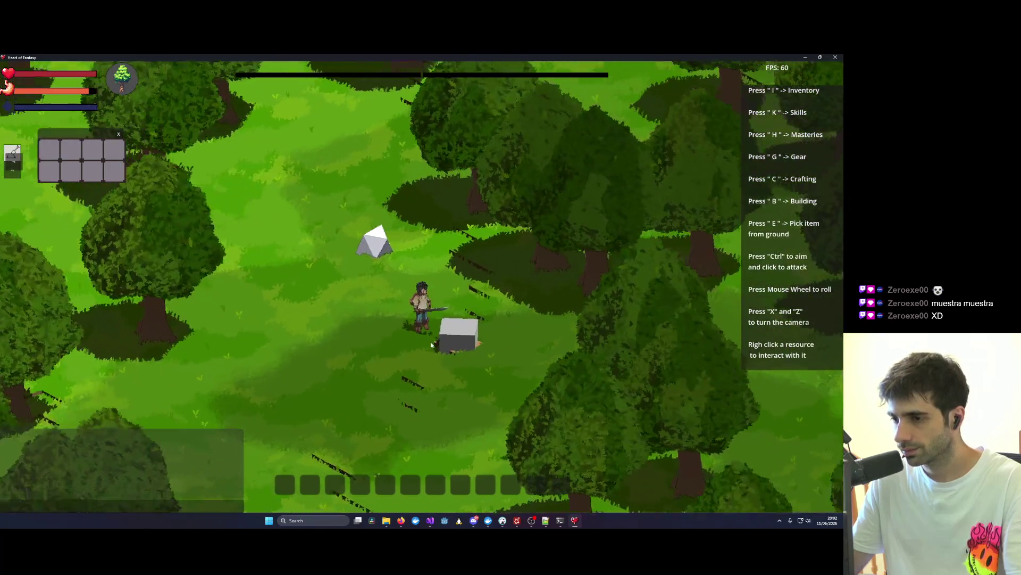
key("z")
key("x")
key("x")
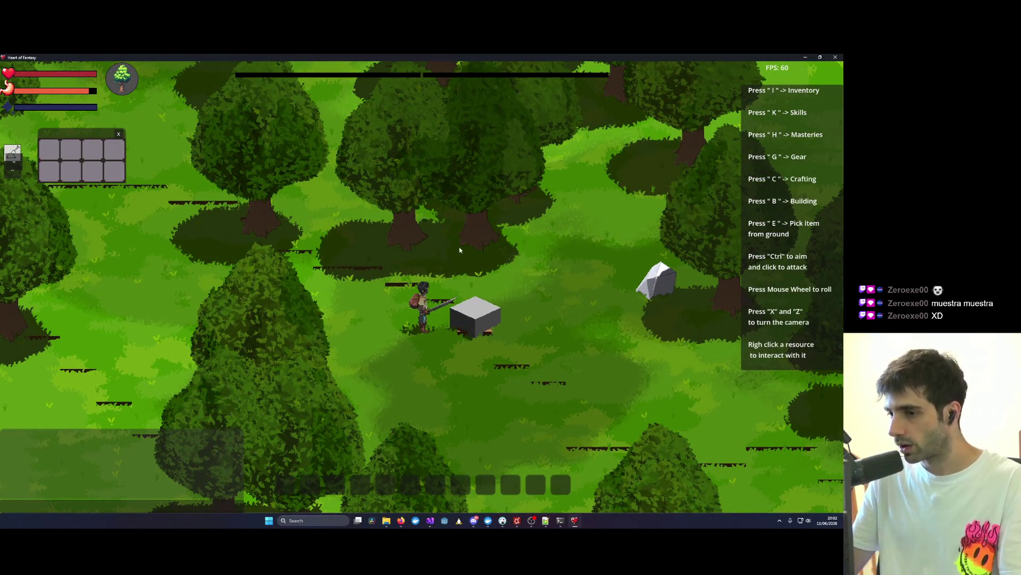
key("x")
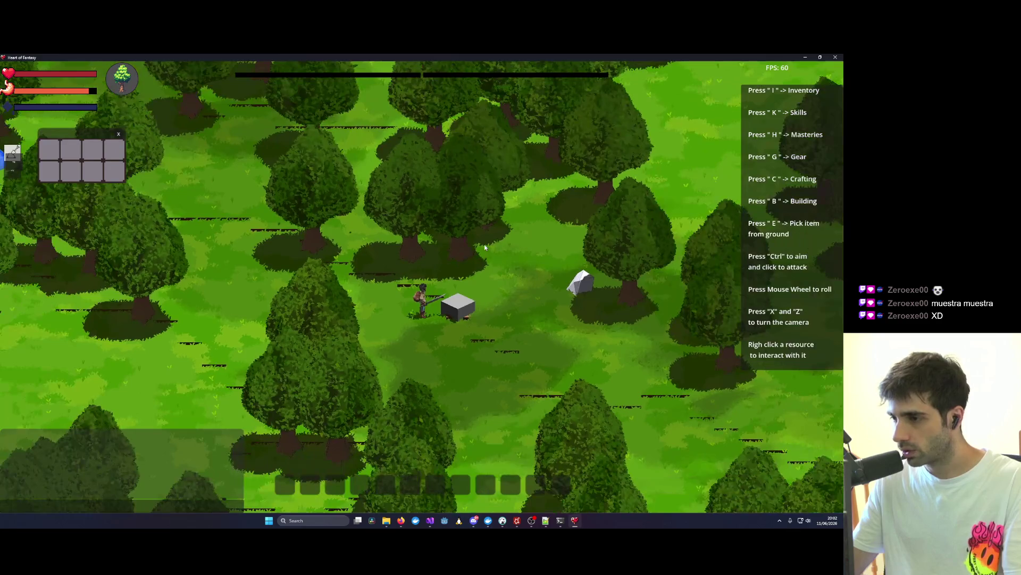
key("z")
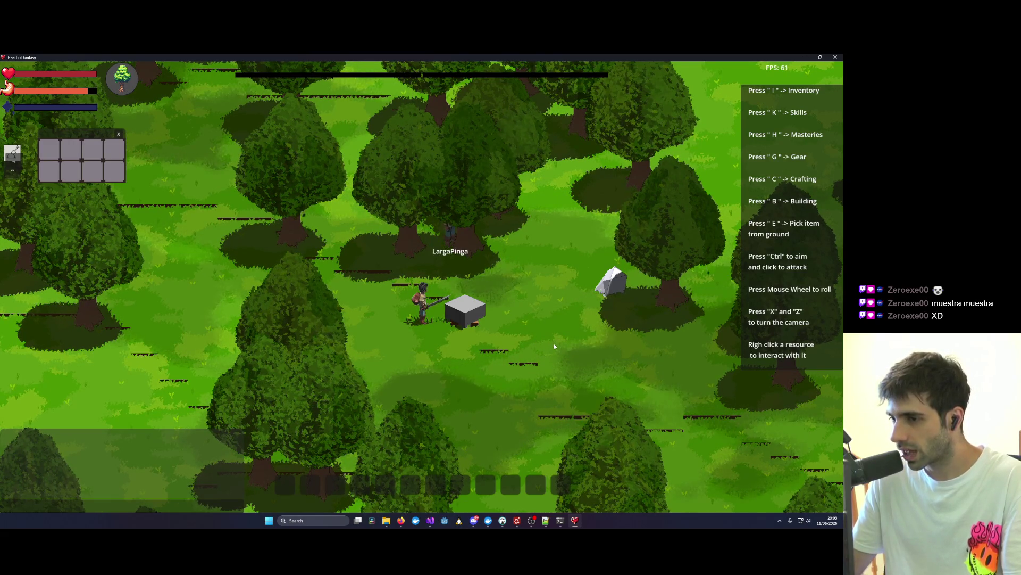
Step: Walk the character beside the block, then close the game window
key("w")
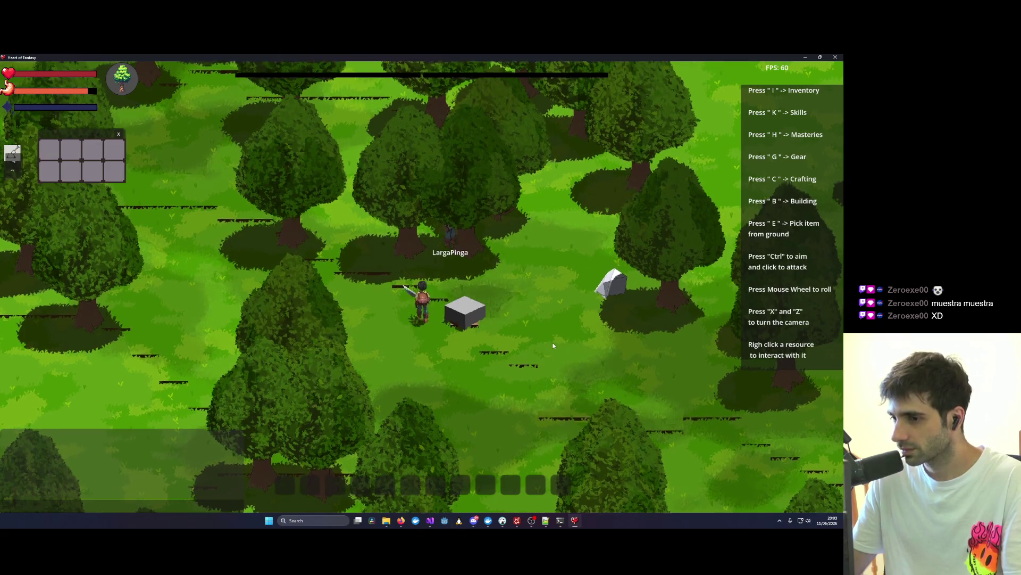
key("d")
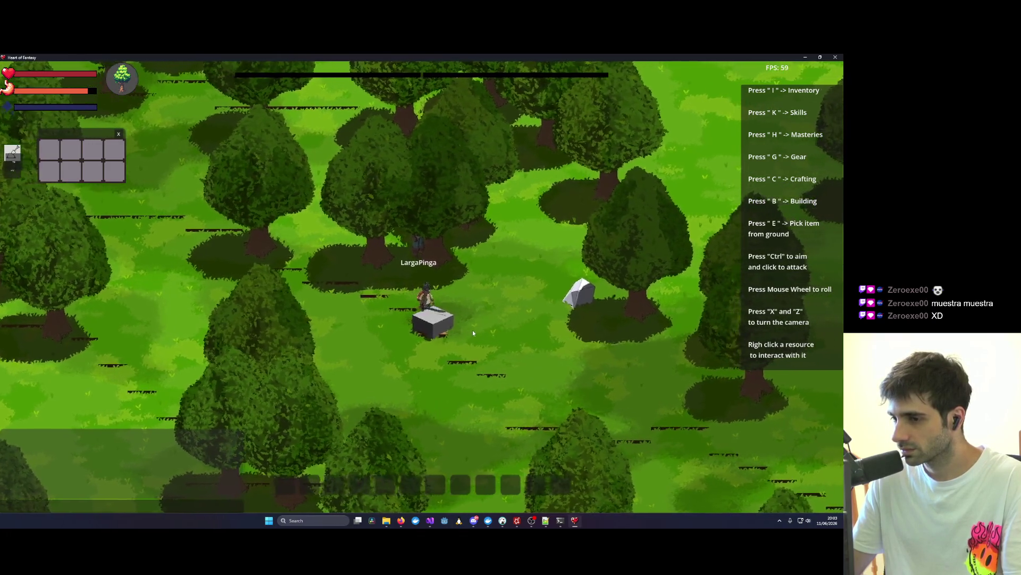
key("a")
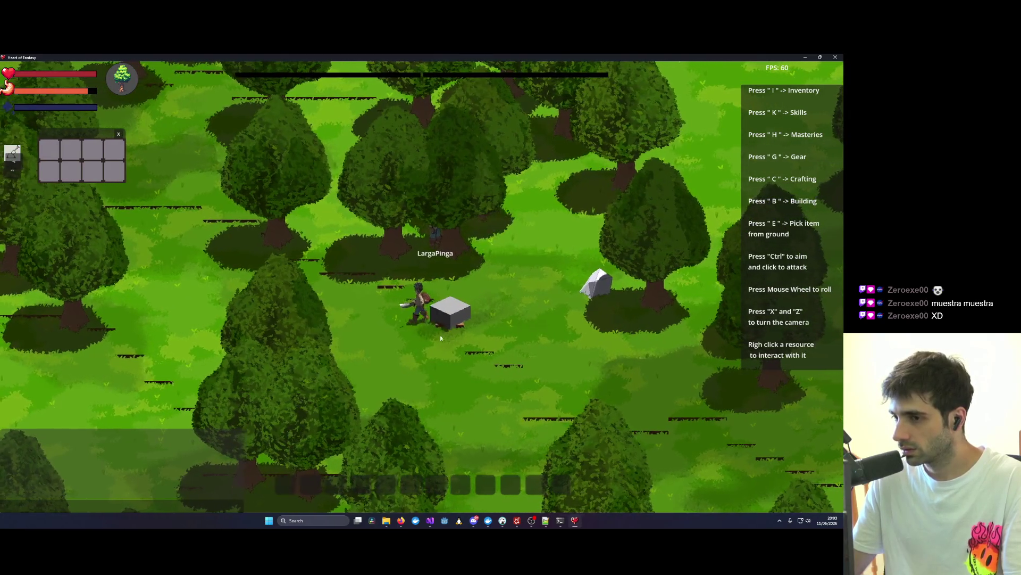
key("d")
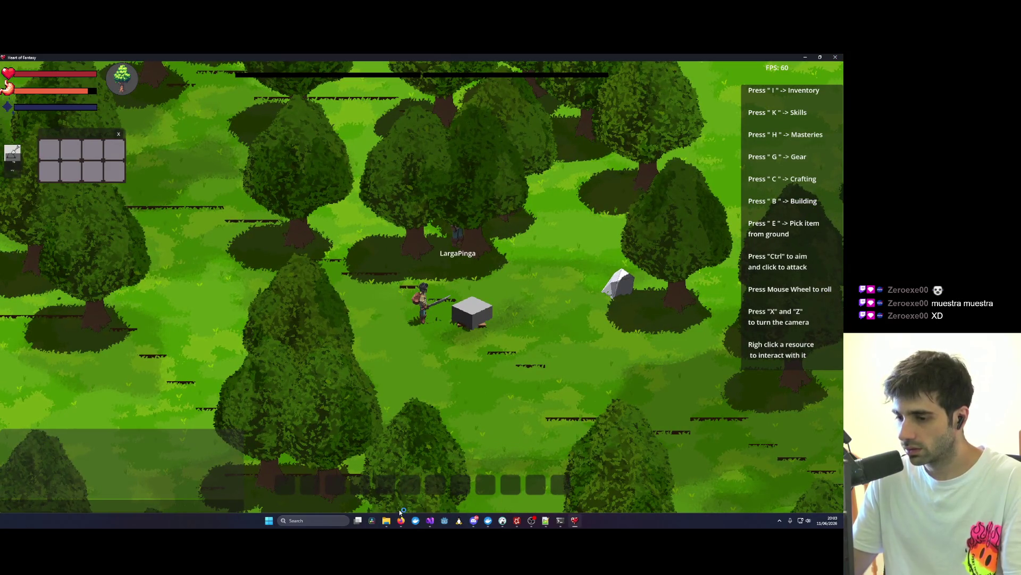
left_click(386, 523)
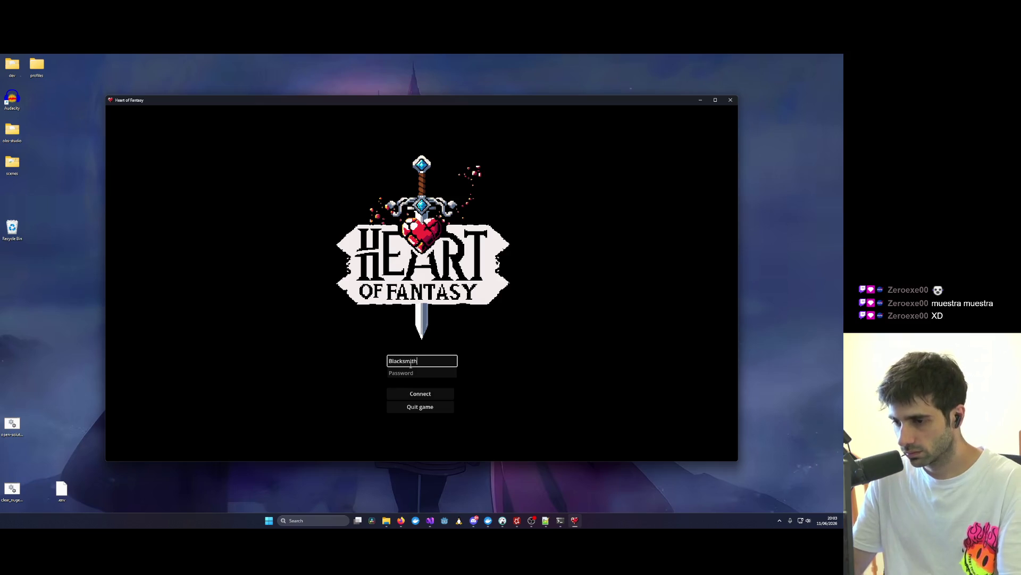
Step: Connect to the server and enter the world as the second character, Blacksmith
left_click(421, 394)
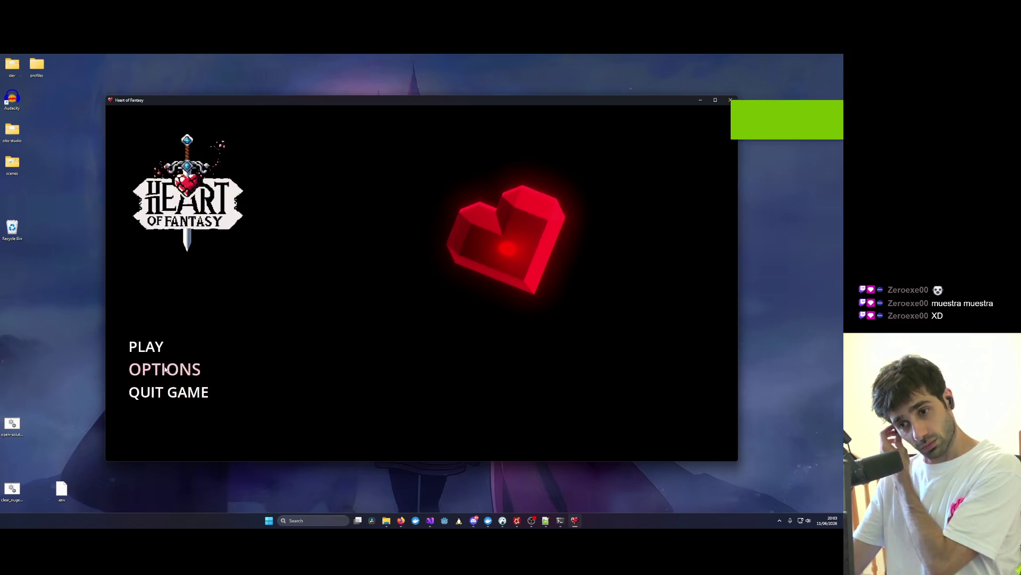
left_click(144, 346)
left_click(283, 319)
left_click(415, 346)
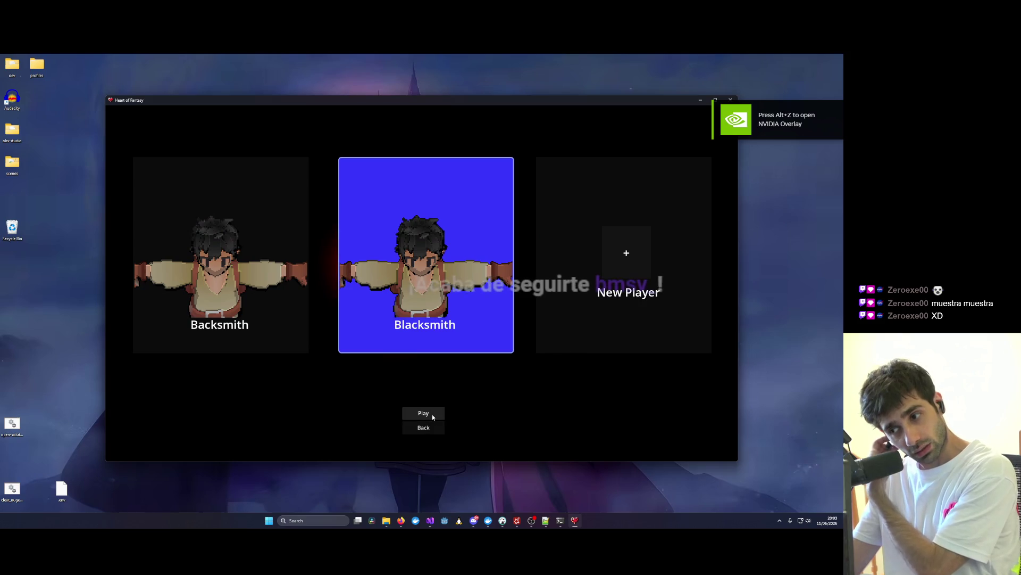
left_click(426, 413)
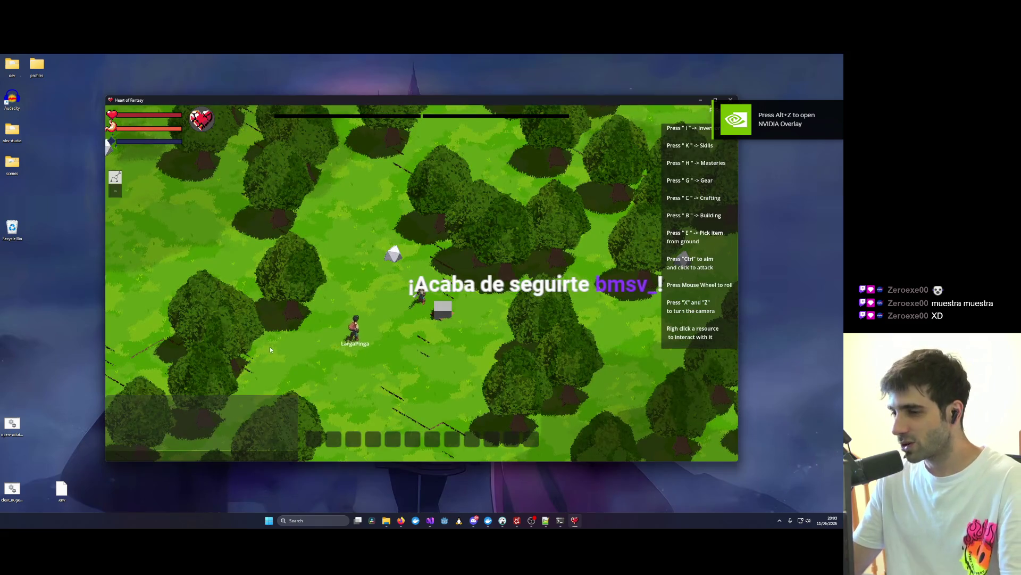
Step: Maximize the Heart of Fantasy window and send a chat message to the other player
key("super+Up")
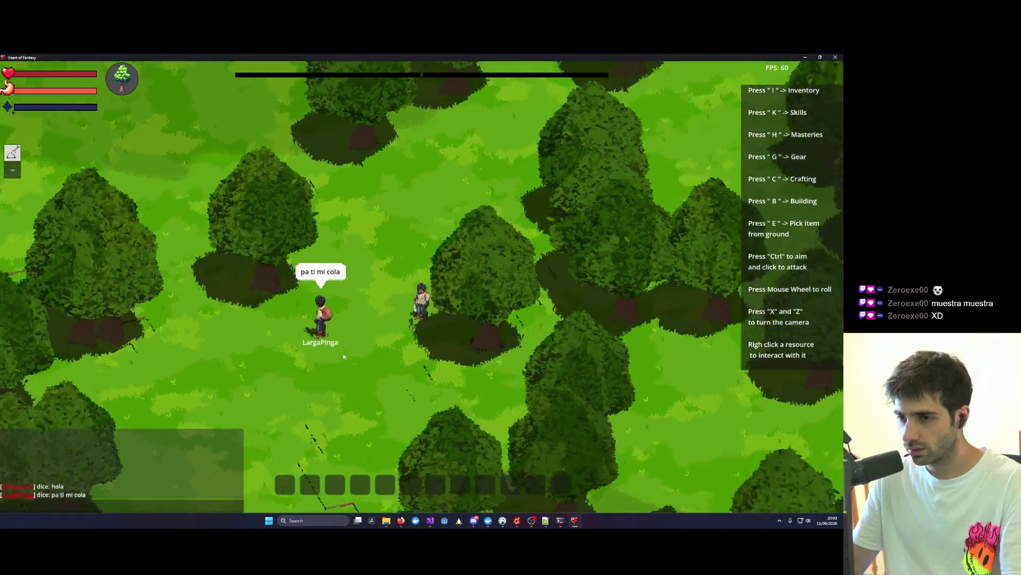
key("x")
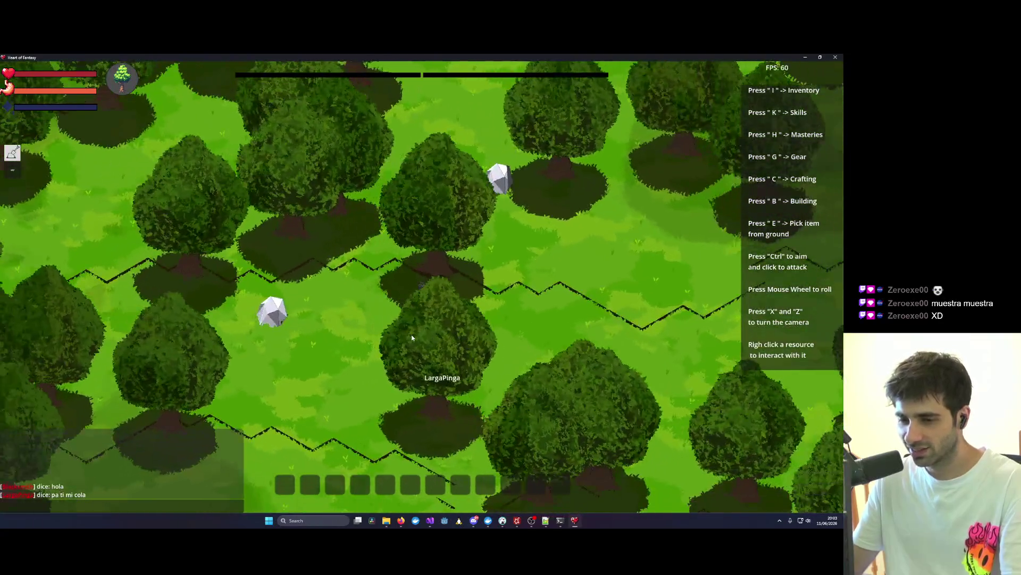
key("x")
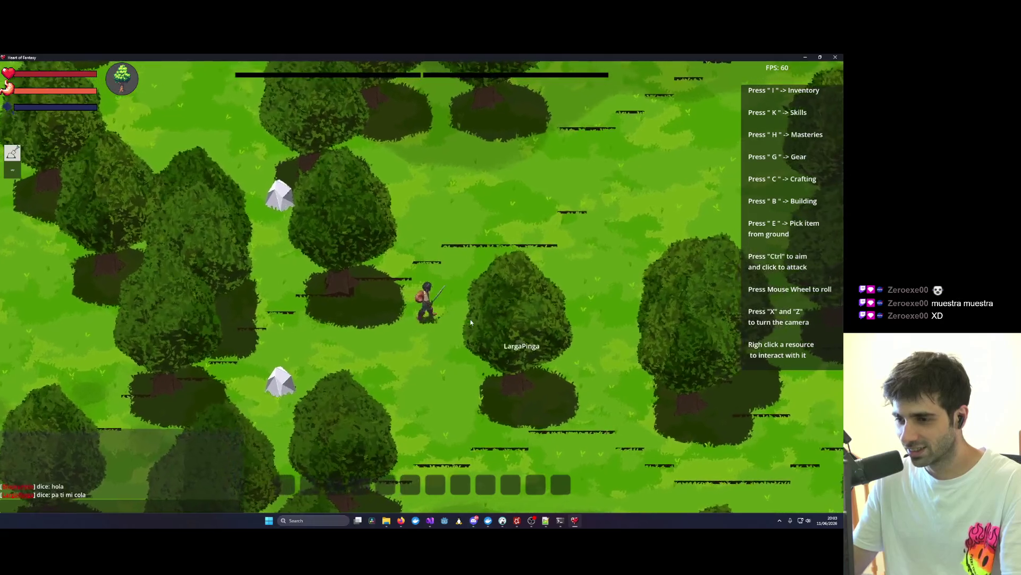
left_click(178, 509)
type("pos te mato")
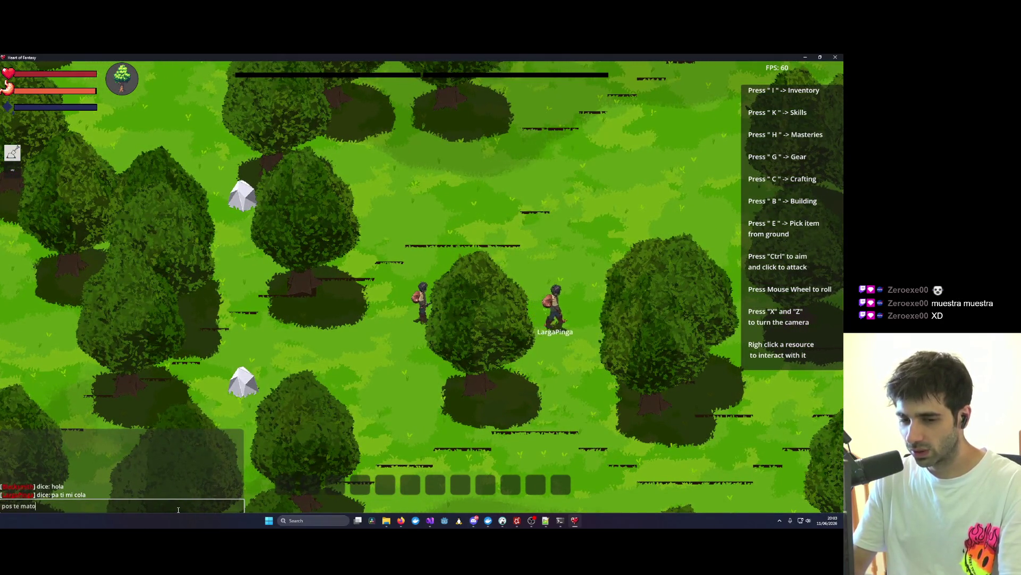
key("Return")
key("d")
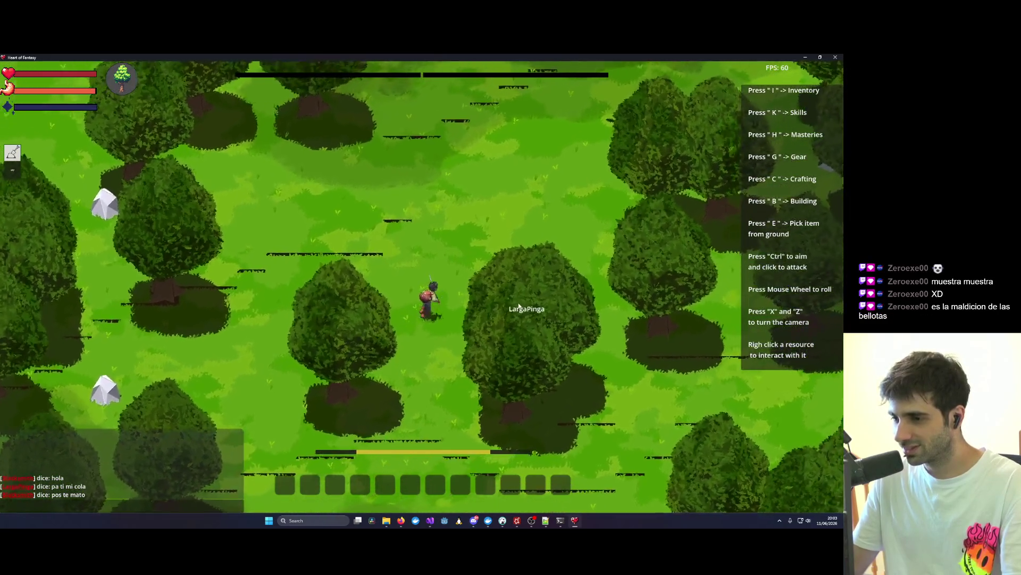
Step: Walk the character north, then enable creative mode with the /creative chat command
key("x")
key("z")
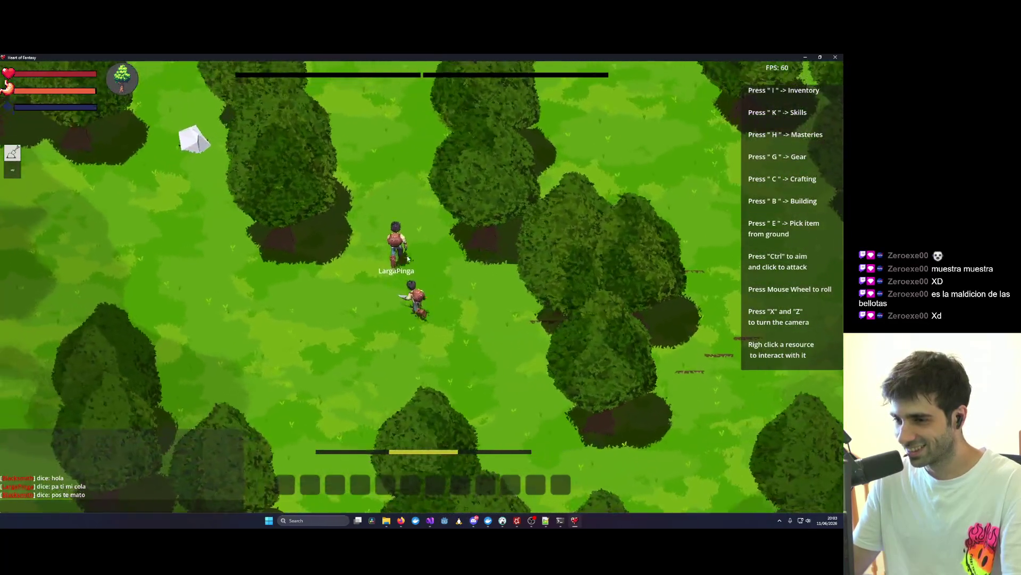
key("w")
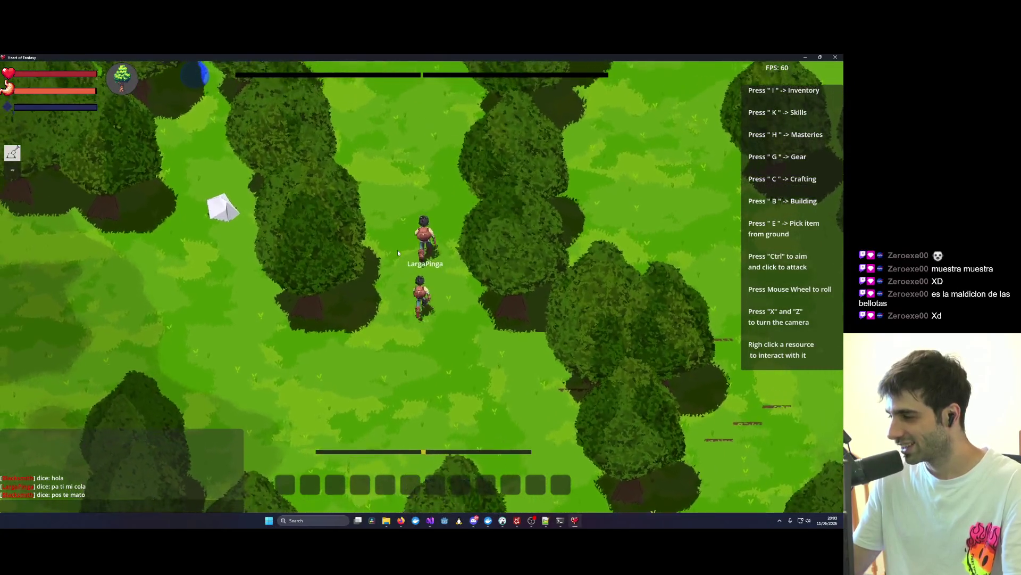
scroll(448, 304, "down", 5)
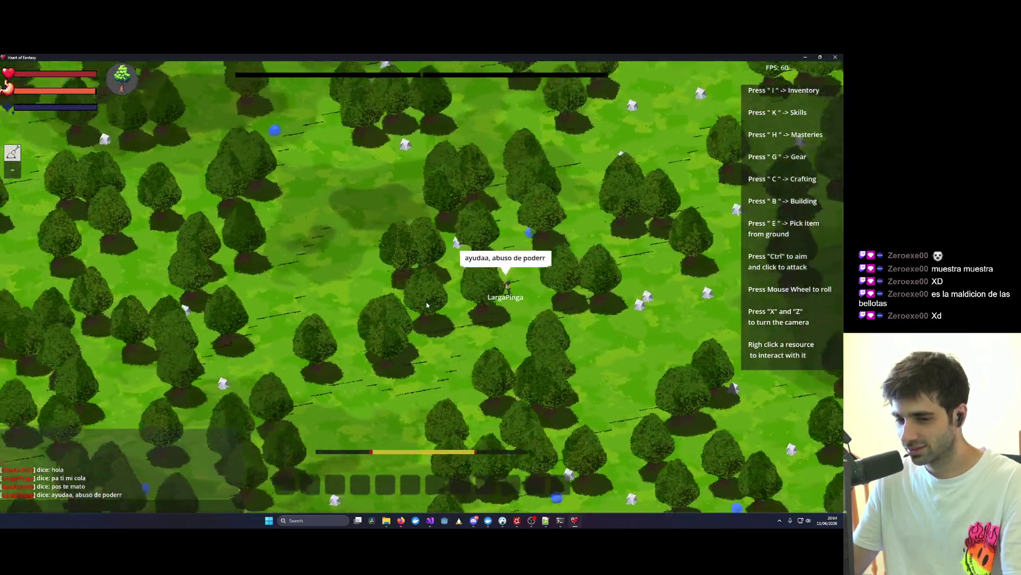
scroll(426, 301, "up", 5)
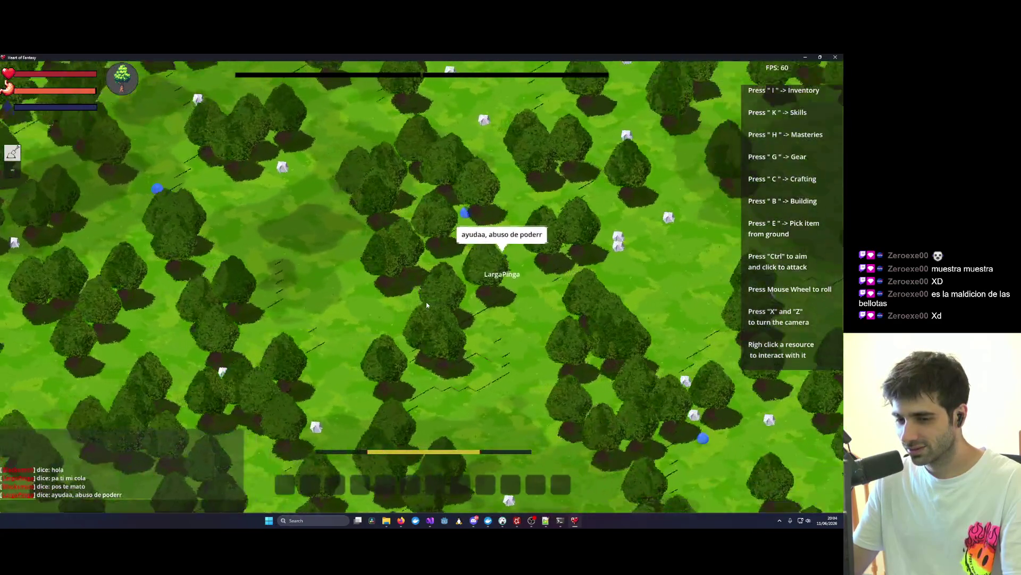
key("Return")
type("/creative")
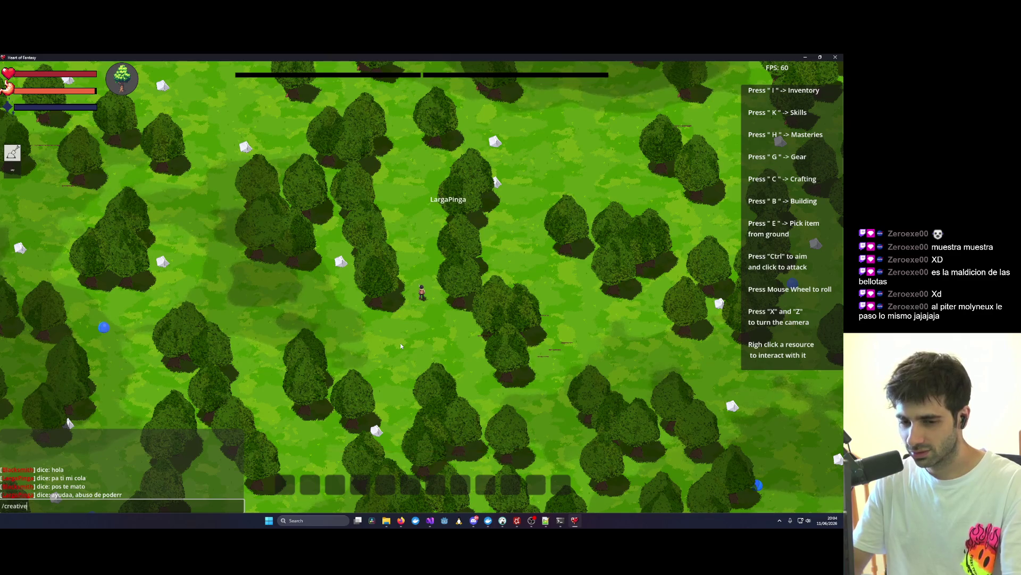
key("Return")
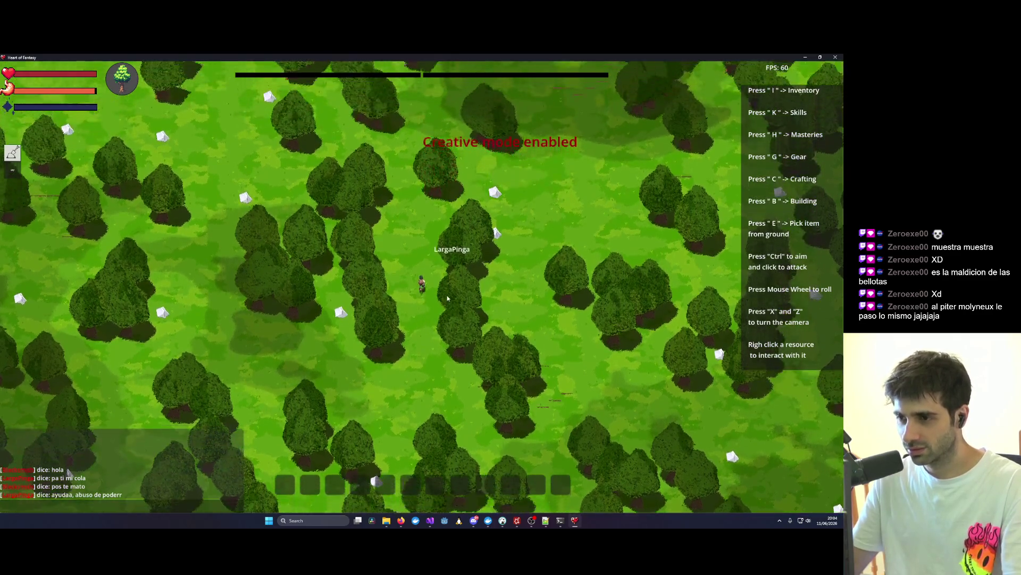
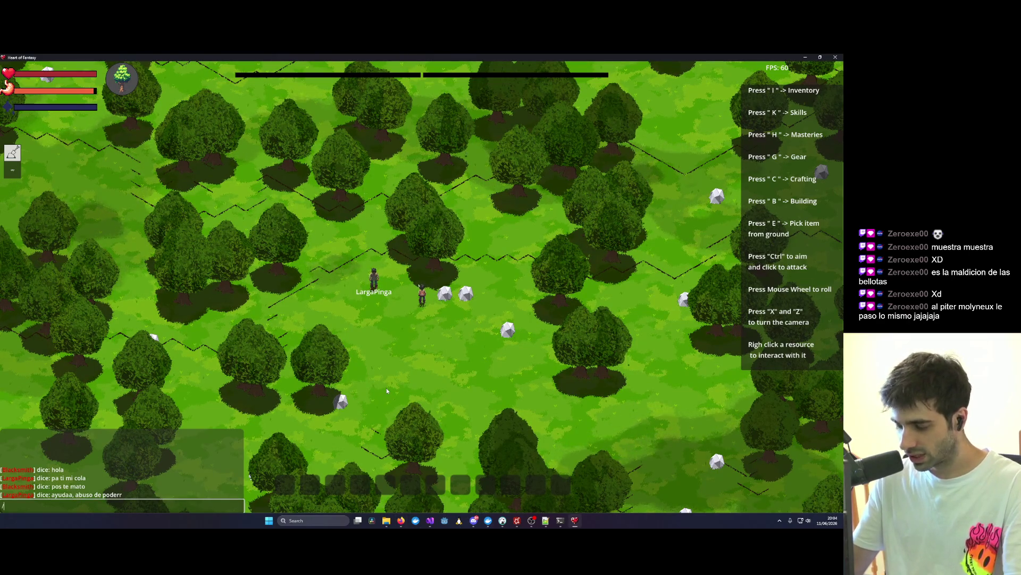
Step: Enable survival mode with the /survival chat command and walk the character south and east
type("l")
key("Return")
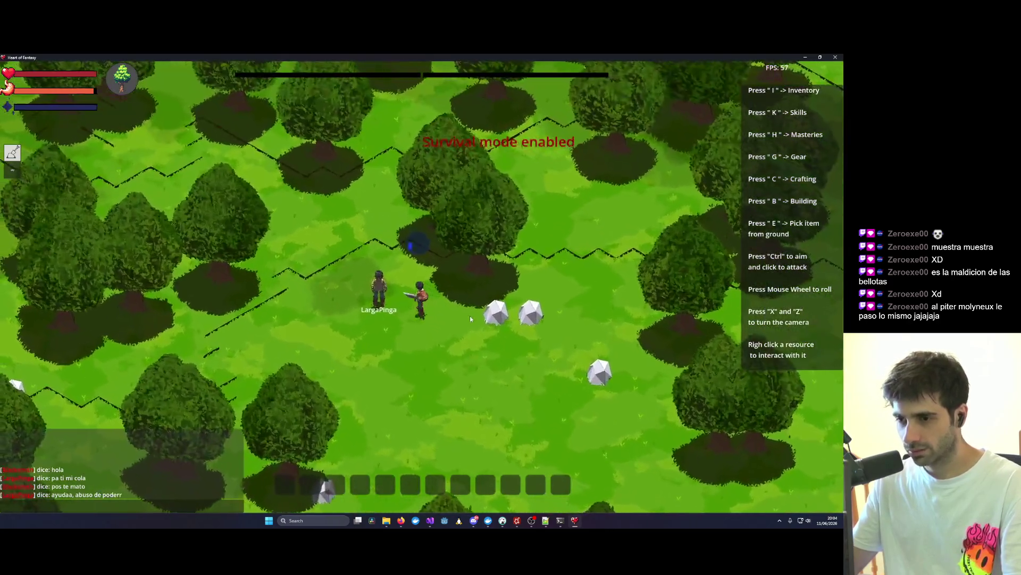
key("s")
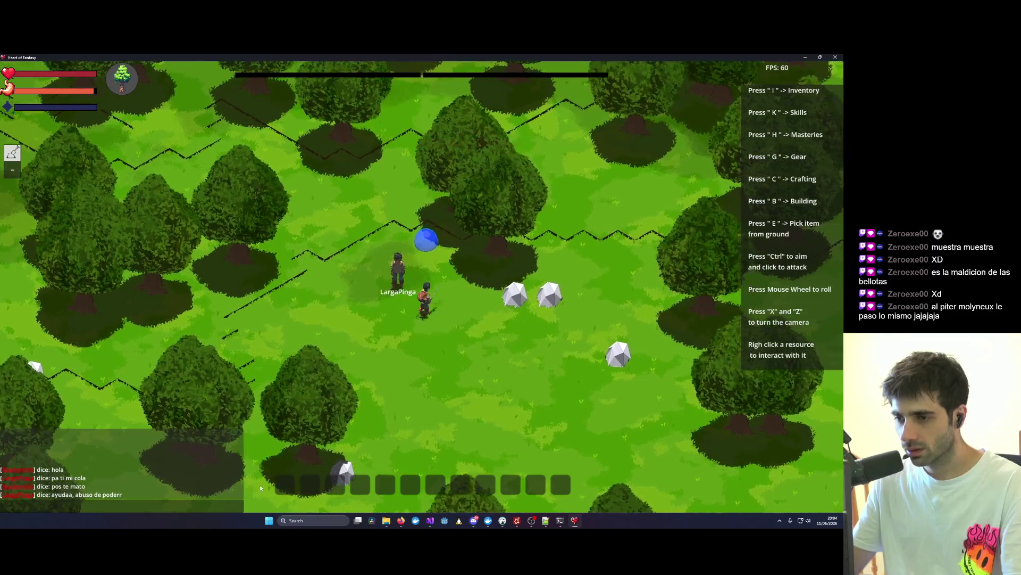
key("d")
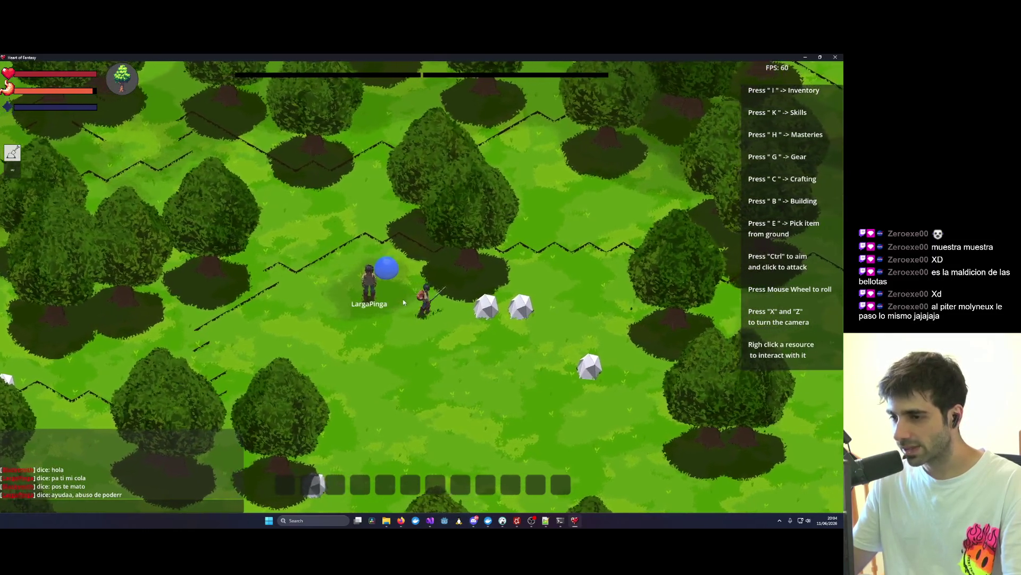
key("s")
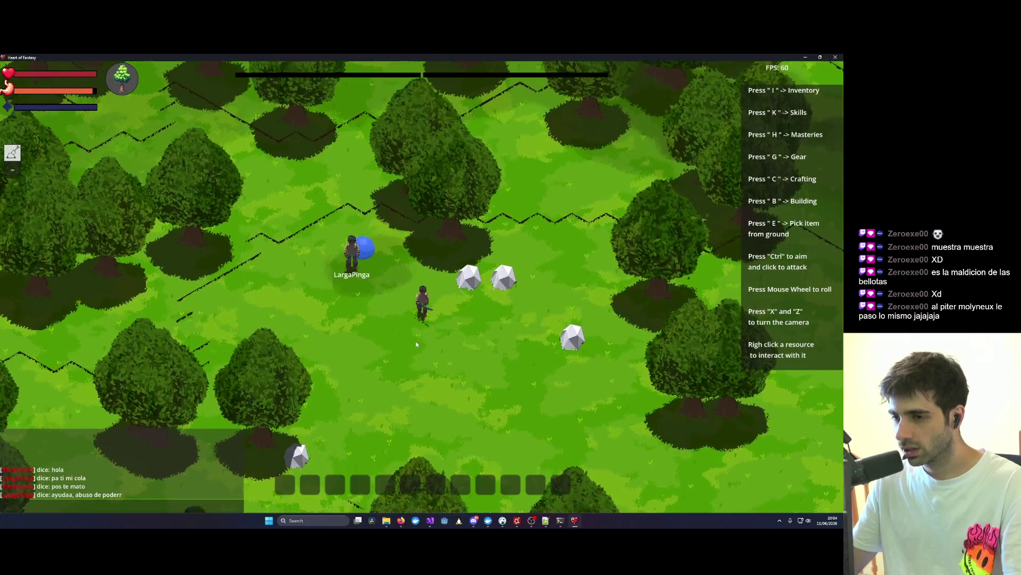
key("w")
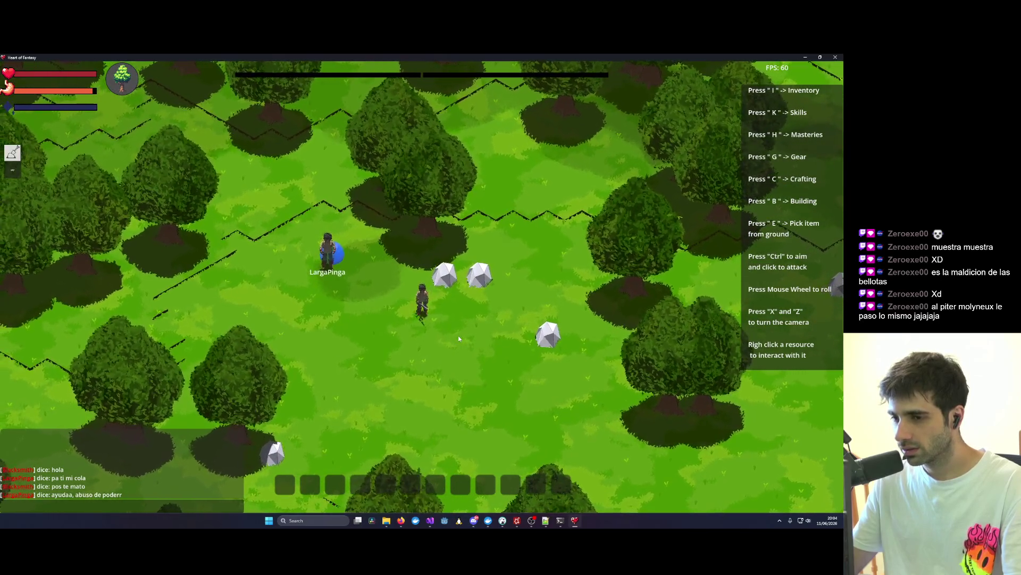
Step: Walk up and right to the rocks where the blue slime appears, adjusting the zoom
scroll(346, 276, "up", 2)
key("w")
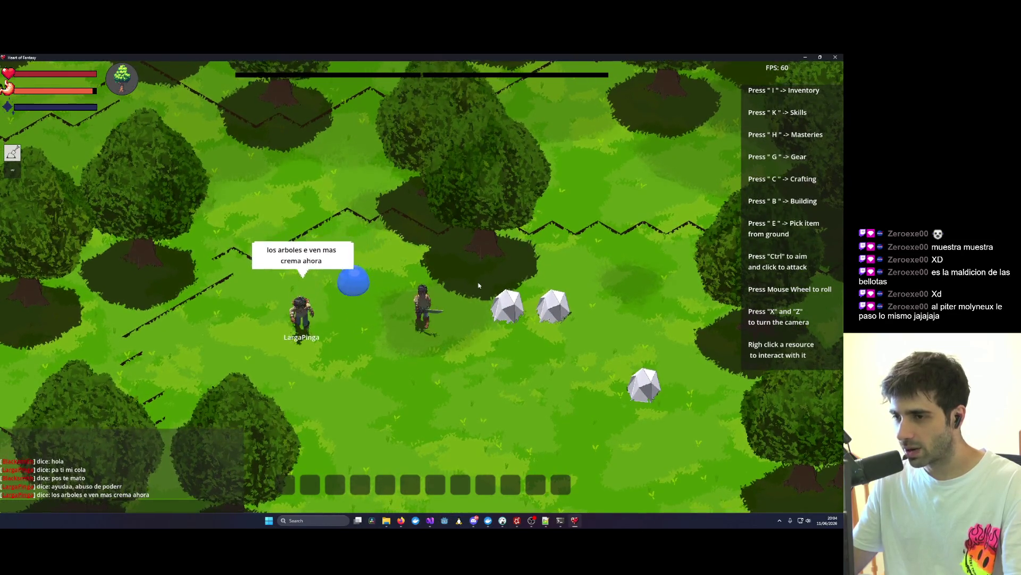
scroll(480, 282, "up", 3)
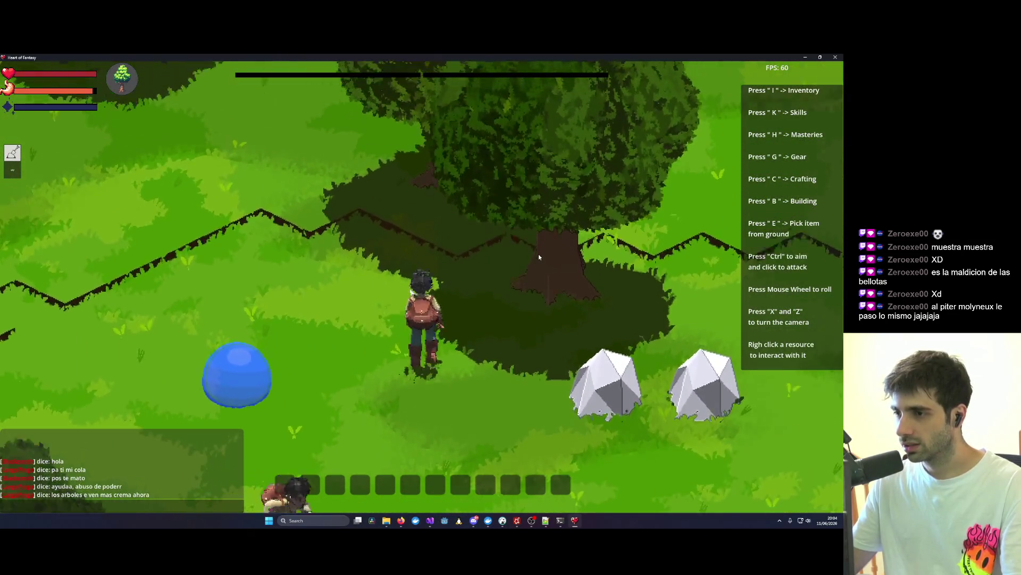
scroll(538, 254, "up", 3)
scroll(538, 257, "up", 3)
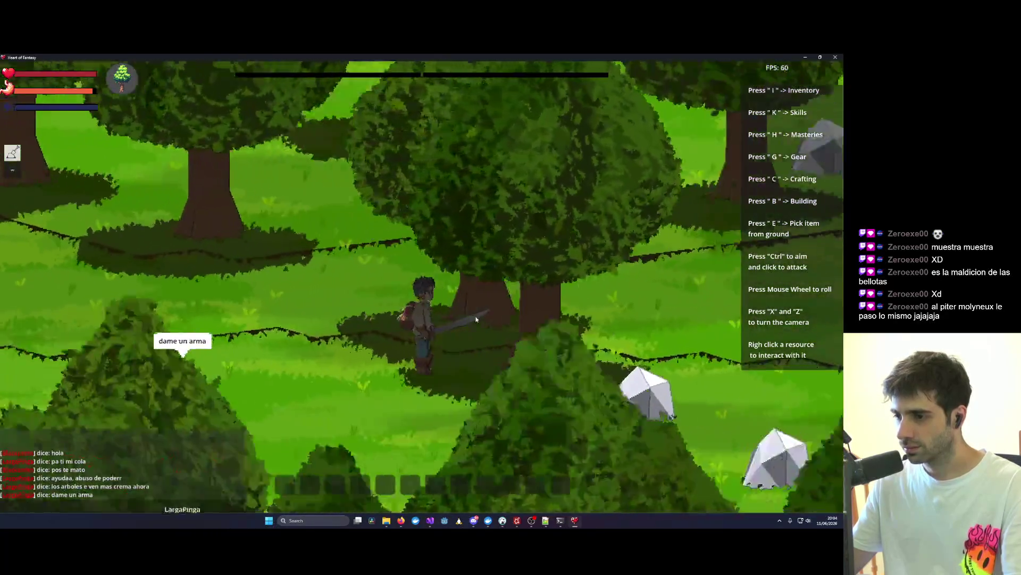
scroll(476, 319, "down", 5)
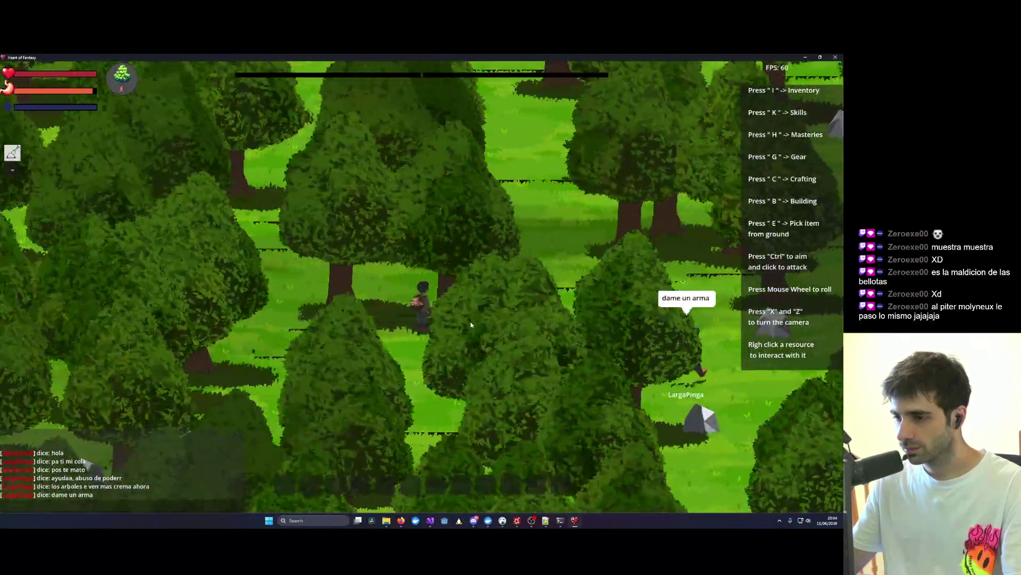
scroll(471, 322, "up", 2)
scroll(471, 324, "down", 3)
key("d")
scroll(454, 344, "up", 3)
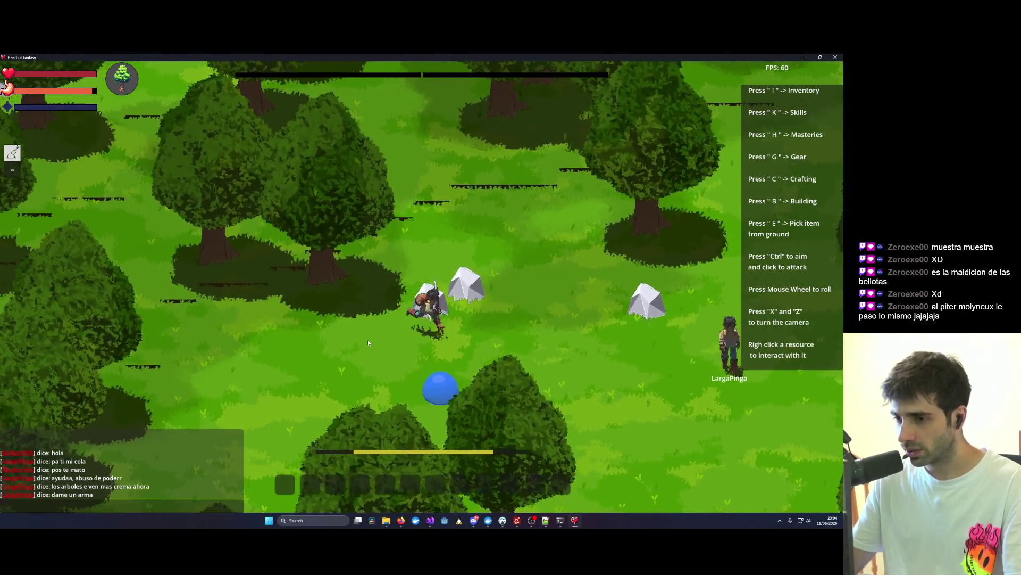
Step: Open the Gear panel to review equipment and stats, then walk to face the blue slime
key("g")
key("d")
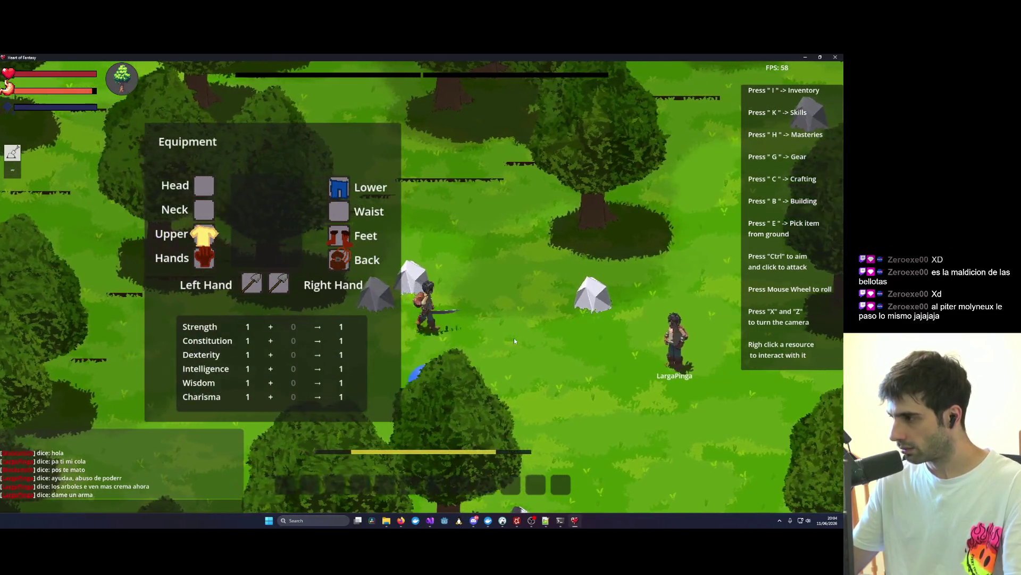
key("d")
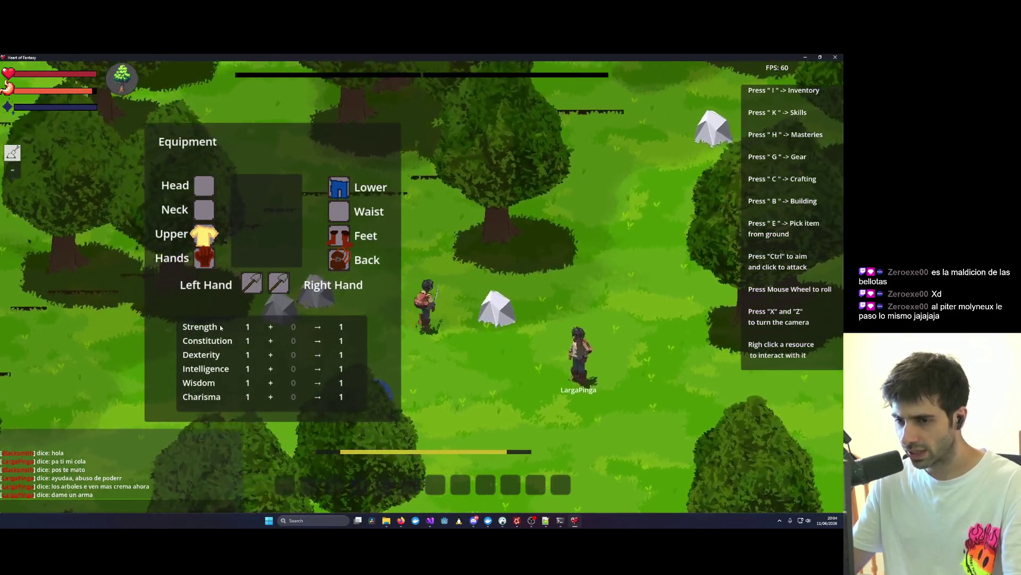
key("s")
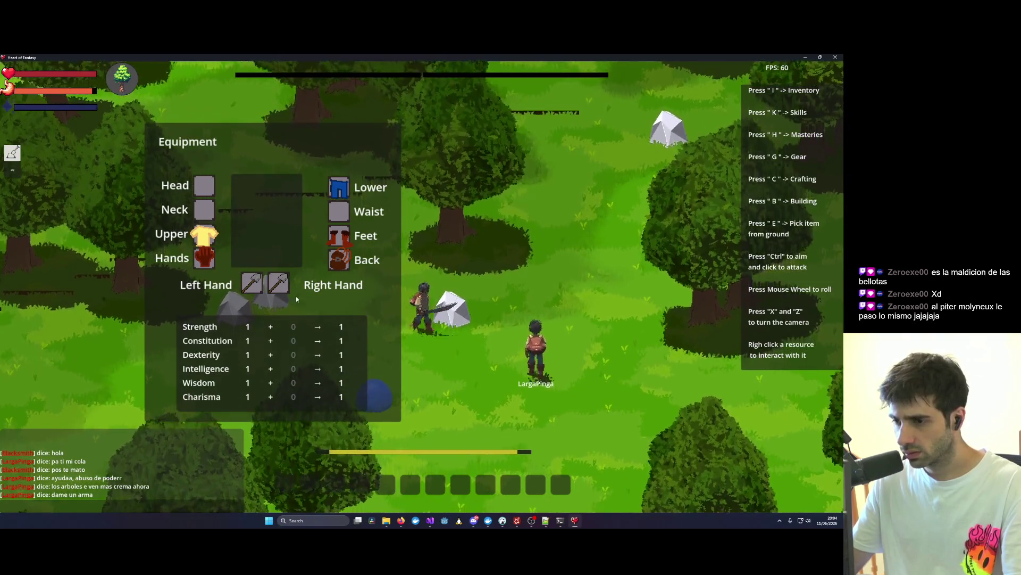
key("s")
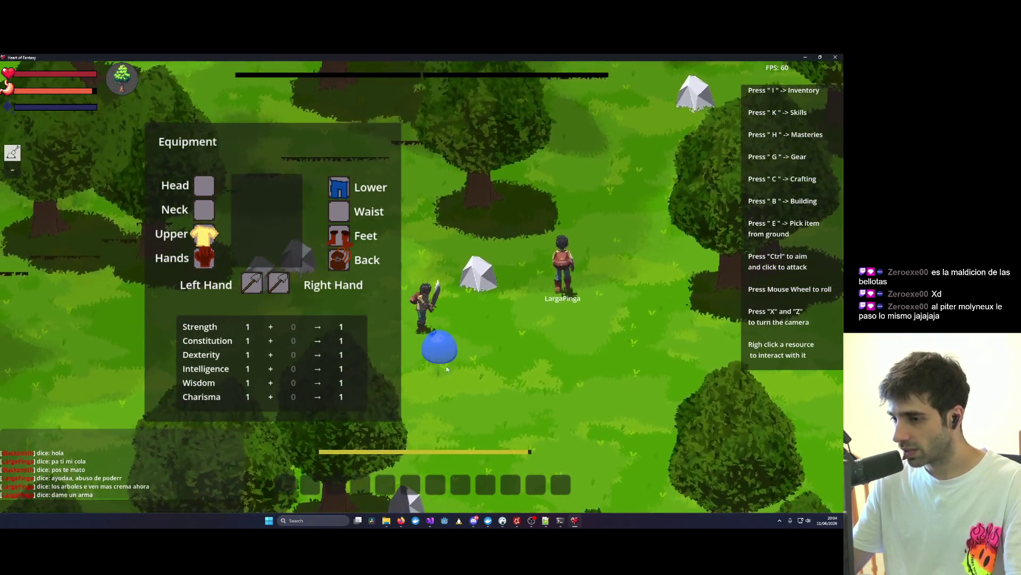
Step: Strike the blue slime with the sword and move around the rocks
left_click(477, 344)
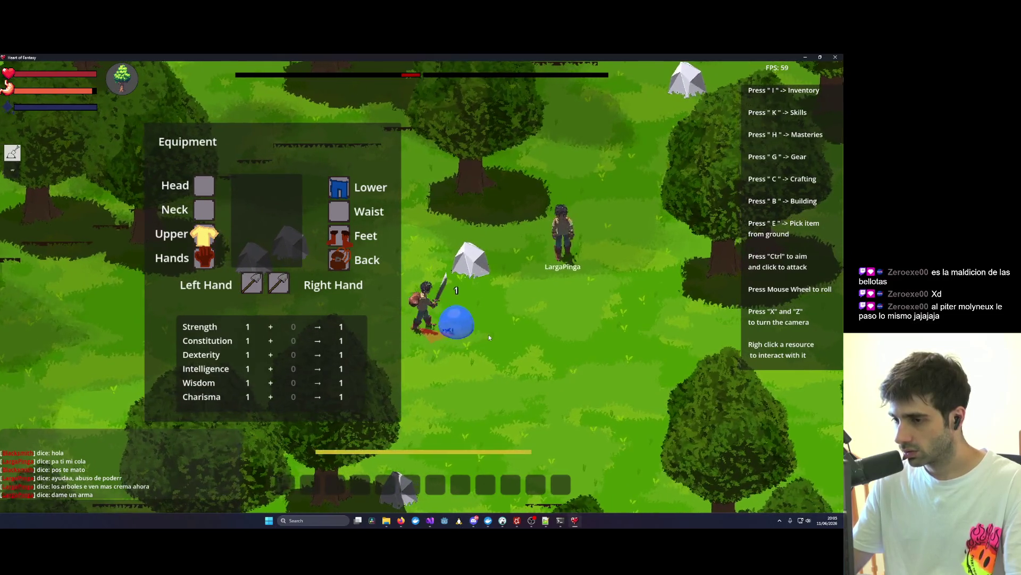
key("d")
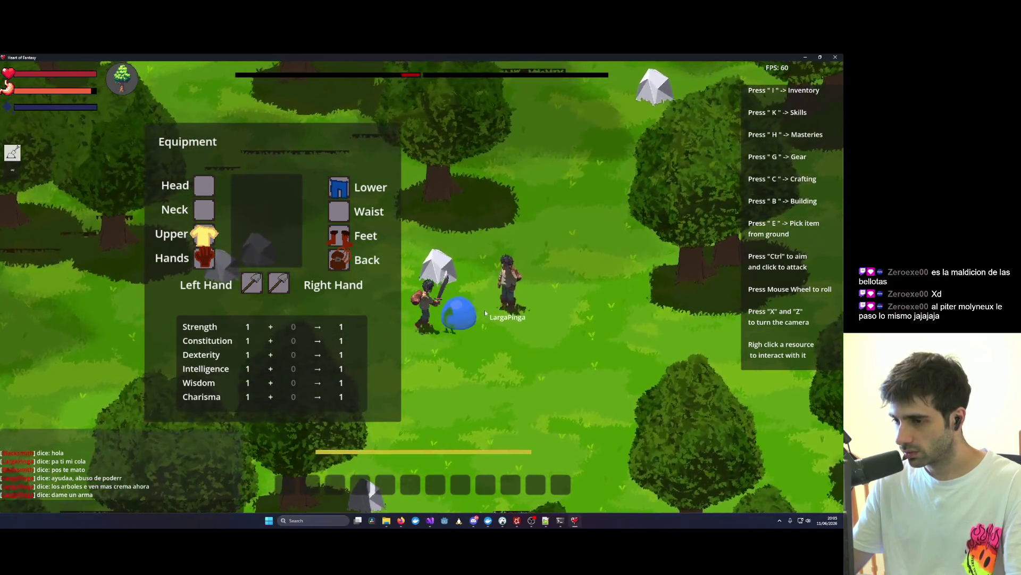
key("d")
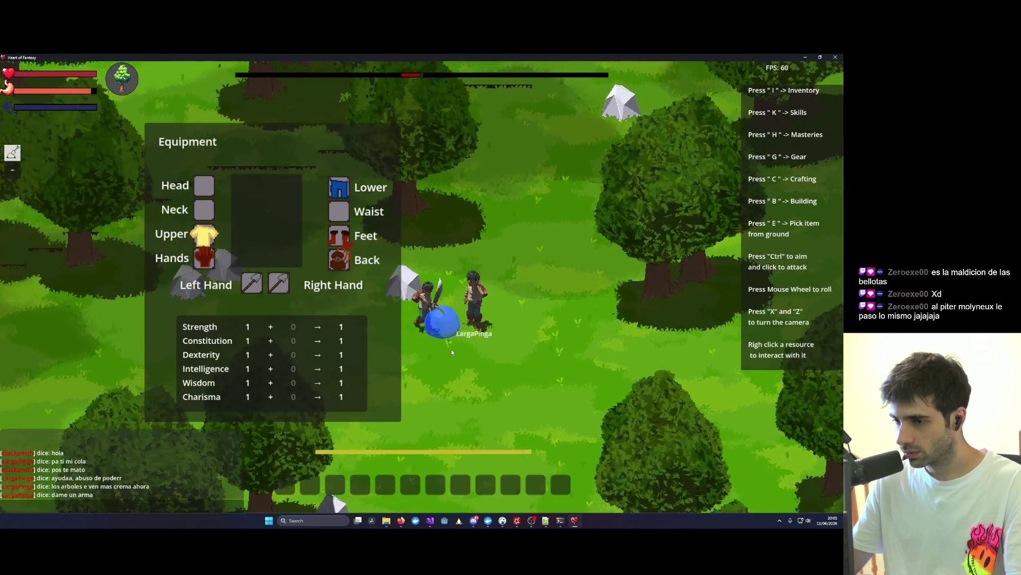
key("a")
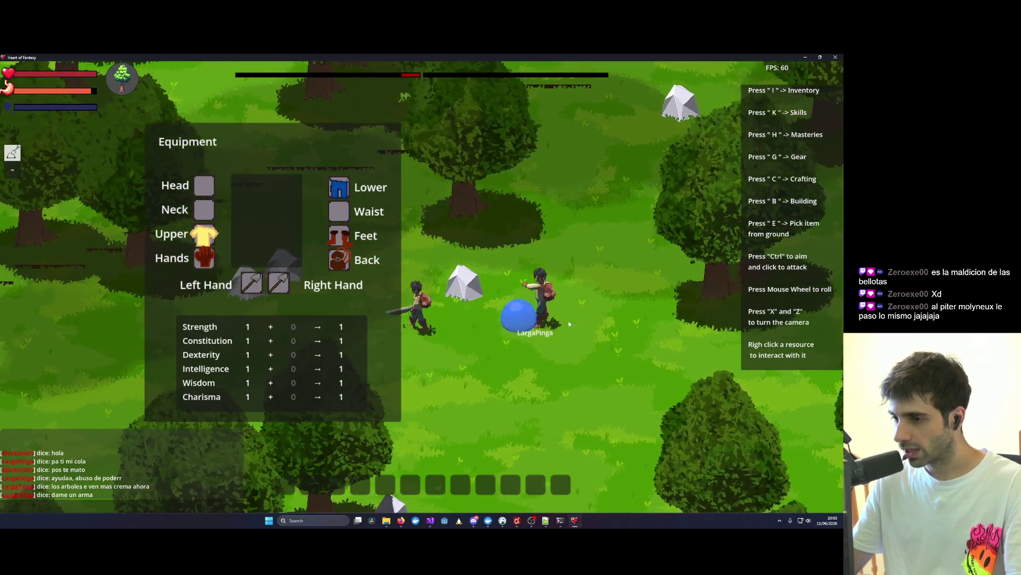
key("d")
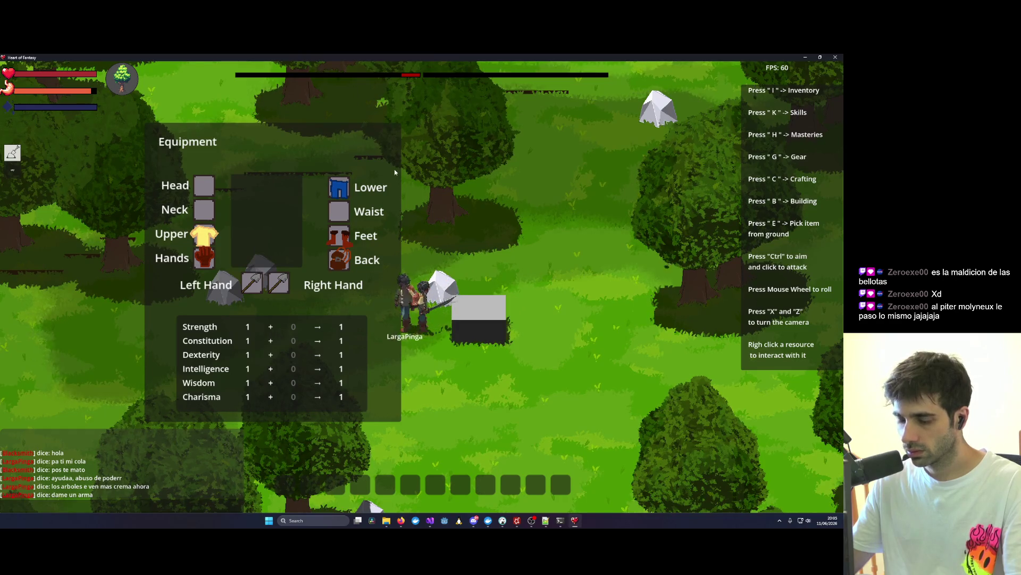
Step: Close the equipment panel and walk south, swinging the camera around the character
key("g")
scroll(433, 313, "down", 3)
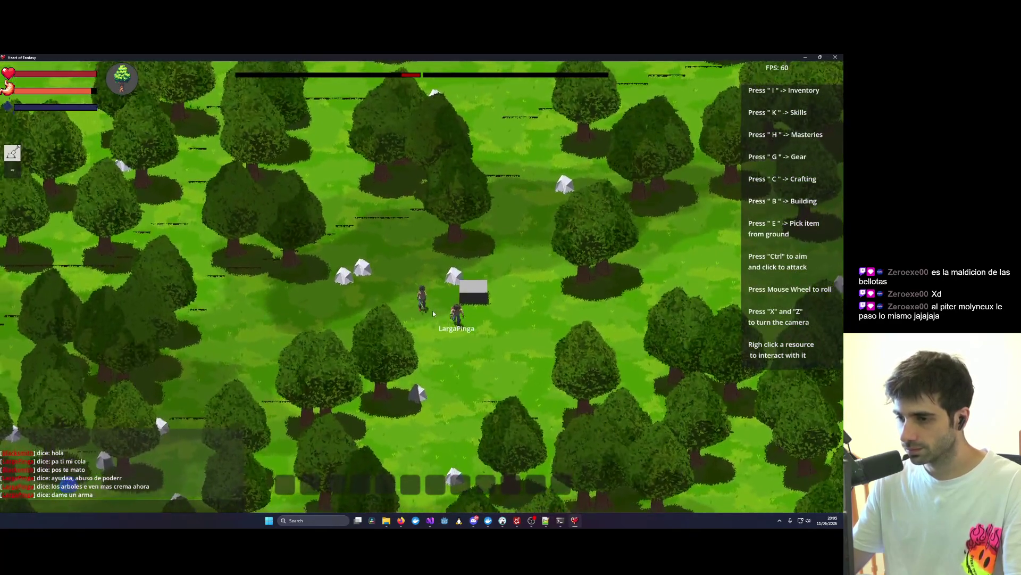
scroll(436, 317, "up", 3)
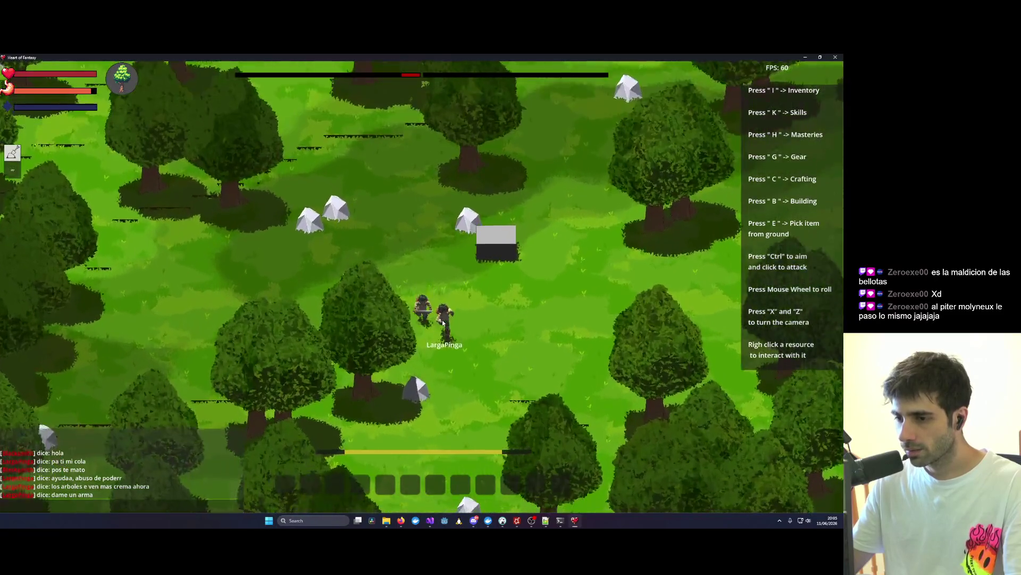
key("s")
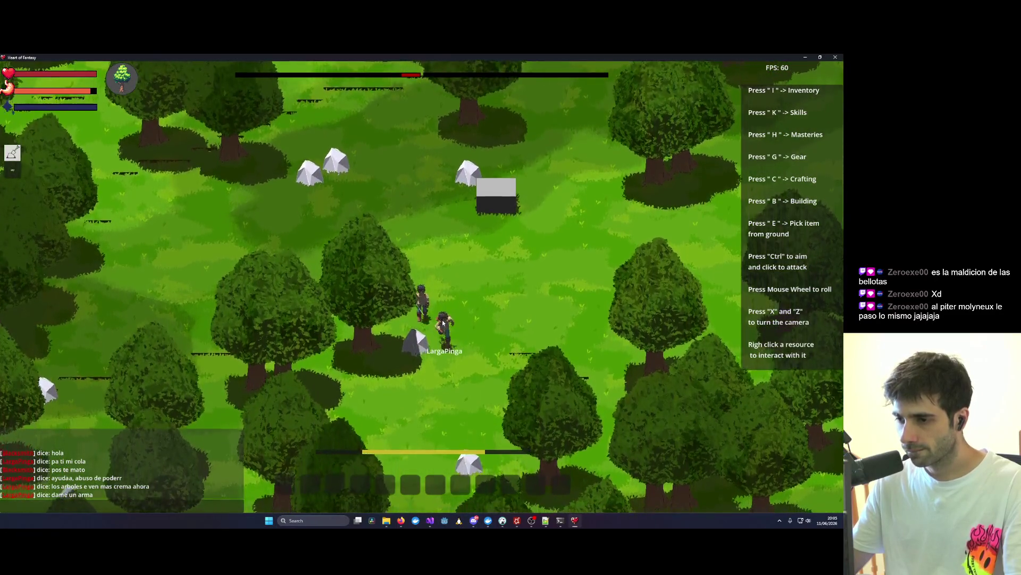
scroll(442, 323, "down", 2)
key("x")
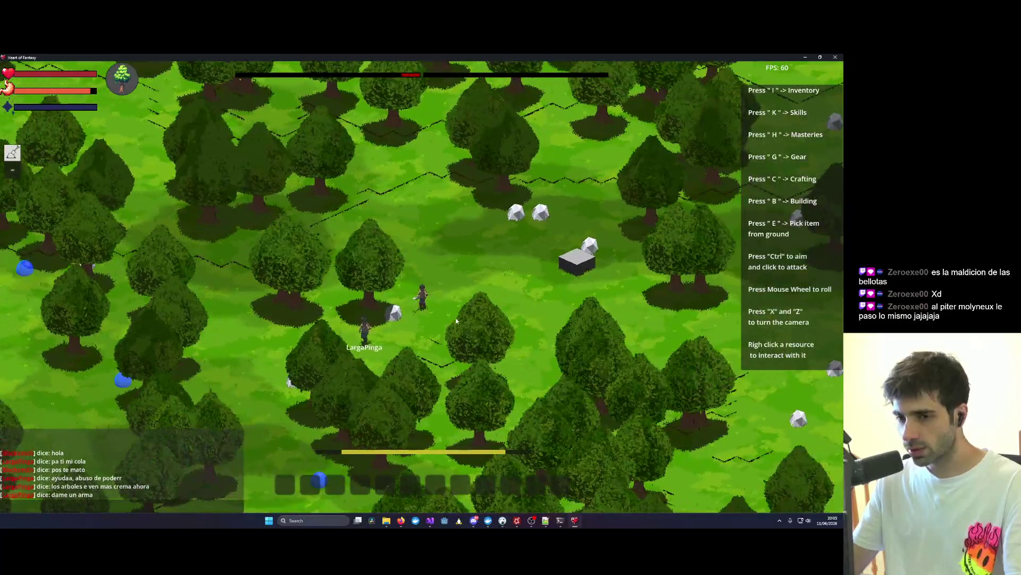
key("x")
key("x")
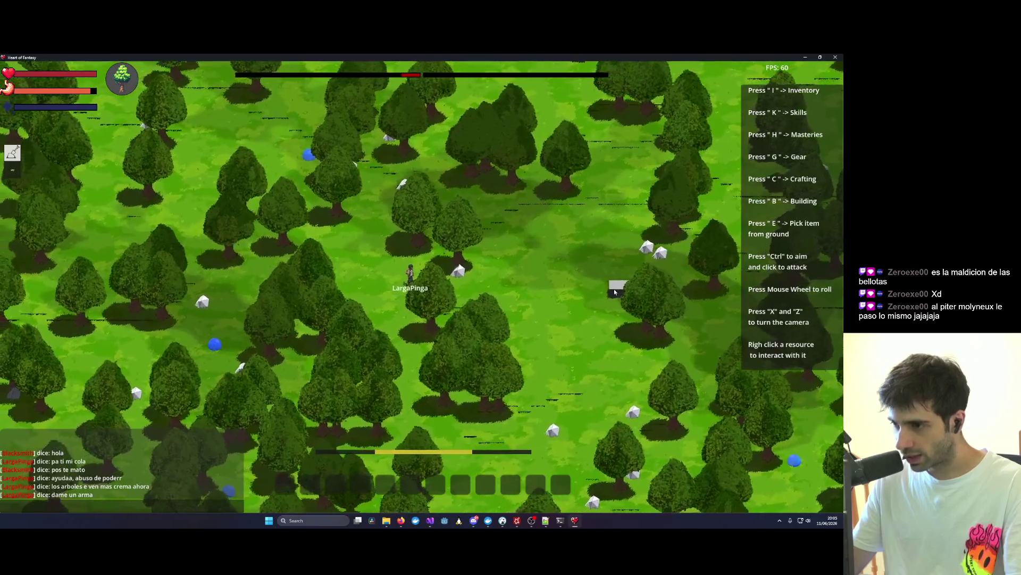
key("x")
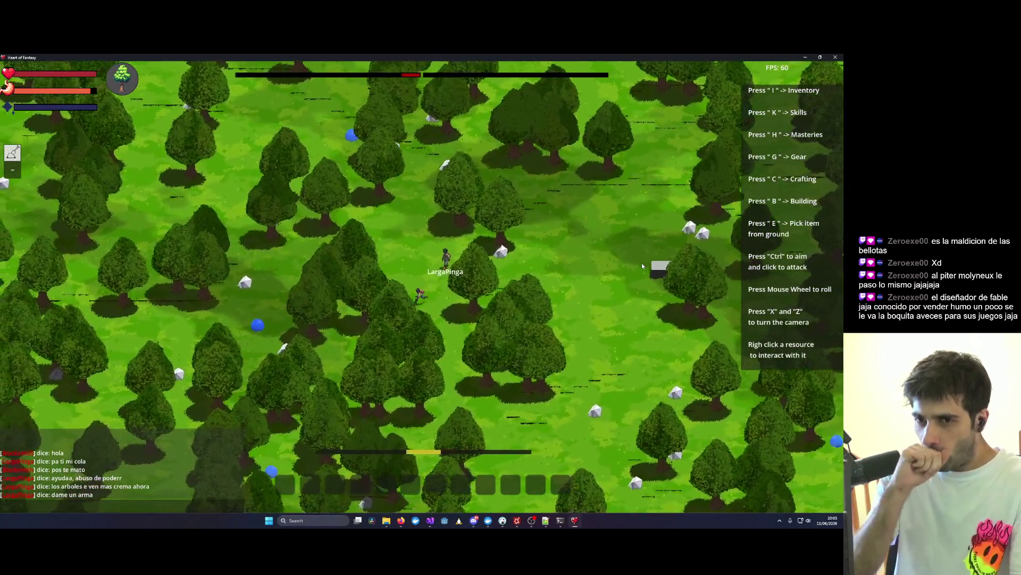
key("x")
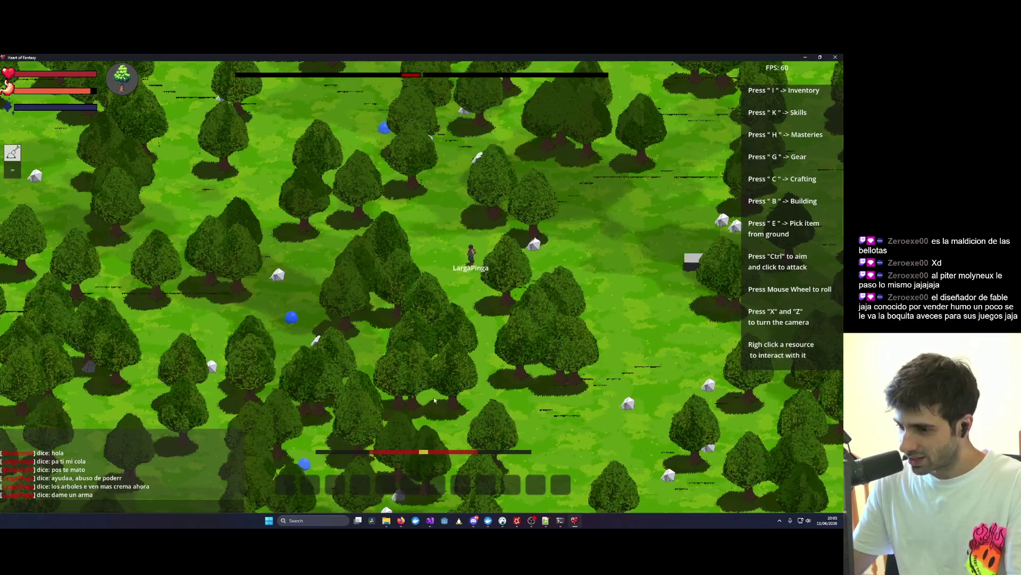
key("x")
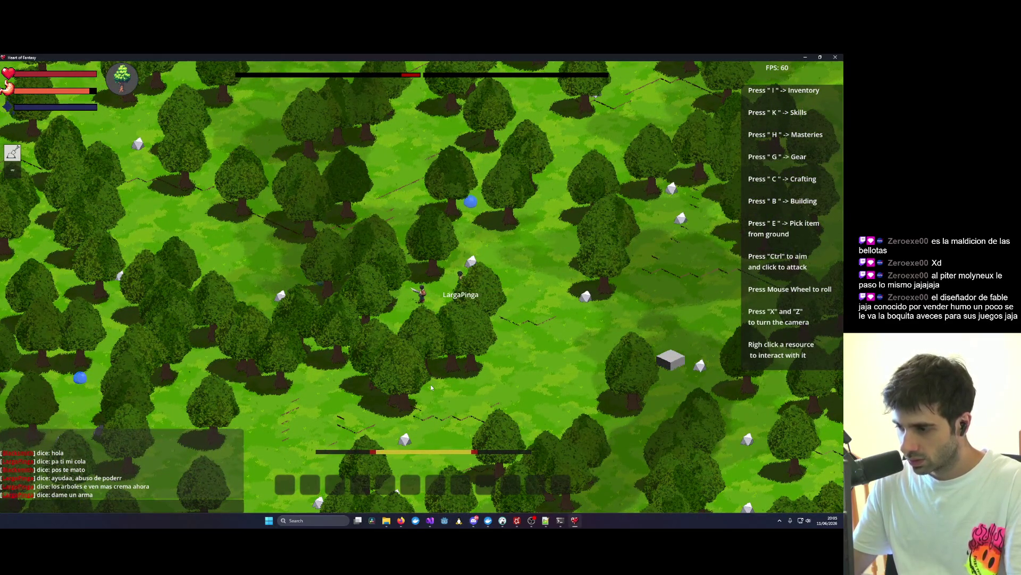
Step: Lead the character through the forest, turning the camera along the way
key("w")
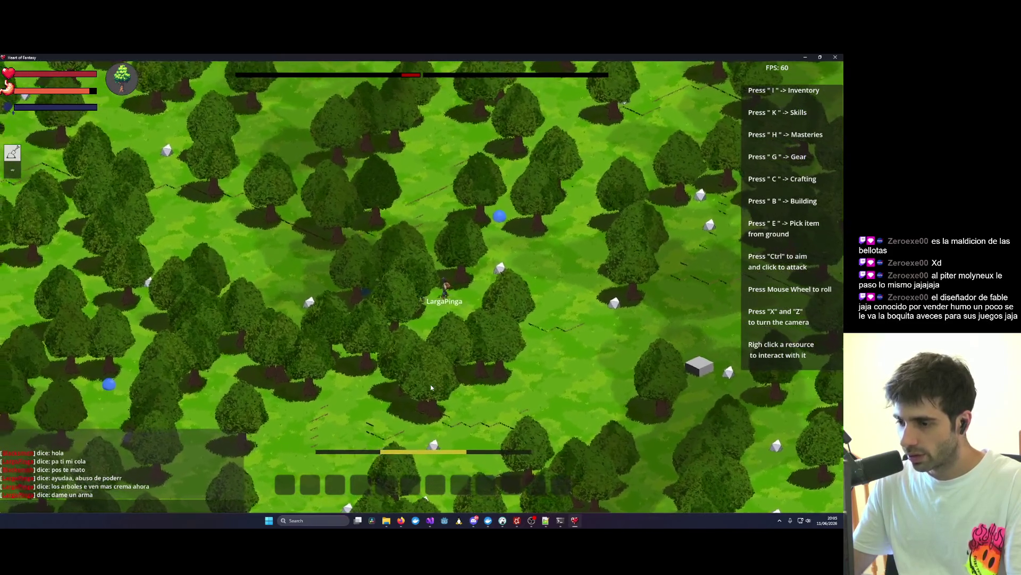
key("w")
key("s")
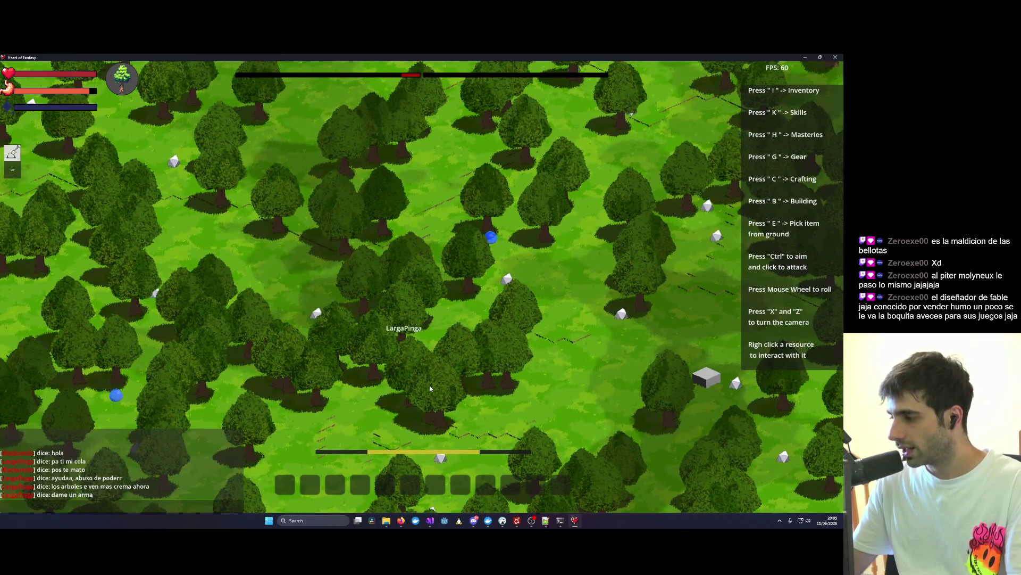
key("s")
key("s")
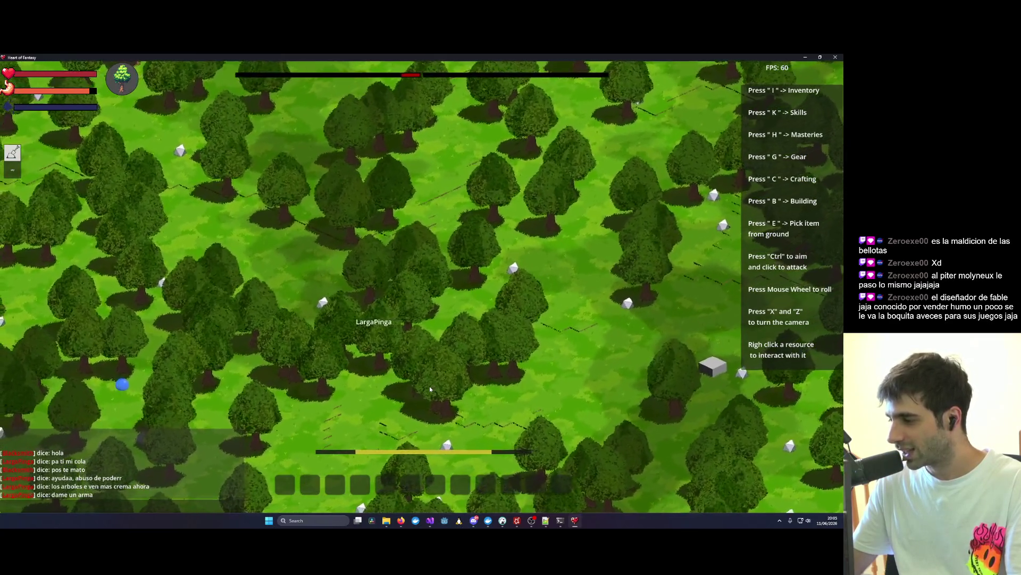
key("a")
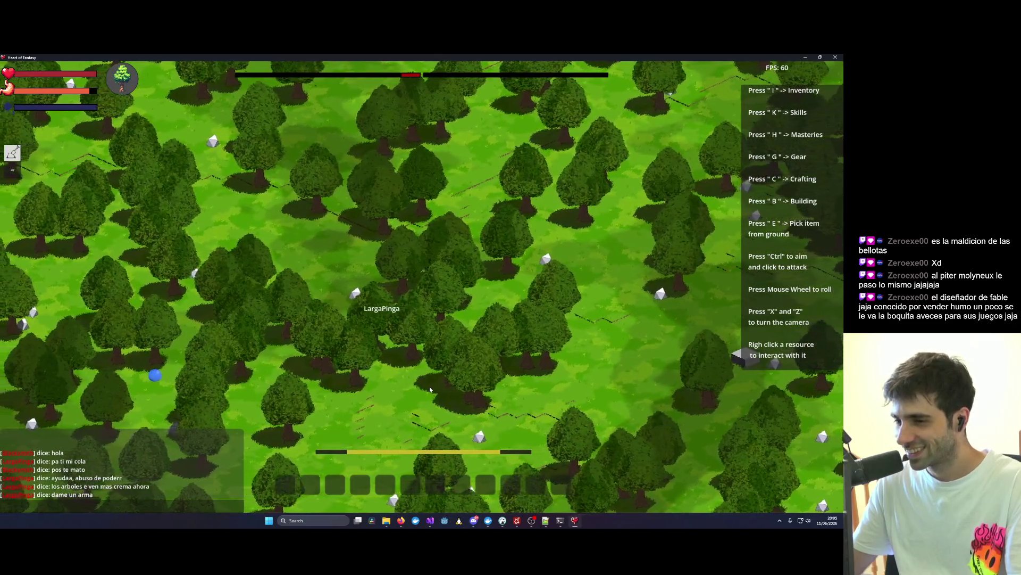
key("a")
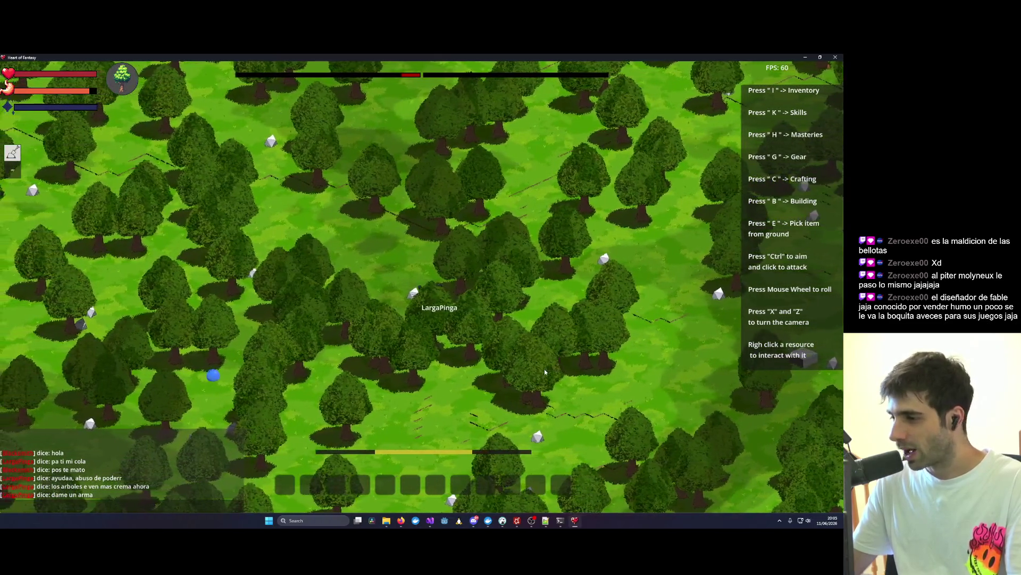
key("a")
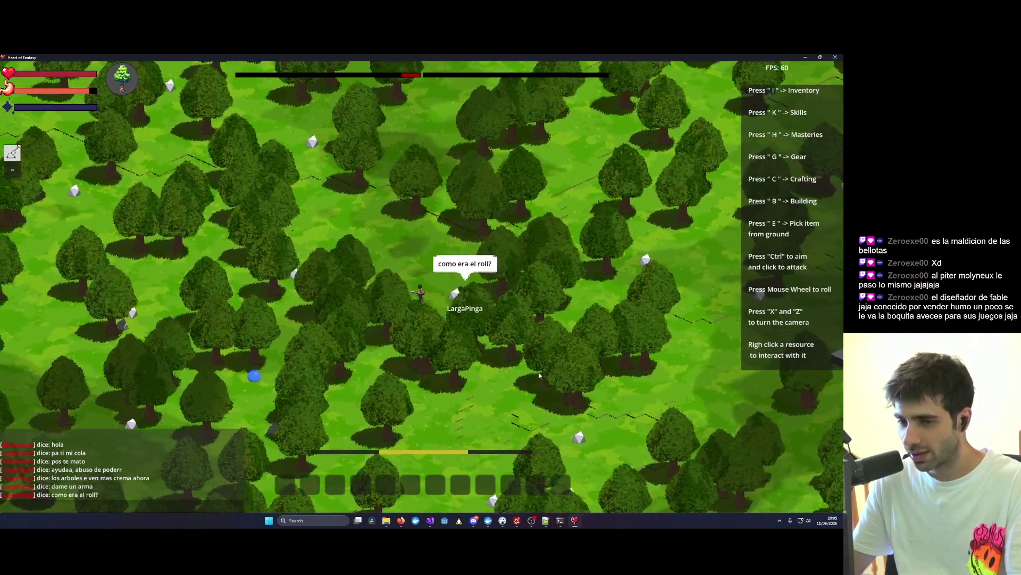
key("x")
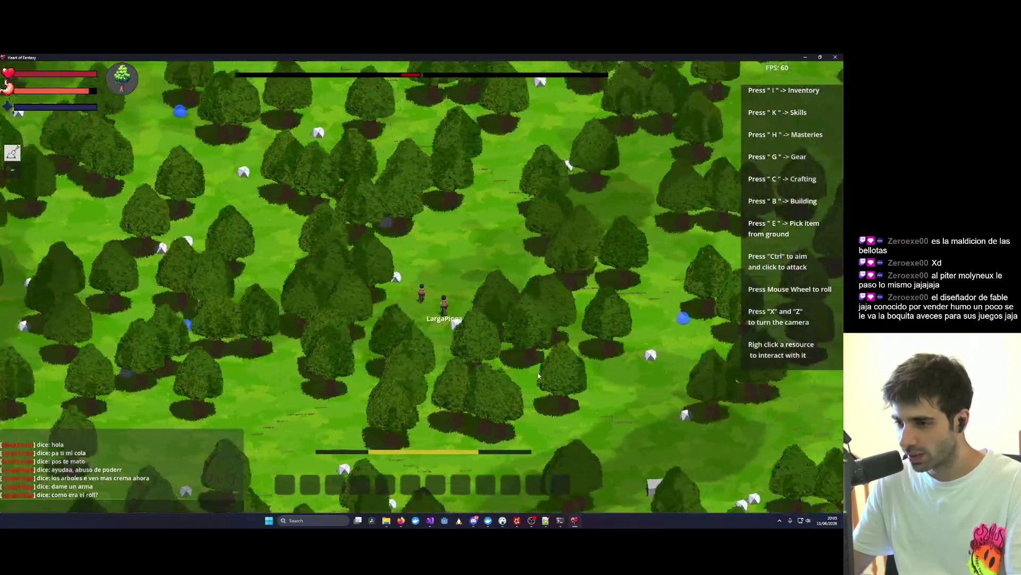
key("x")
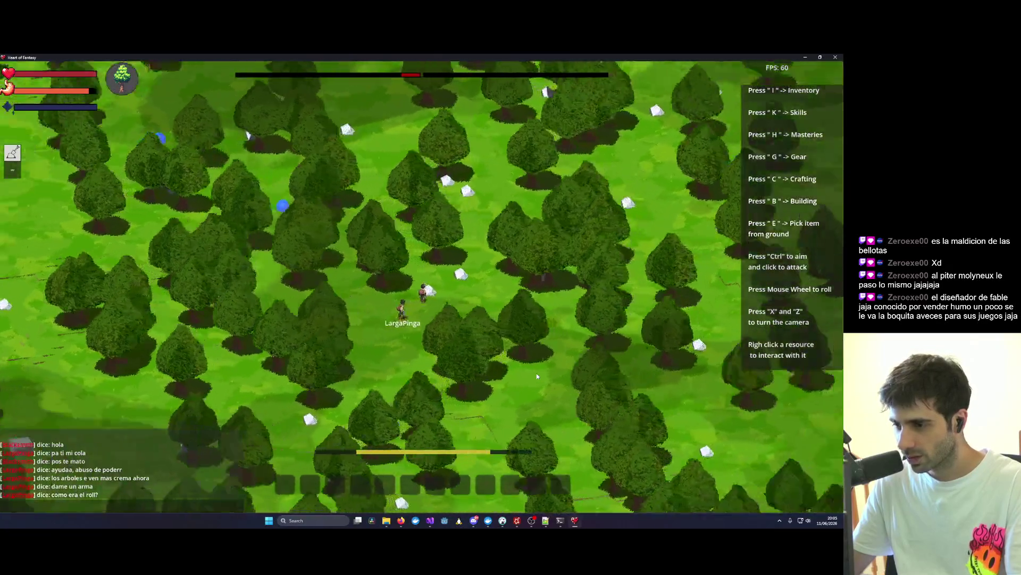
key("d")
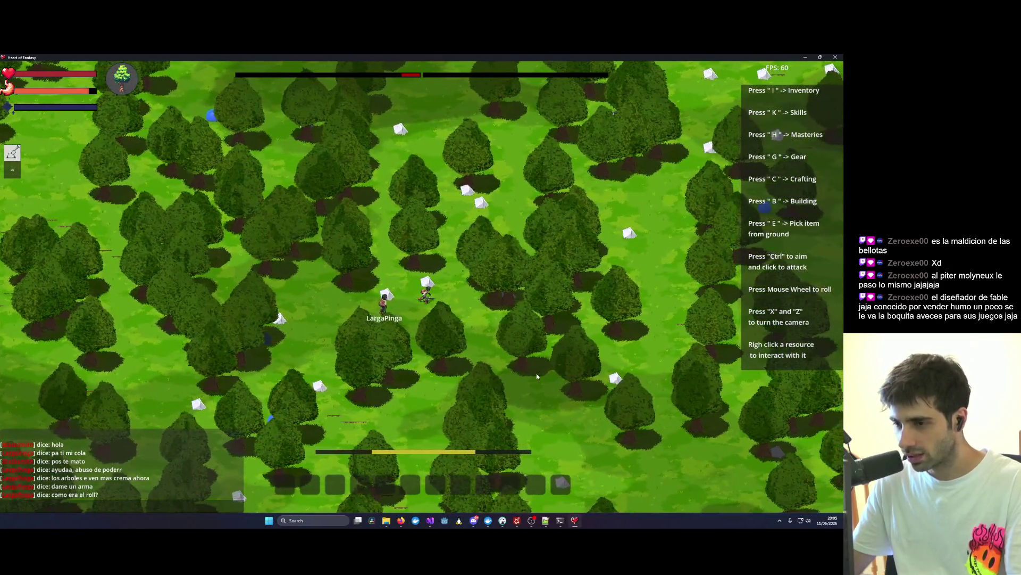
key("d")
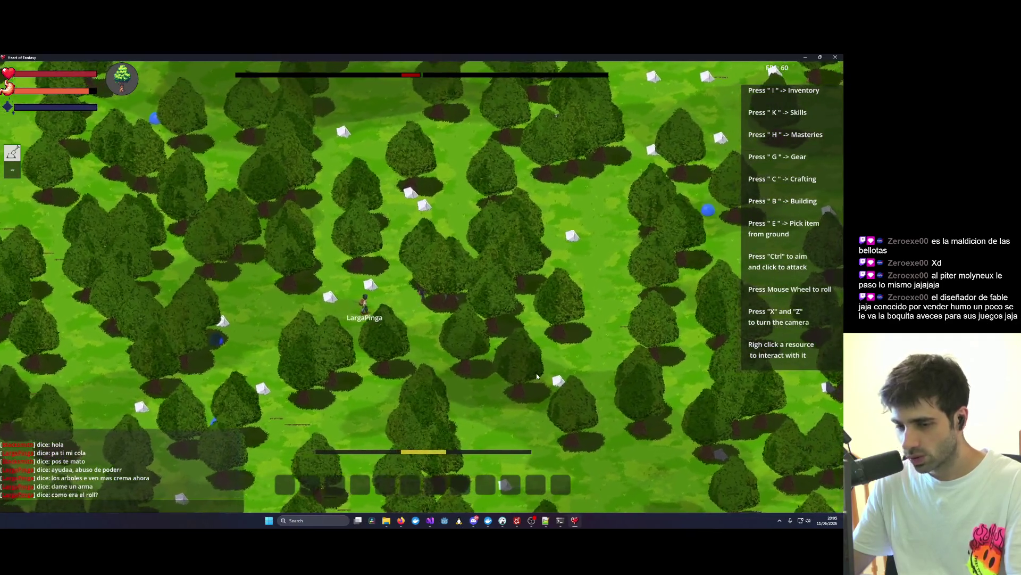
key("d")
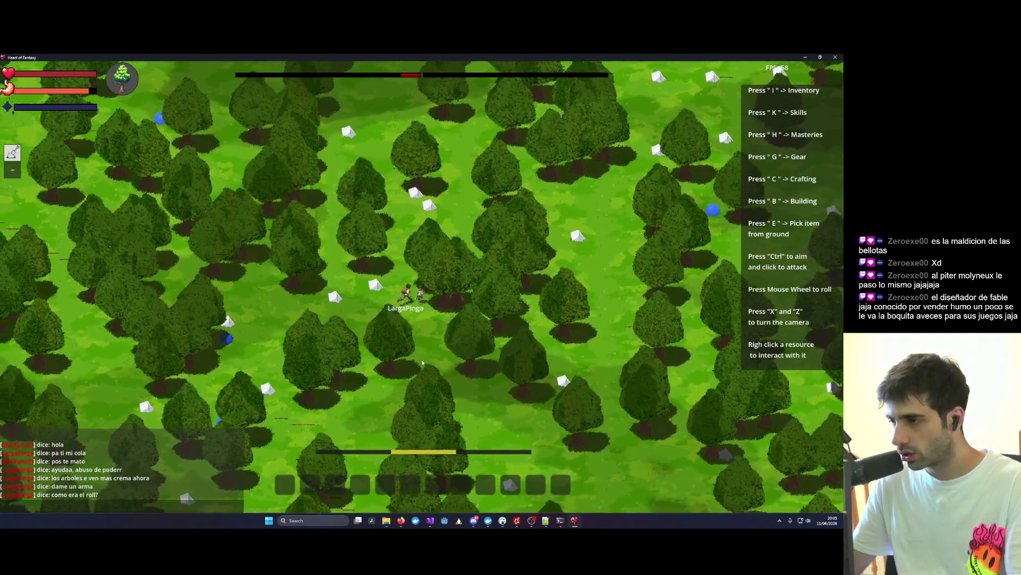
key("w")
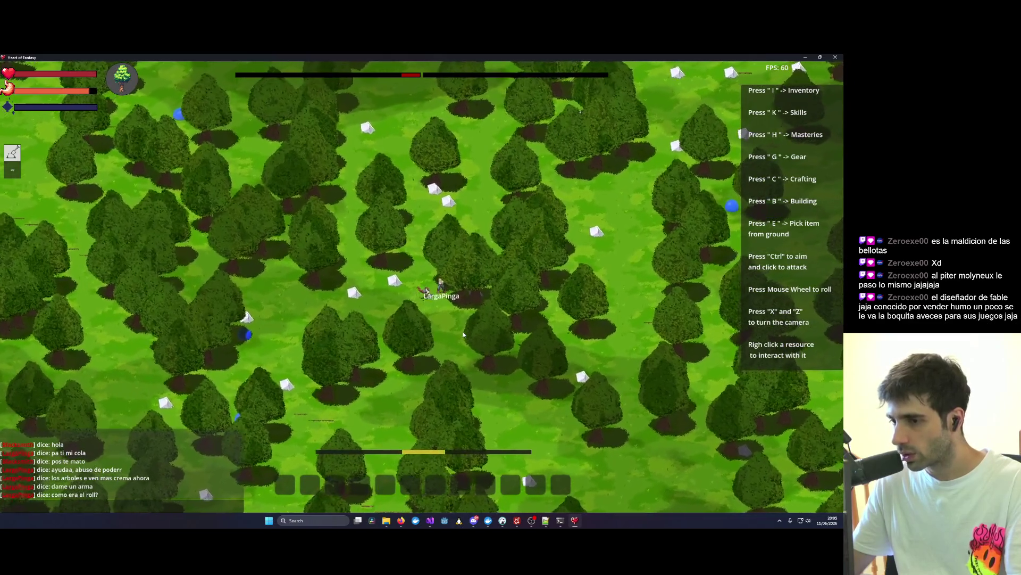
Step: Continue up through the forest toward the rock beside the trees
scroll(464, 334, "up", 5)
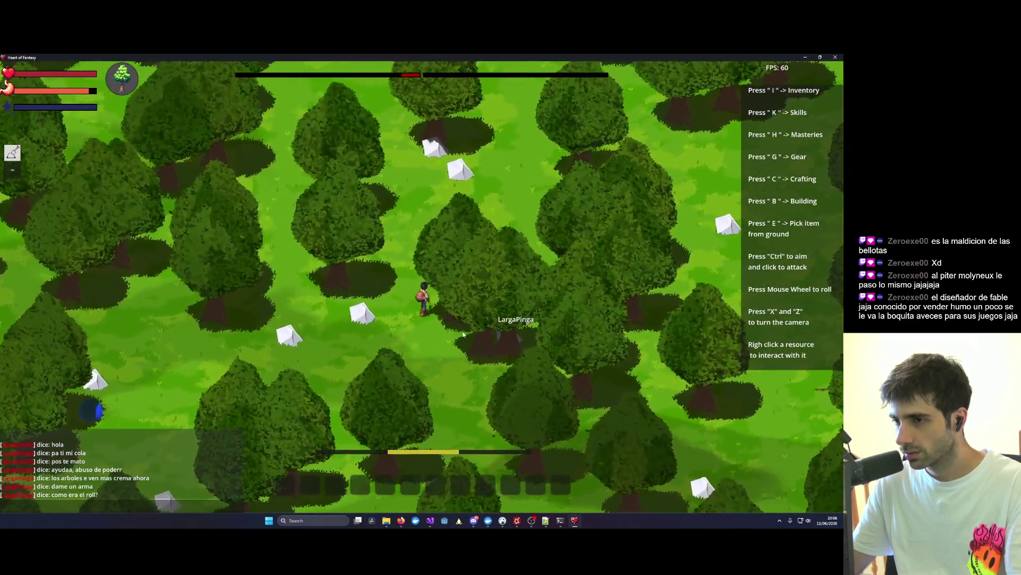
scroll(463, 333, "down", 4)
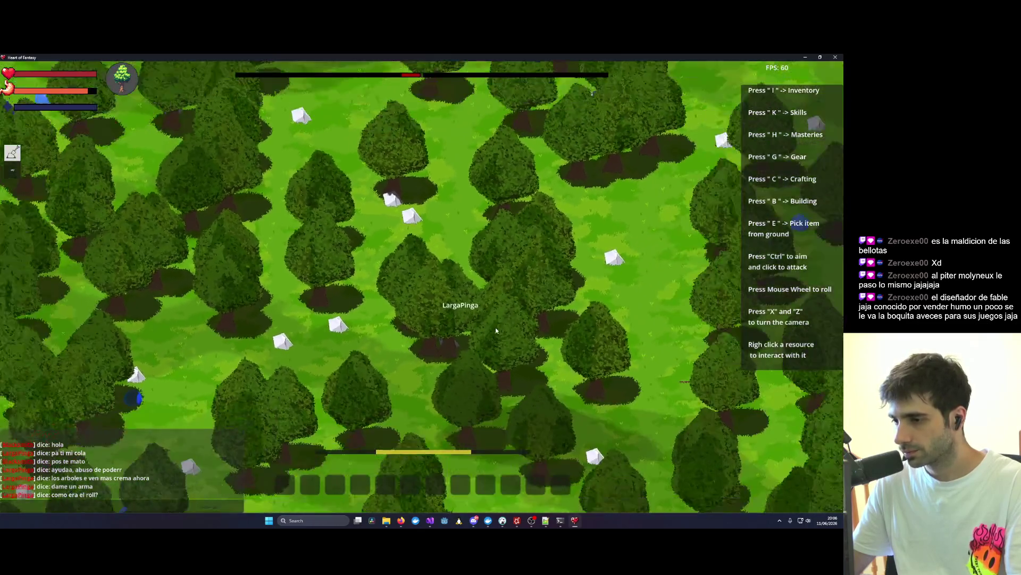
key("d")
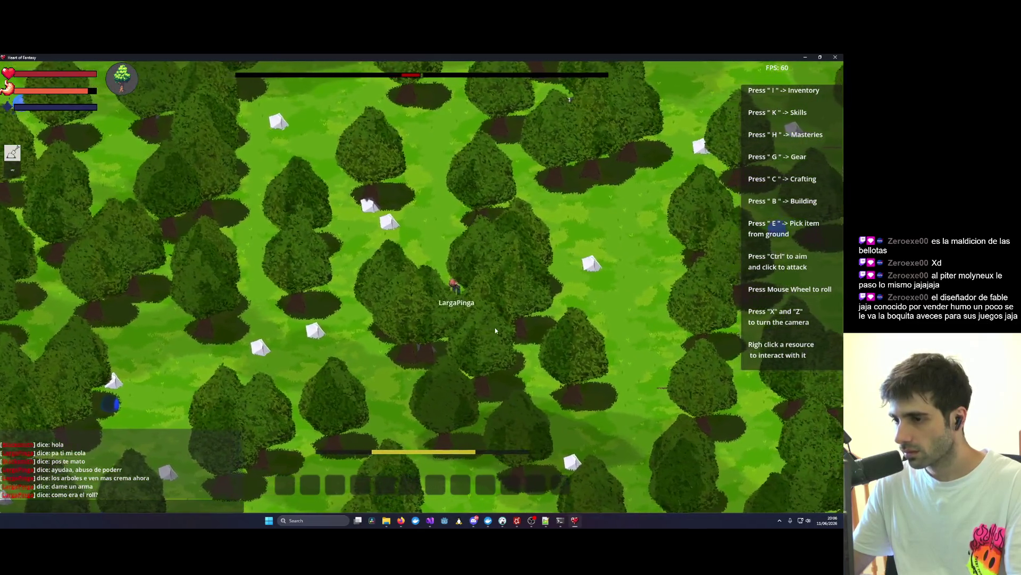
key("x")
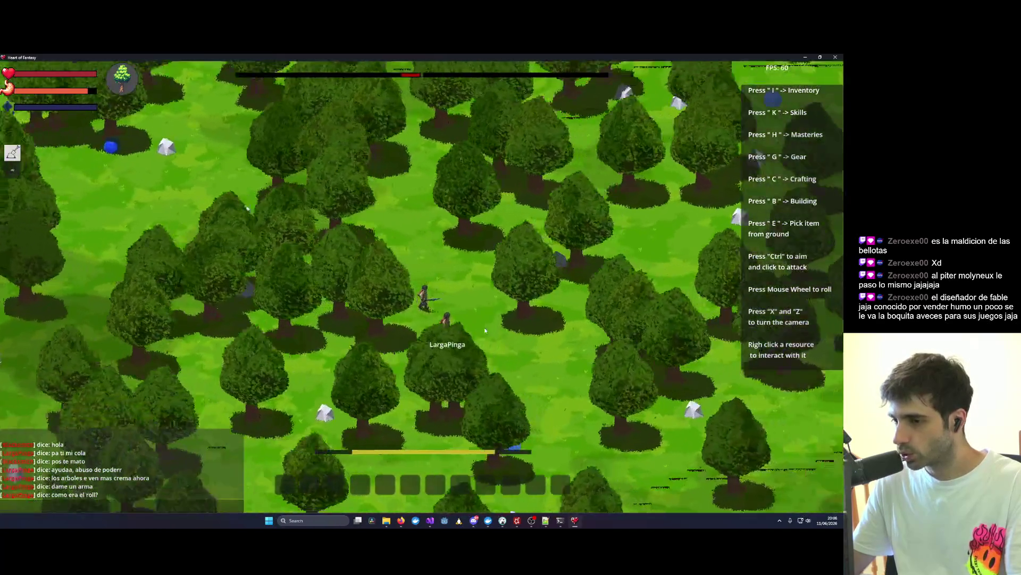
scroll(424, 347, "up", 3)
key("x")
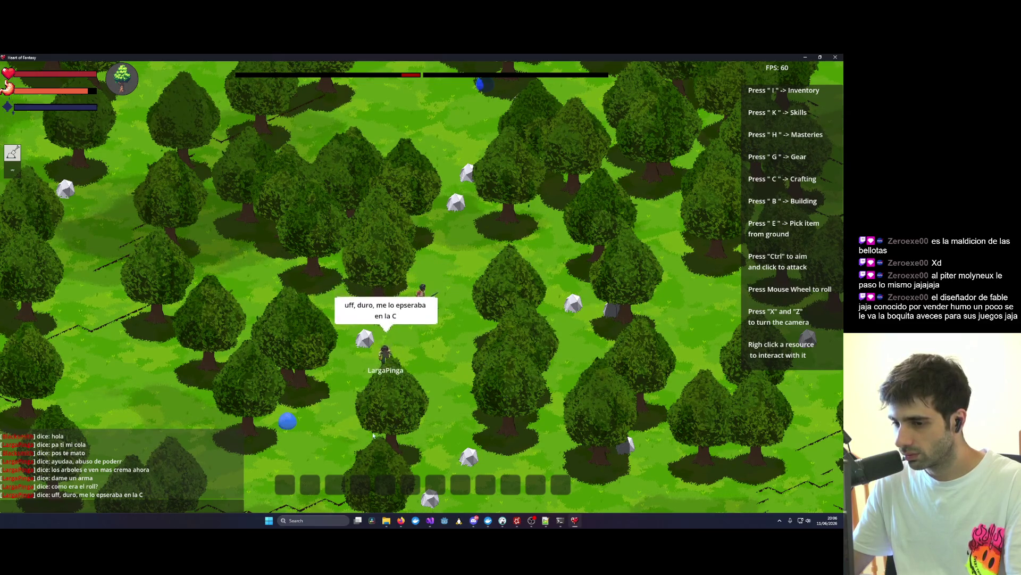
key("a")
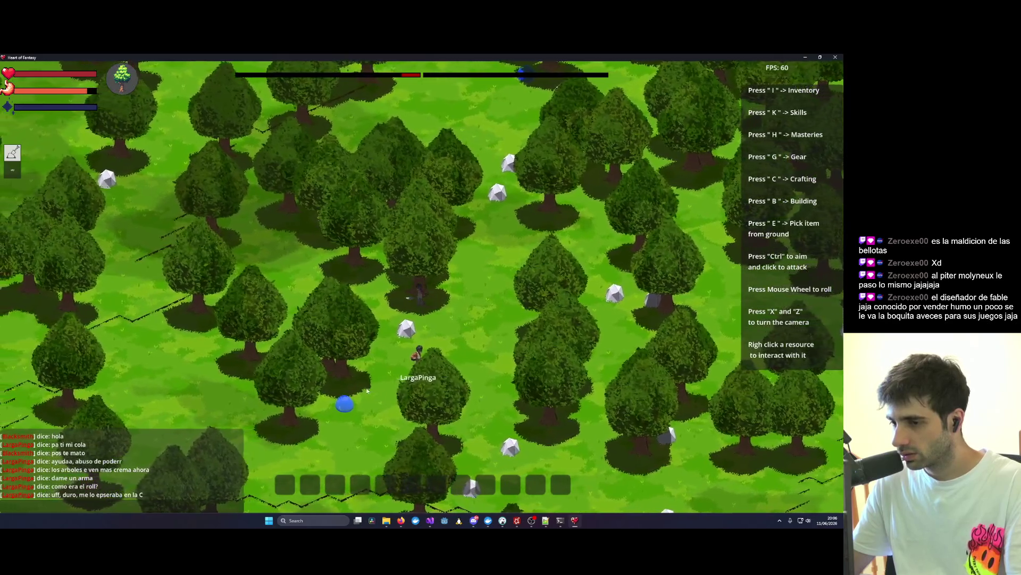
key("w")
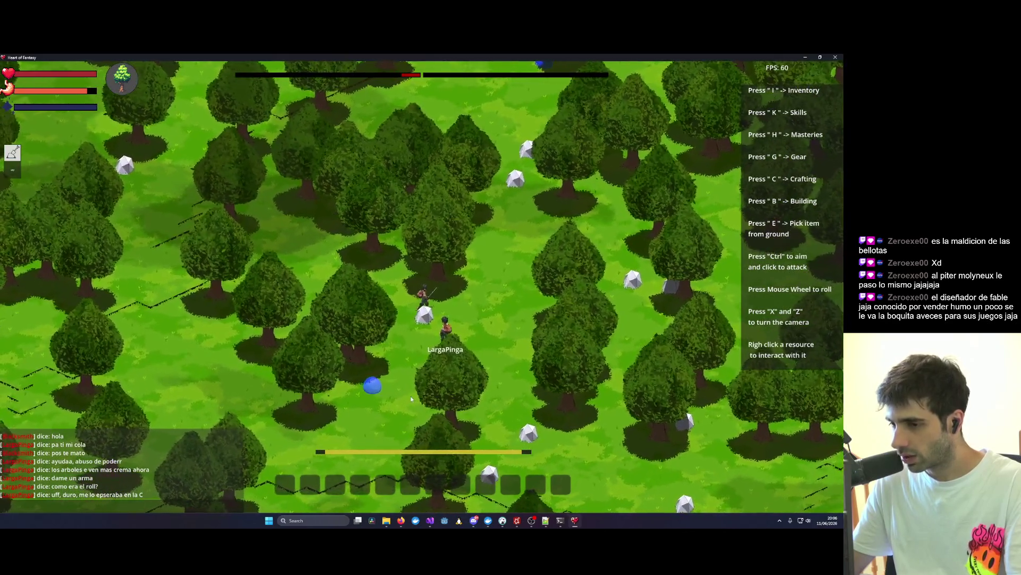
key("d")
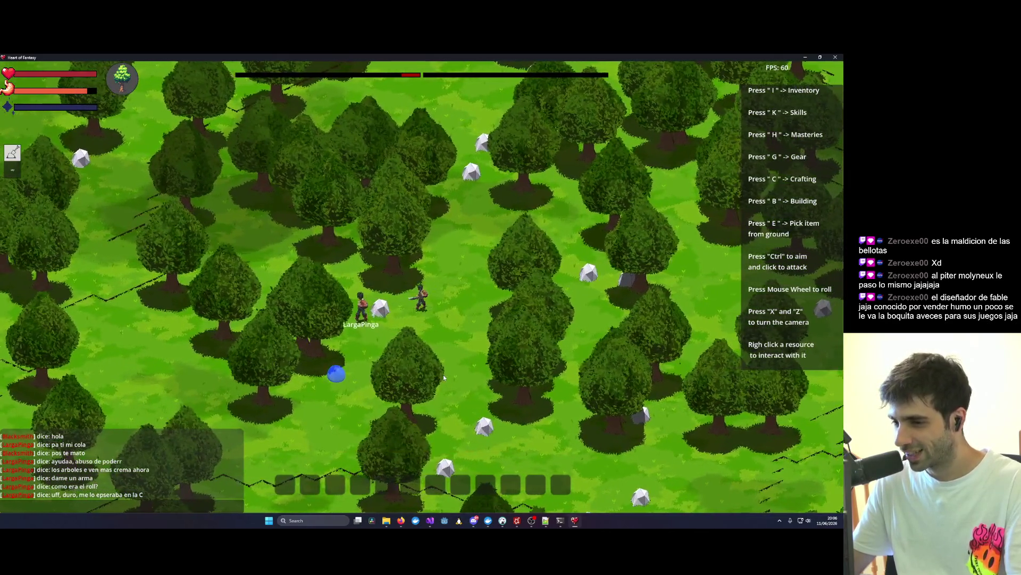
key("d")
key("d")
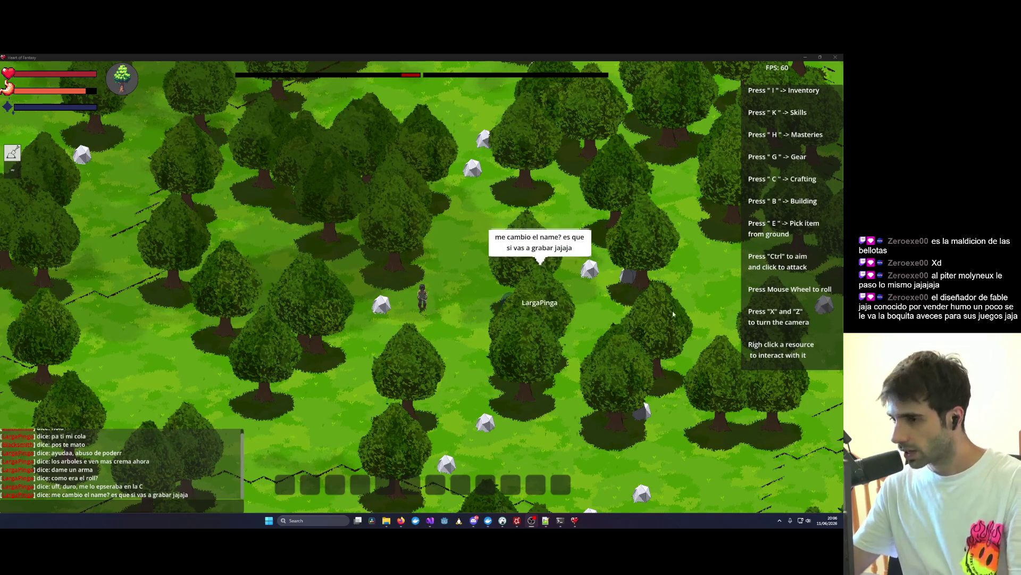
Step: Draw the sword, toggle the building panel and take a branch from a nearby tree
key("ctrl")
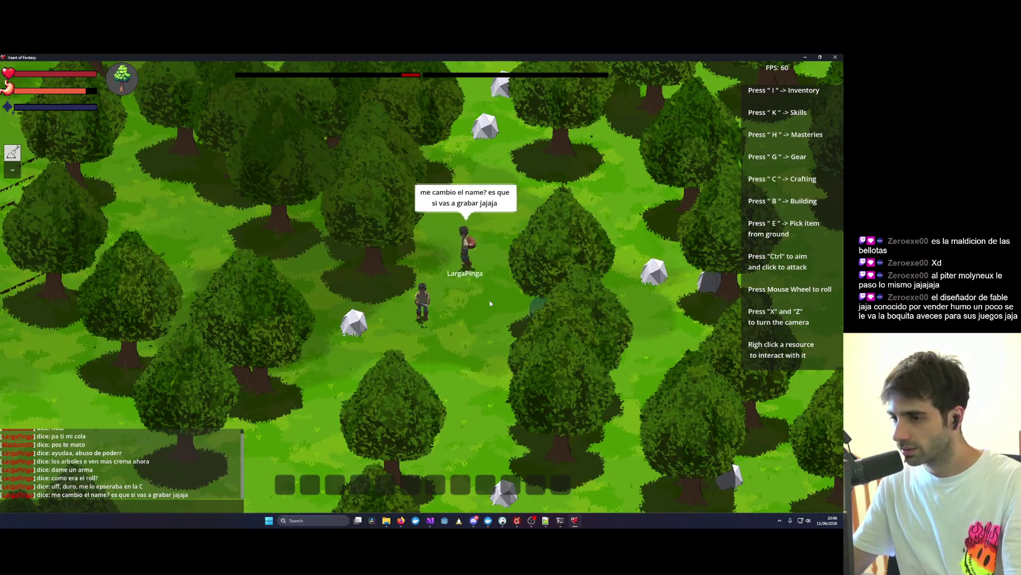
scroll(489, 300, "up", 3)
key("x")
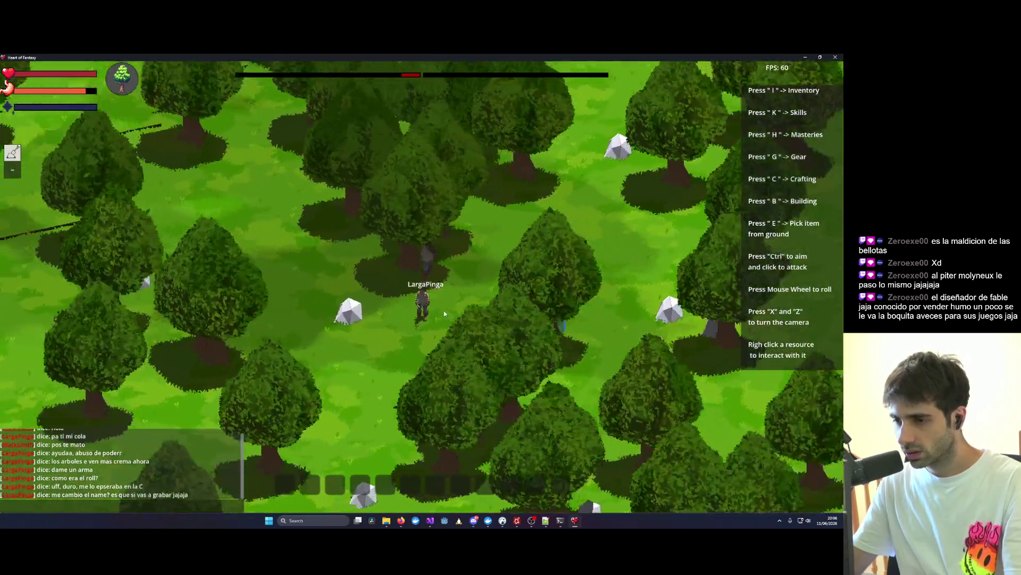
key("b")
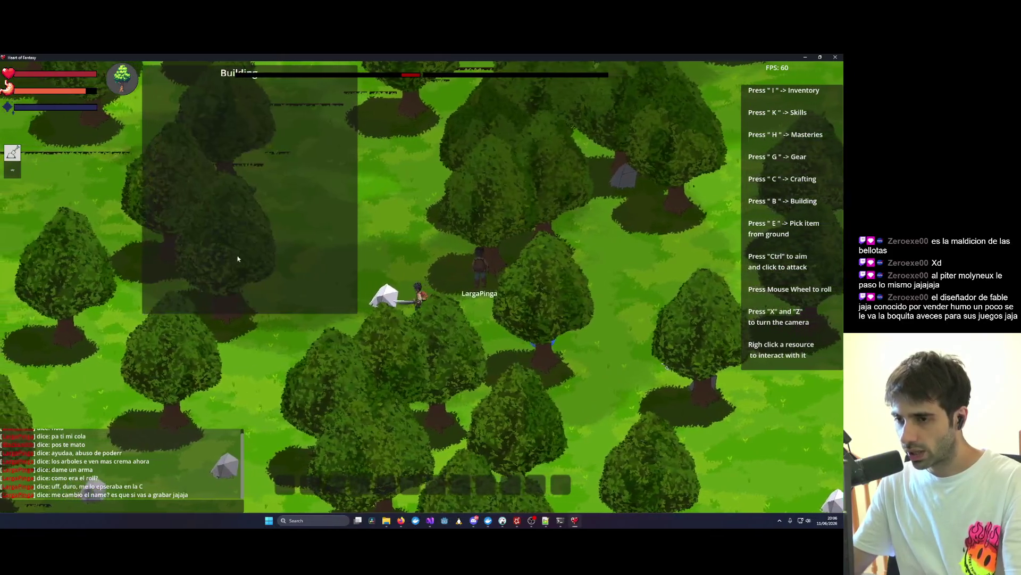
key("x")
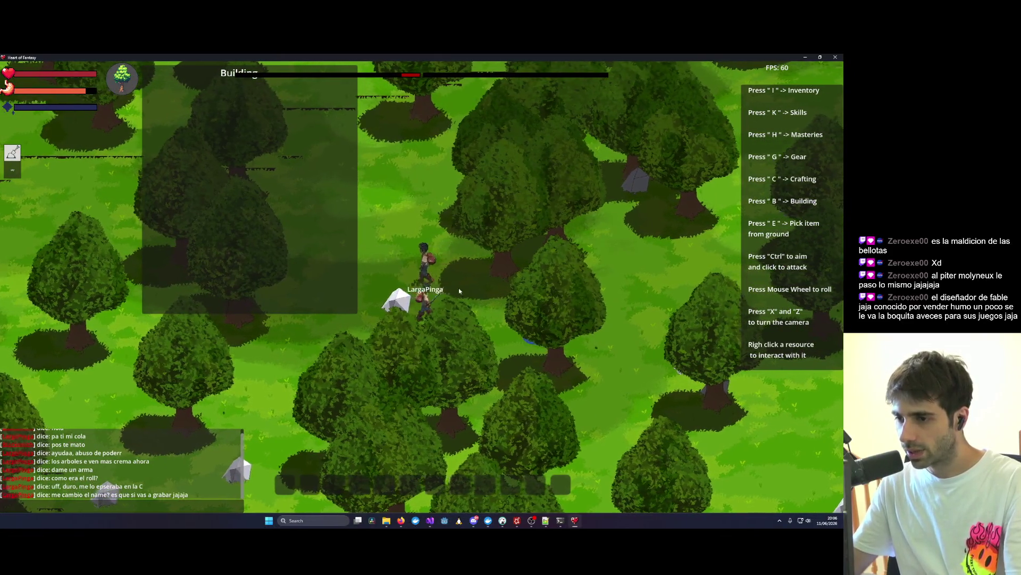
right_click(503, 261)
key("b")
key("x")
key("d")
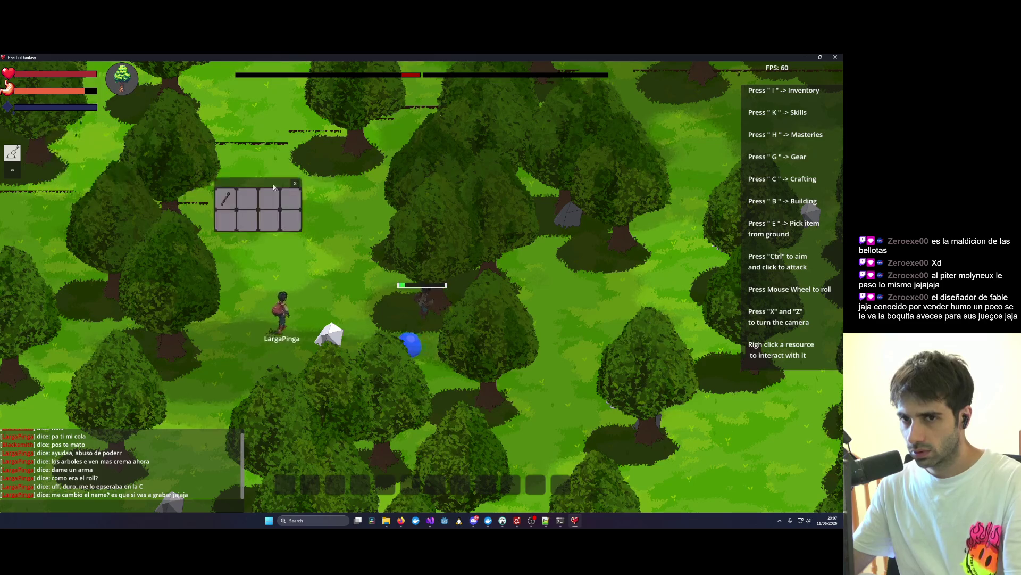
Step: Close the inventory and check the Stone Axe recipe, which needs three branches, in Crafting
key("d")
left_click(311, 183)
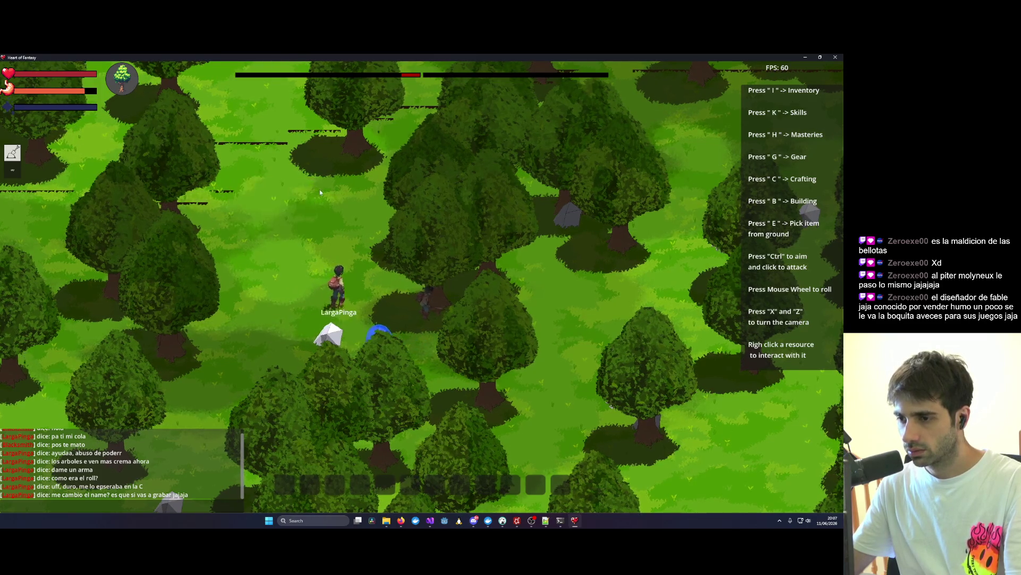
key("c")
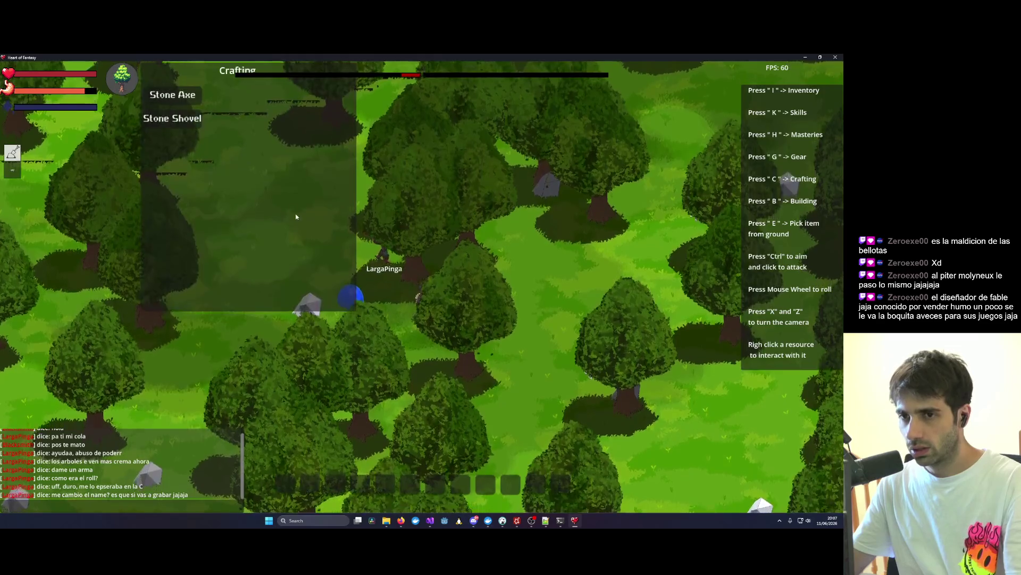
left_click(181, 99)
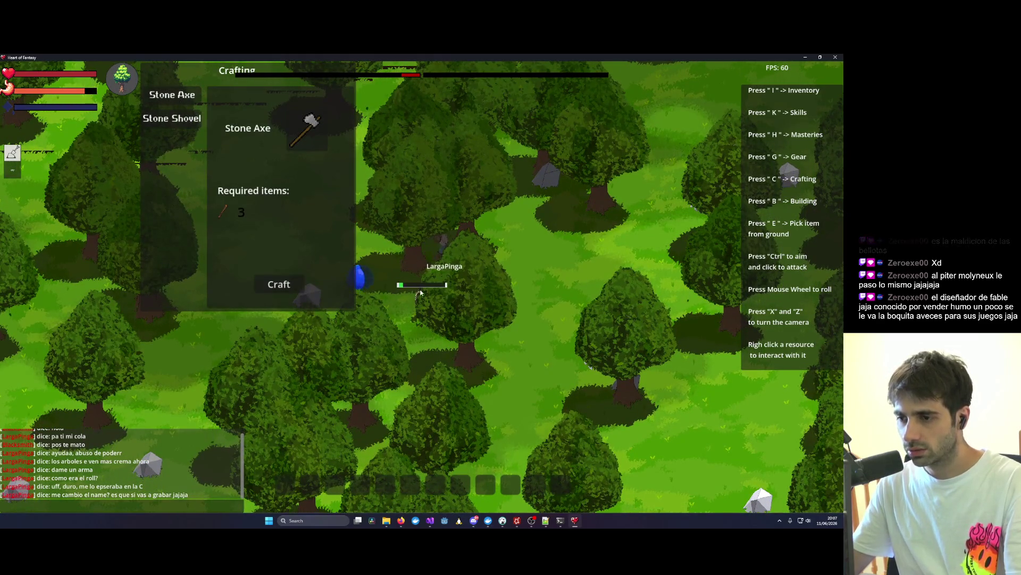
key("x")
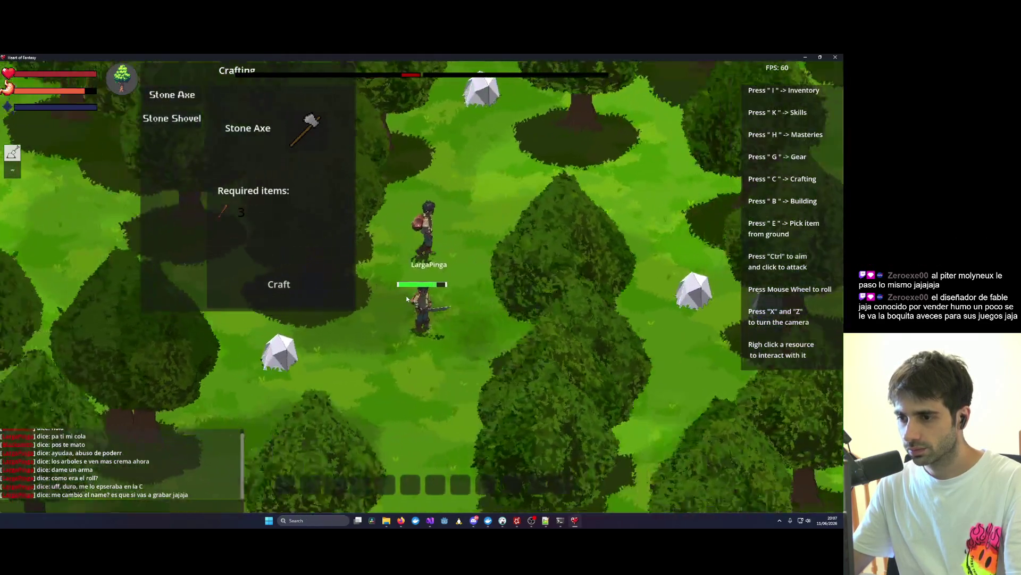
mouse_move(266, 85)
left_mouse_down()
mouse_move(267, 205)
mouse_move(316, 164)
left_mouse_up()
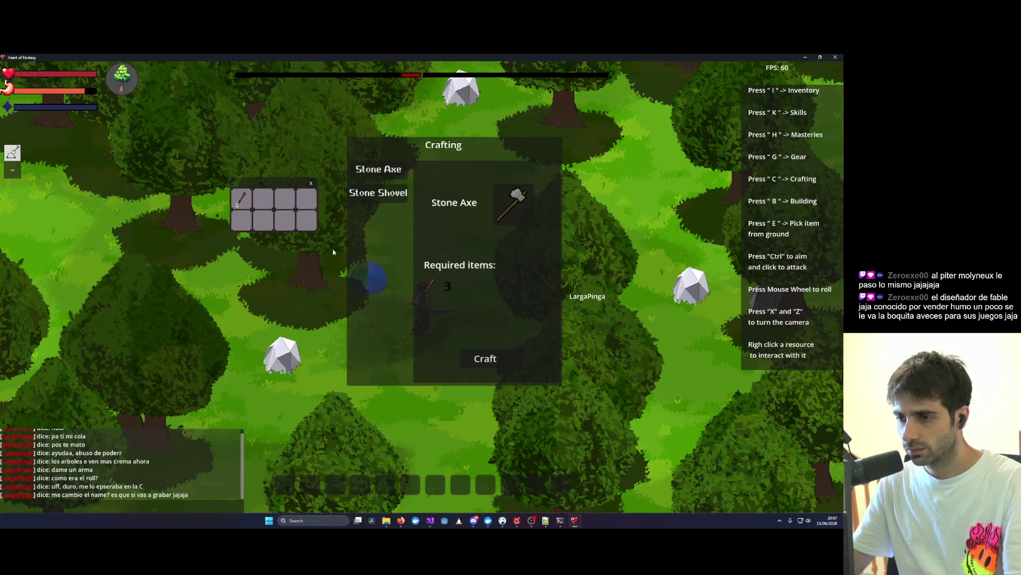
Step: Walk to a tree and take a branch from it
key("d")
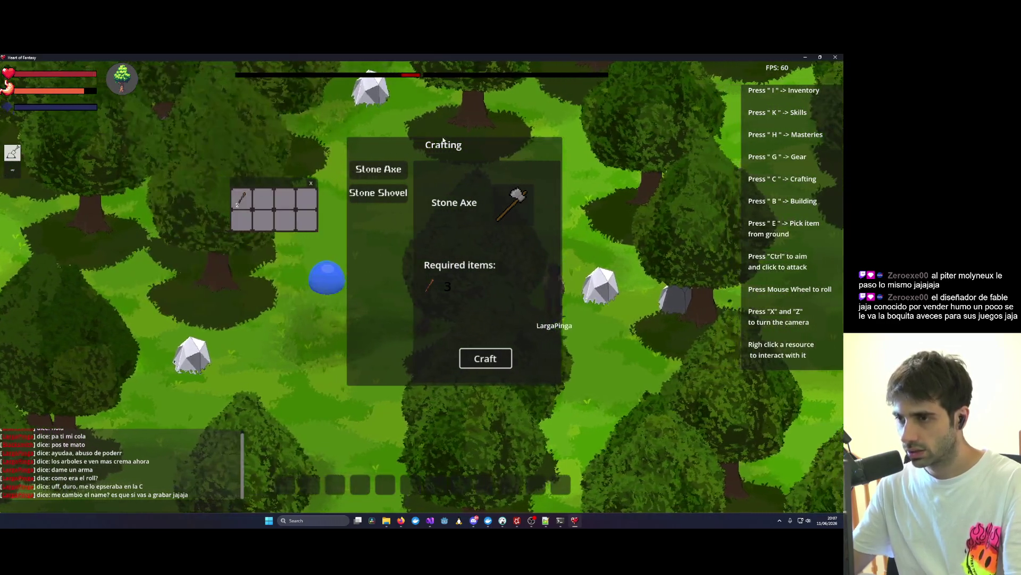
key("s")
key("c")
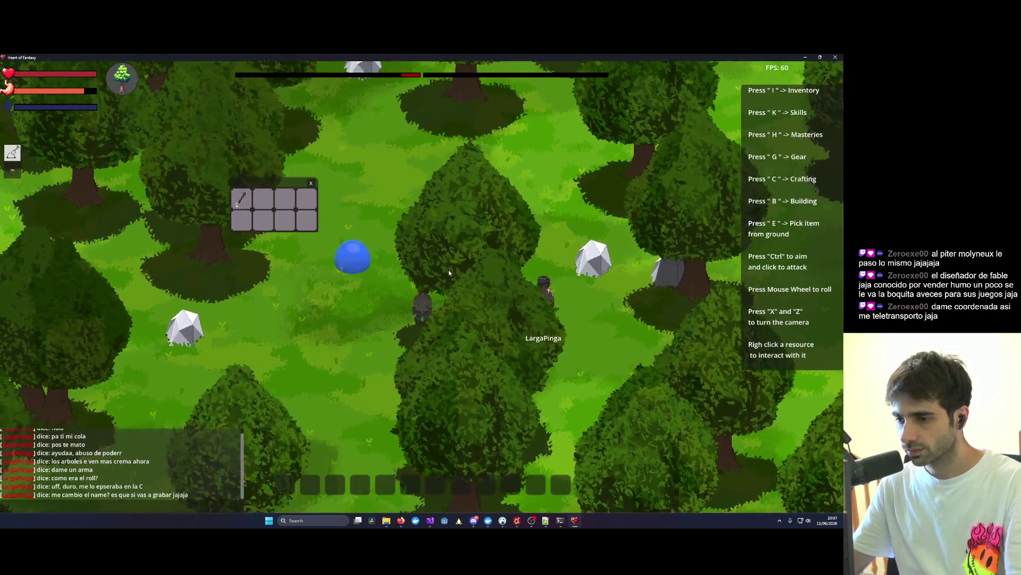
key("c")
key("s")
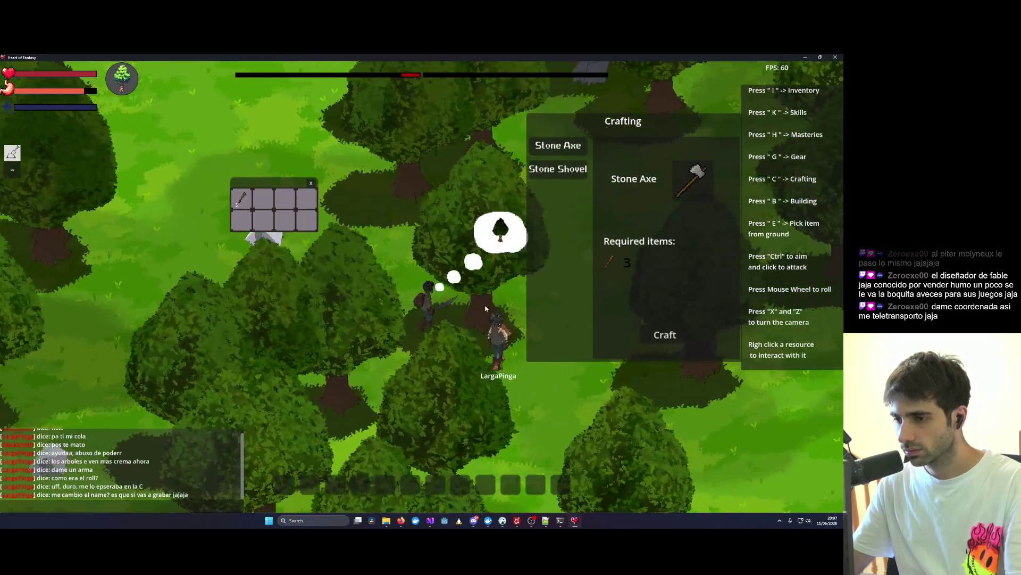
right_click(511, 207)
left_click(527, 202)
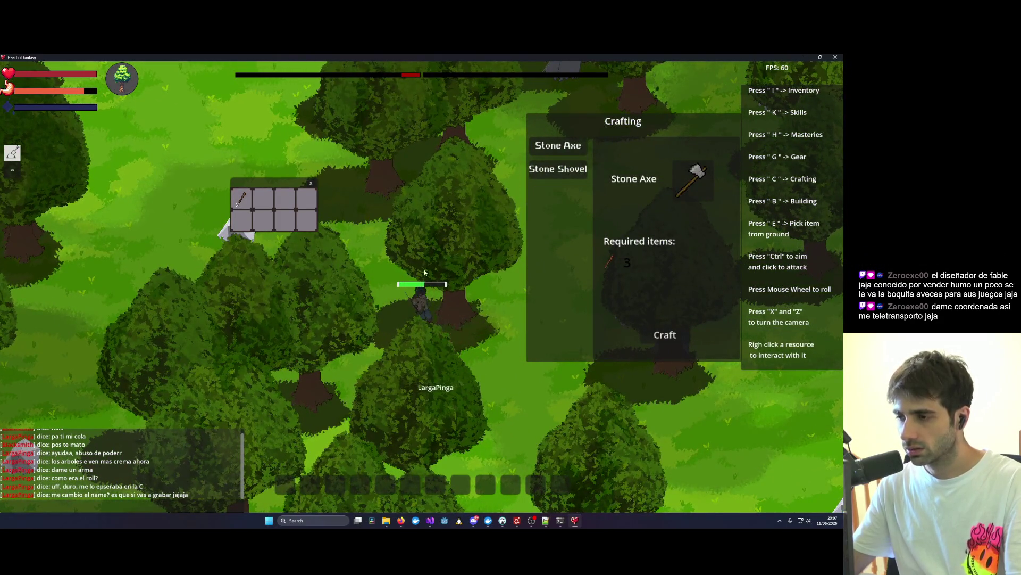
key("d")
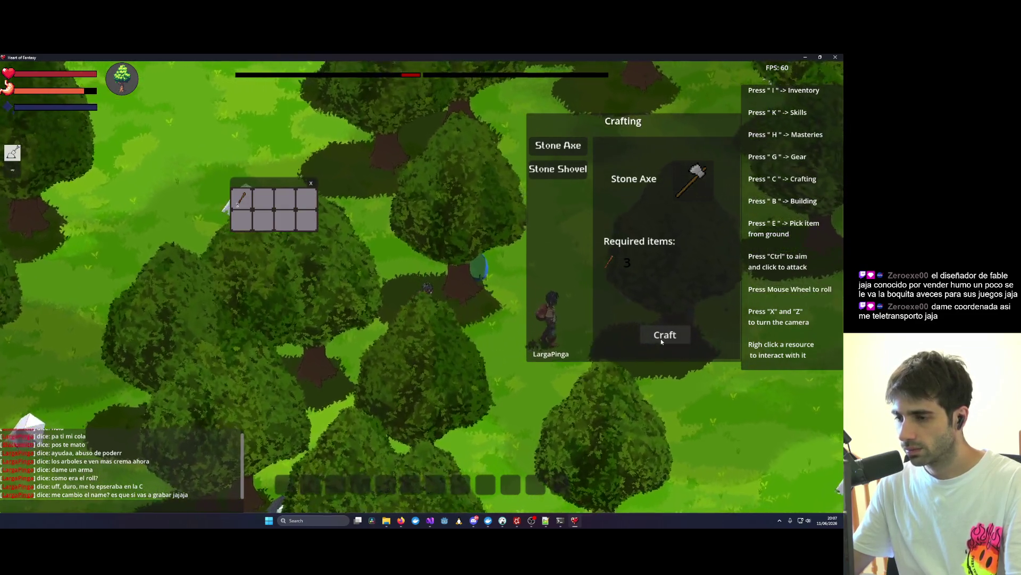
key("d")
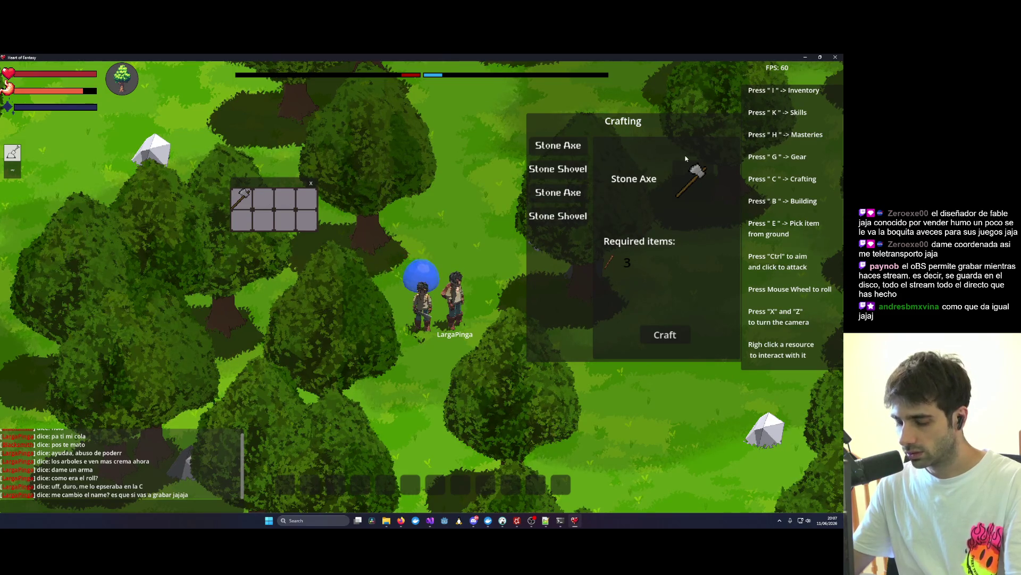
Step: Move the axe into the inventory's bottom row in the Gear panel
key("c")
key("g")
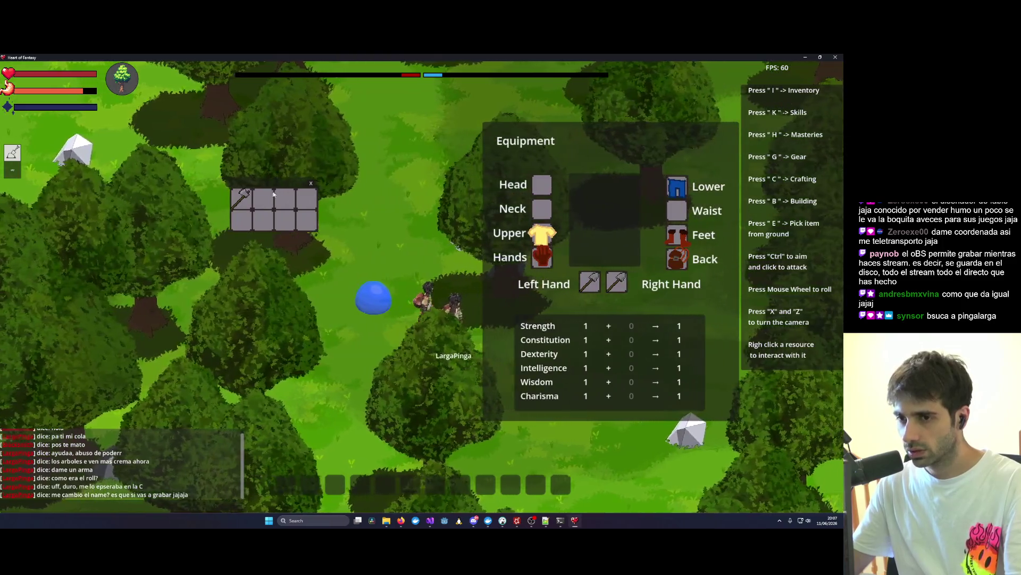
left_click_drag(241, 198, 263, 220)
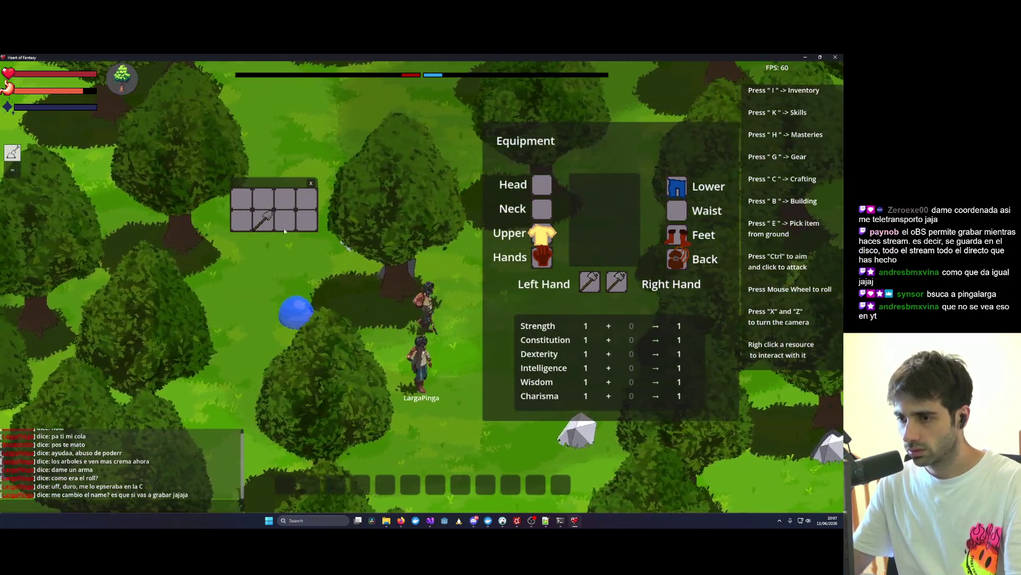
key("d")
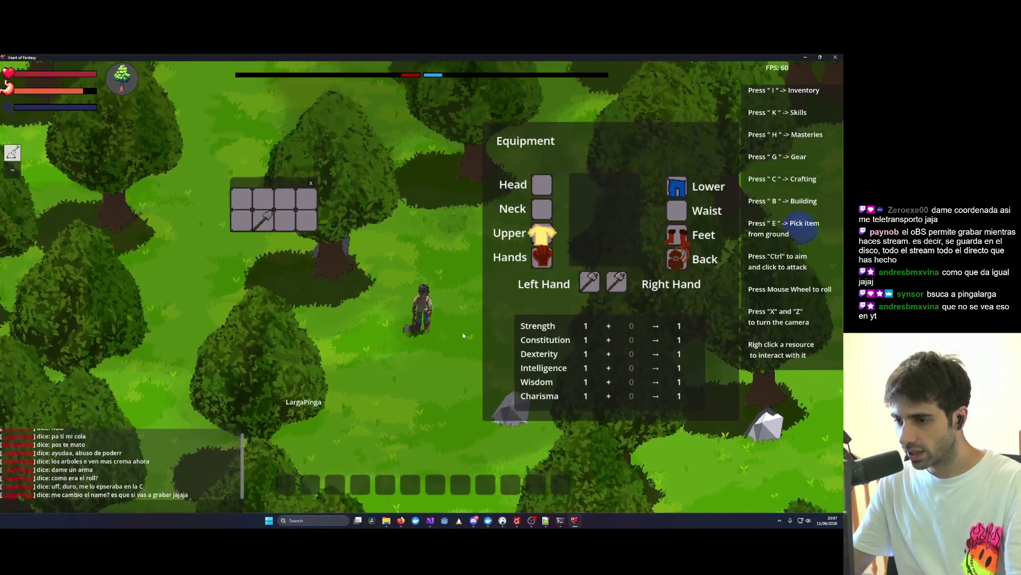
key("b")
key("b")
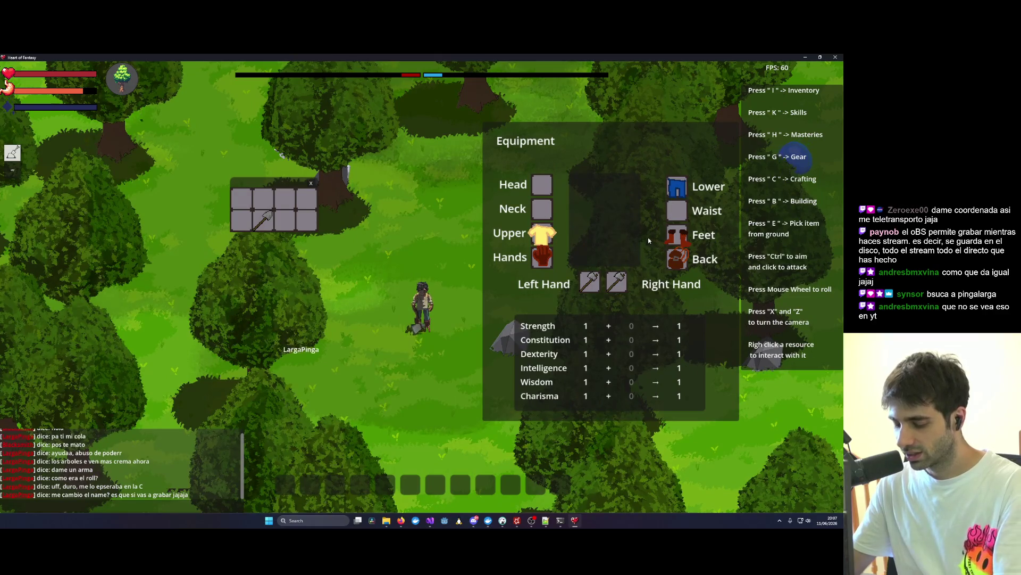
key("g")
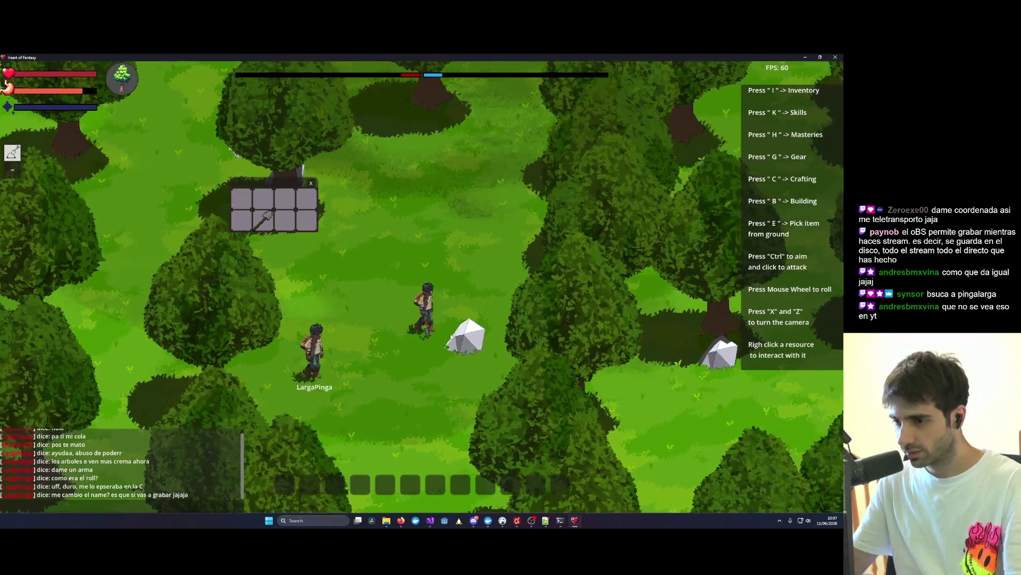
Step: Lift the rock beside the character and view the House building recipe
right_click(459, 331)
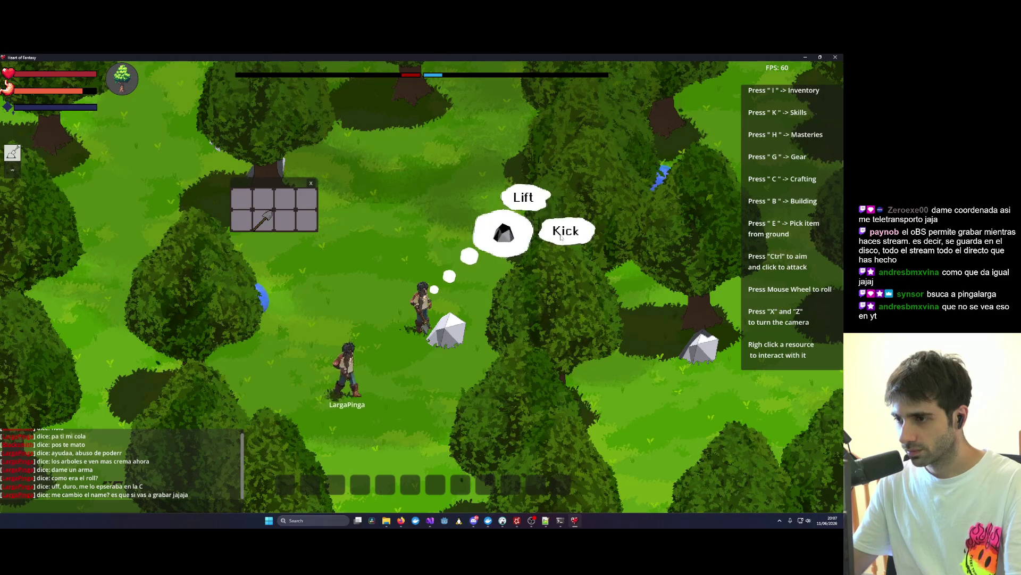
left_click(561, 238)
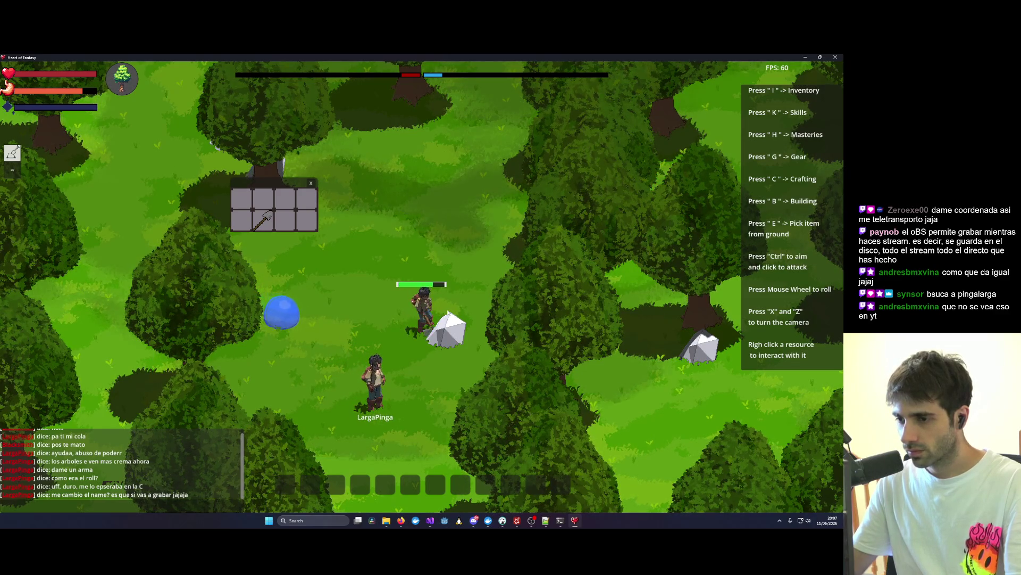
key("w")
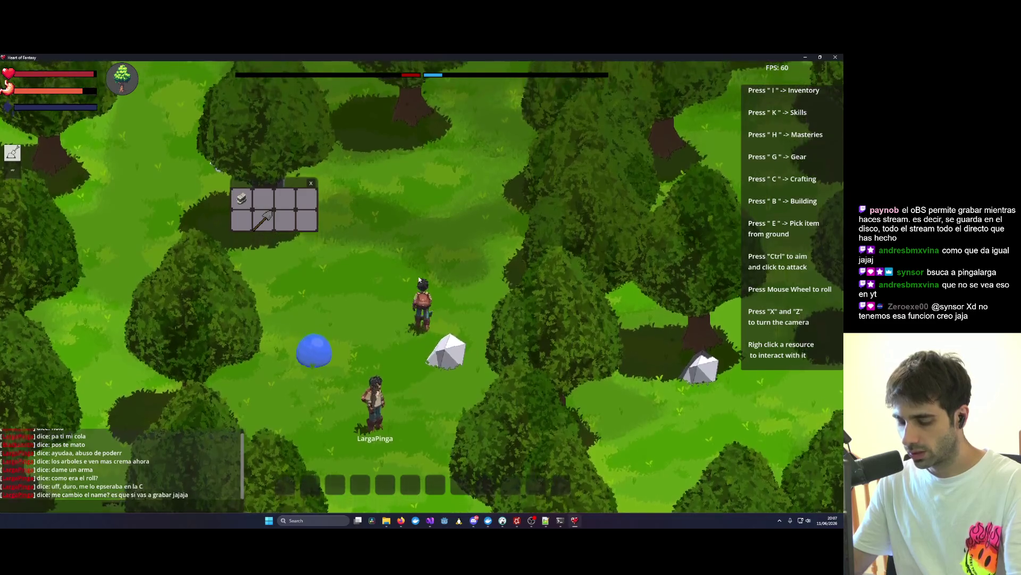
key("b")
left_click(174, 191)
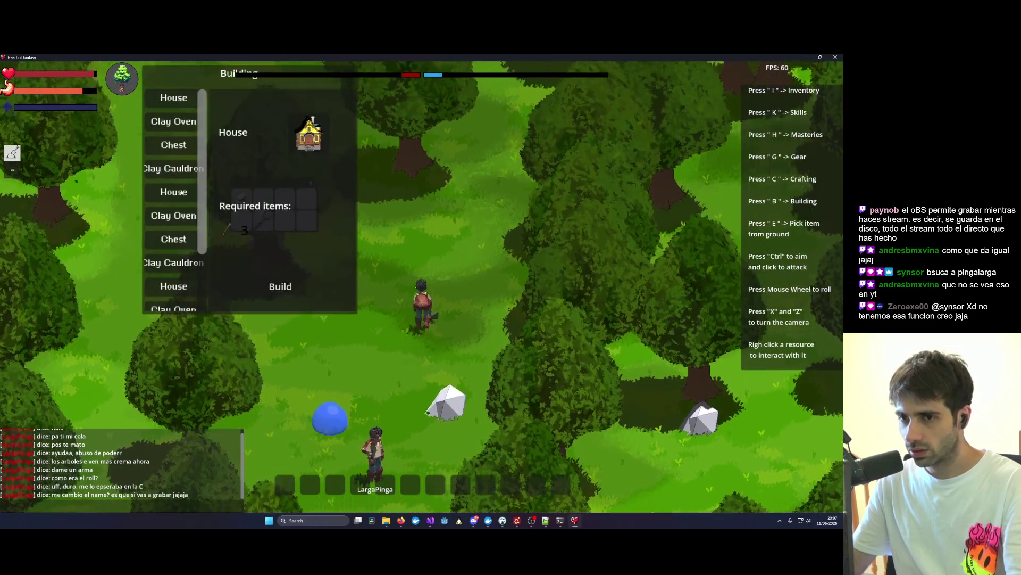
Step: Place a House build site needing 0/3 materials and bring up its build options
left_click(269, 286)
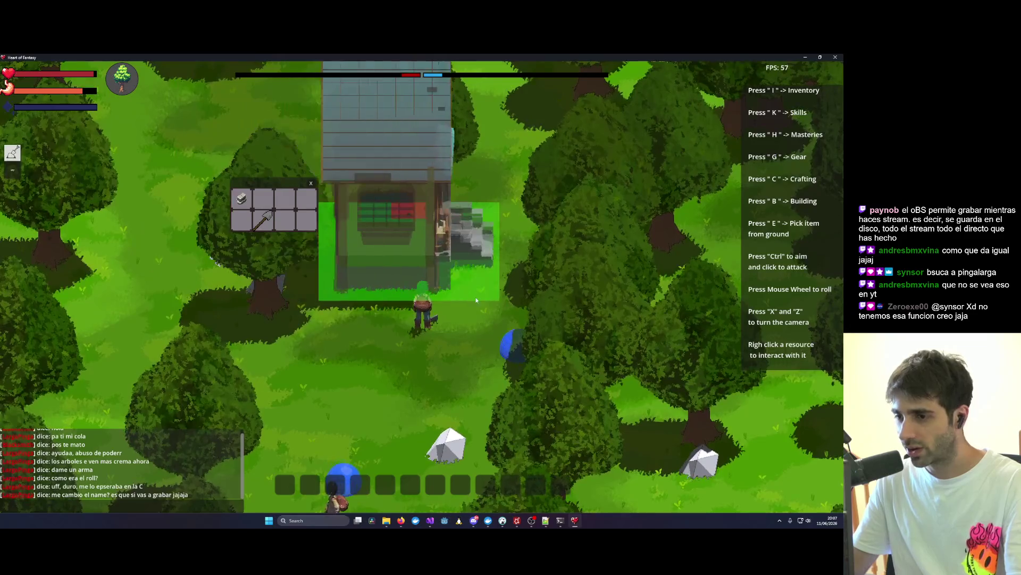
right_click(465, 321)
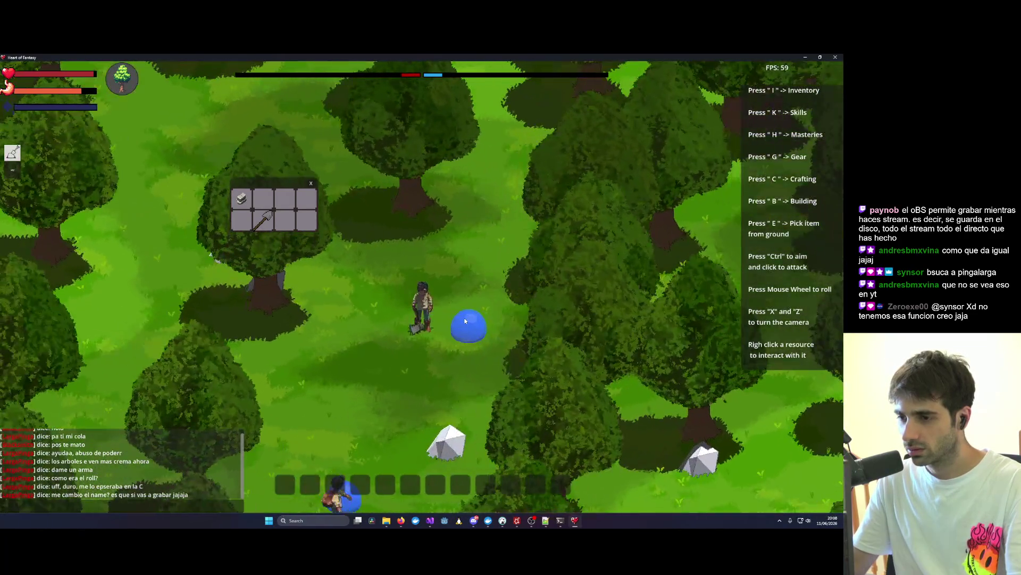
key("s")
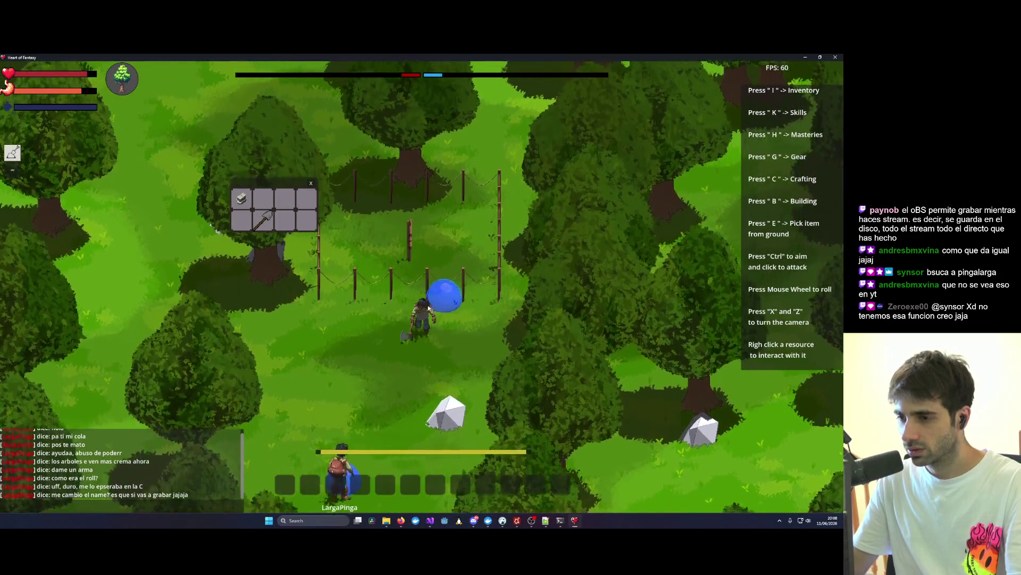
key("x")
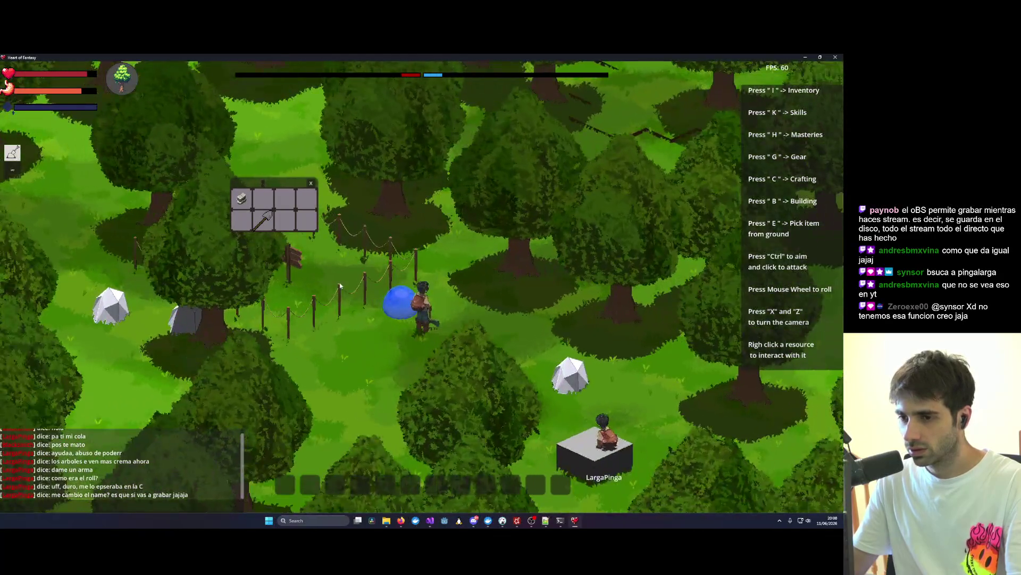
key("x")
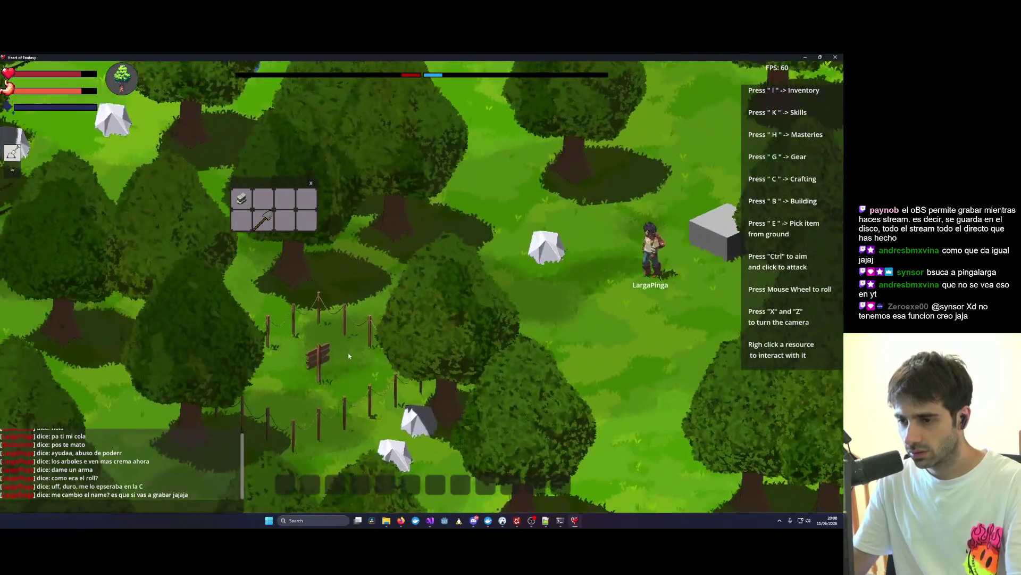
key("b")
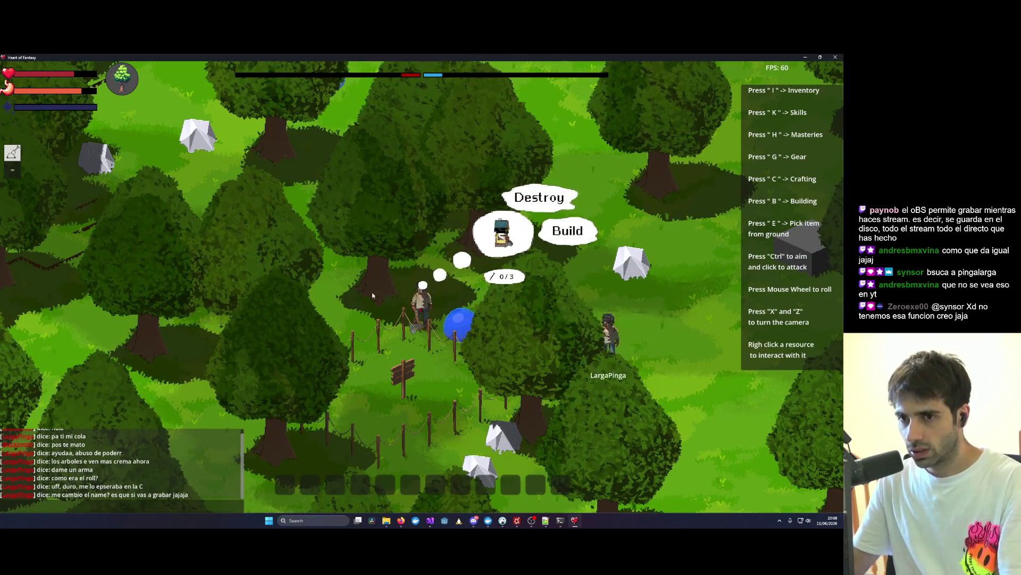
Step: Walk up-right to a nearby tree and bring up its gathering actions
key("d")
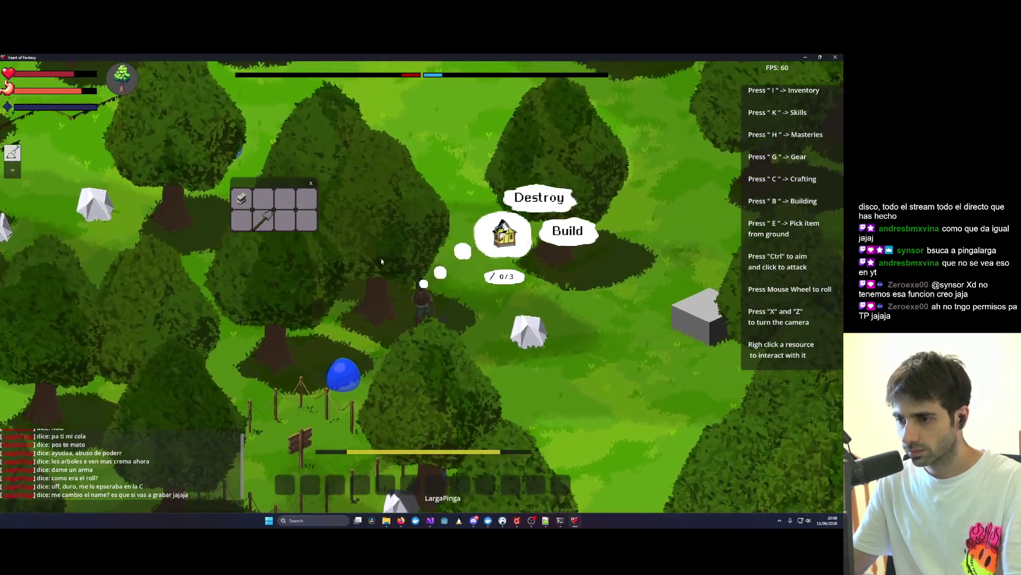
right_click(439, 255)
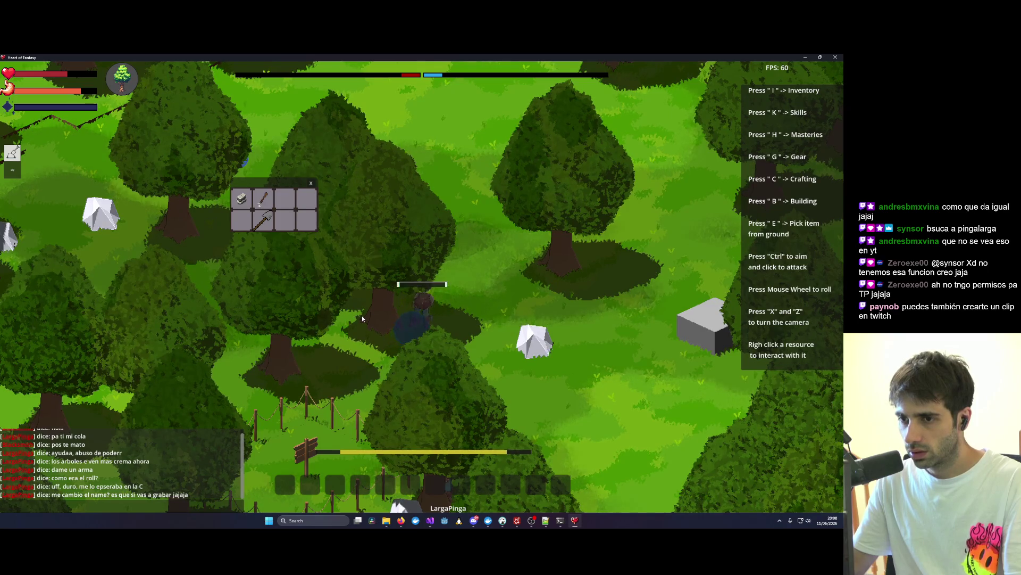
scroll(362, 315, "up", 5)
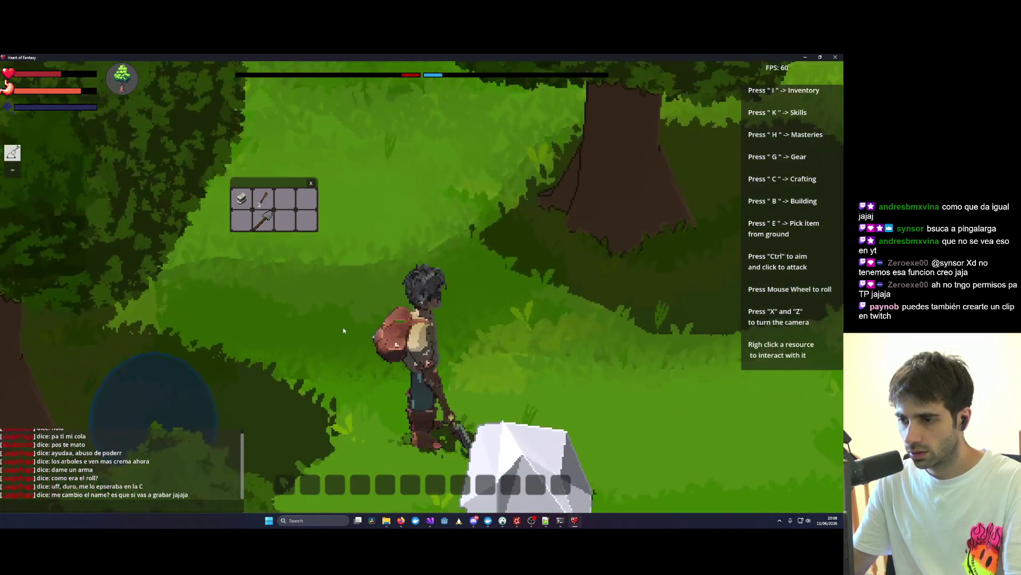
Step: Start working on the nearby tree and walk toward the fenced house area
key("x")
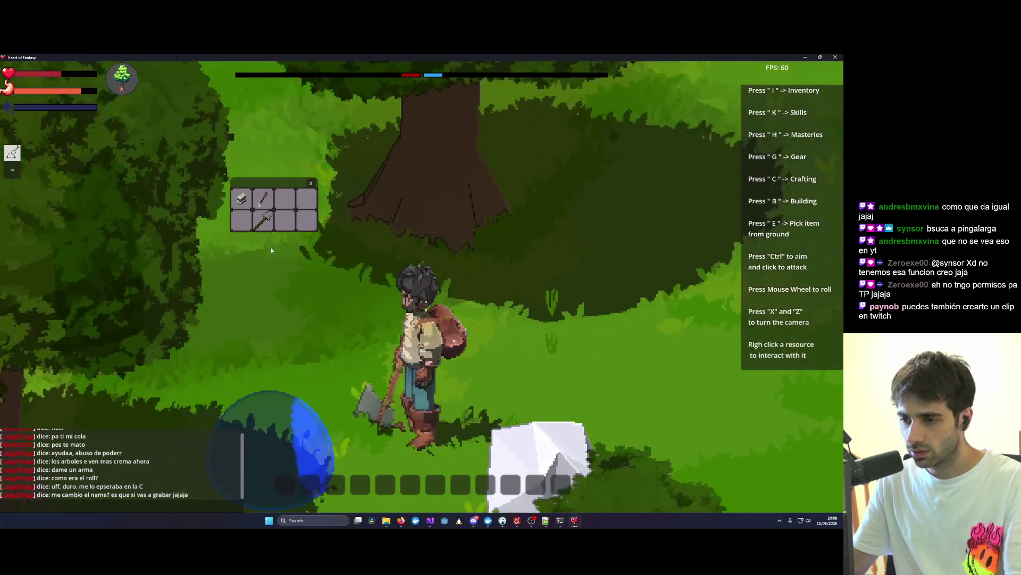
right_click(350, 329)
scroll(350, 383, "down", 5)
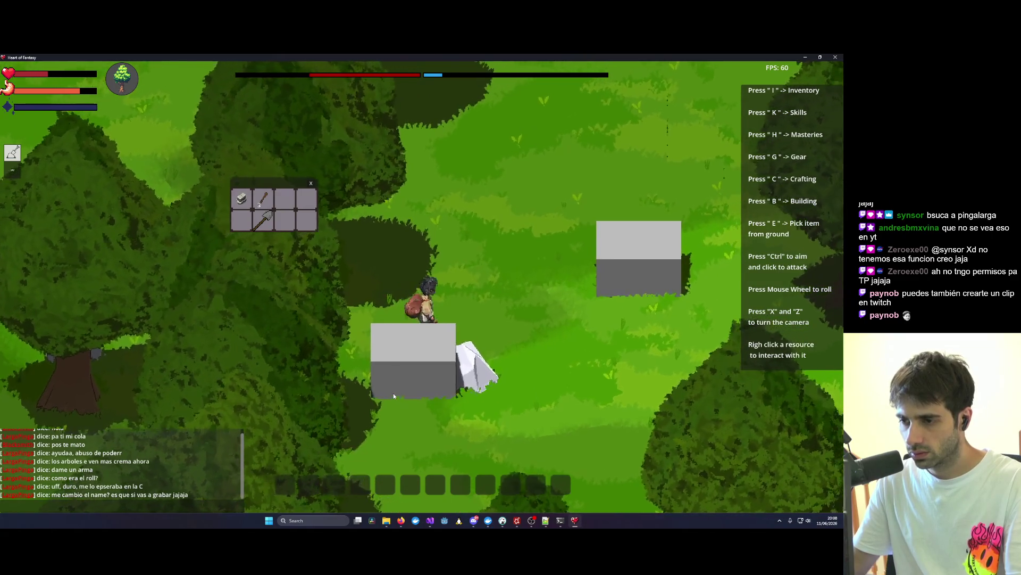
scroll(391, 392, "down", 3)
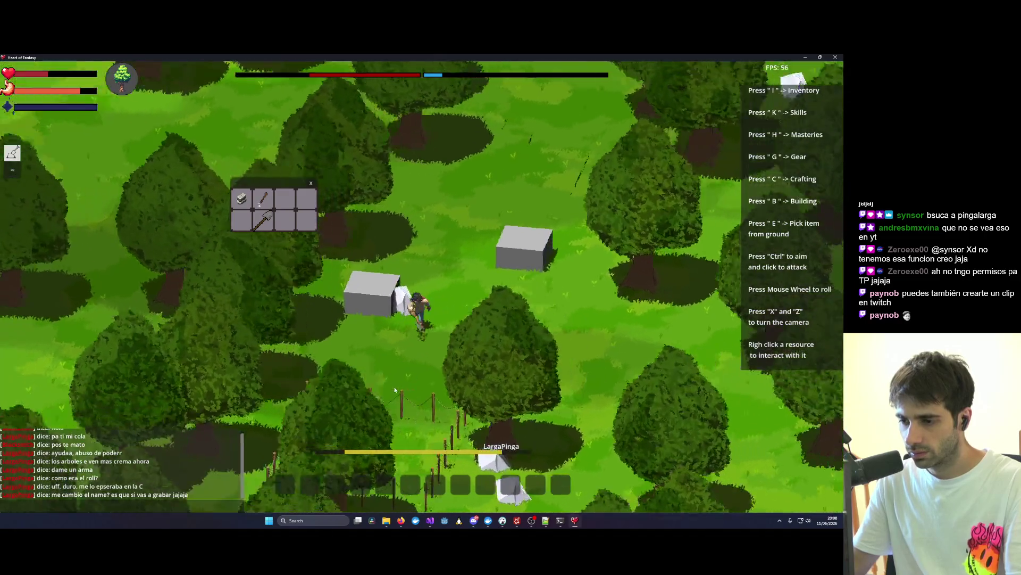
scroll(394, 387, "up", 3)
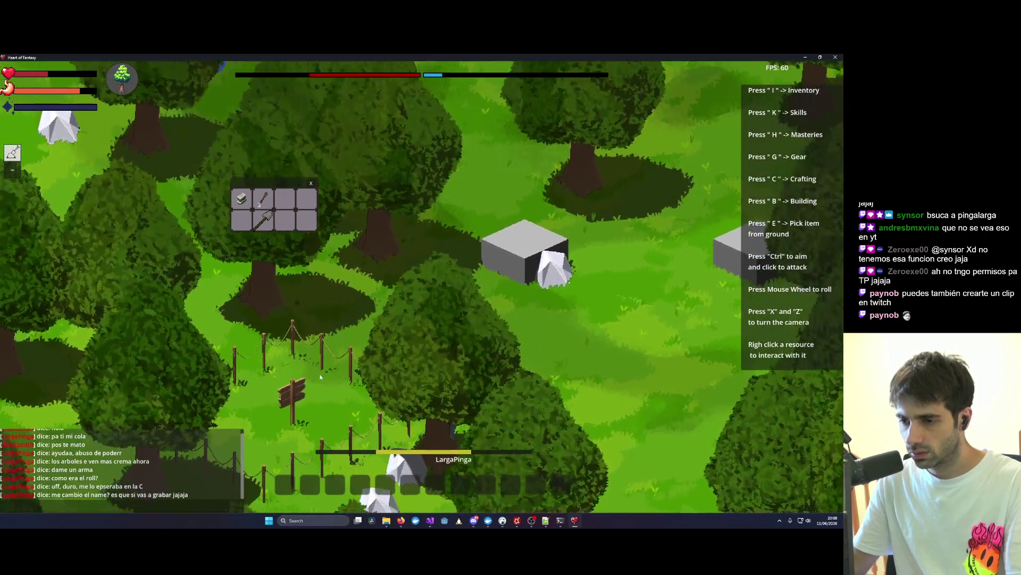
key("s")
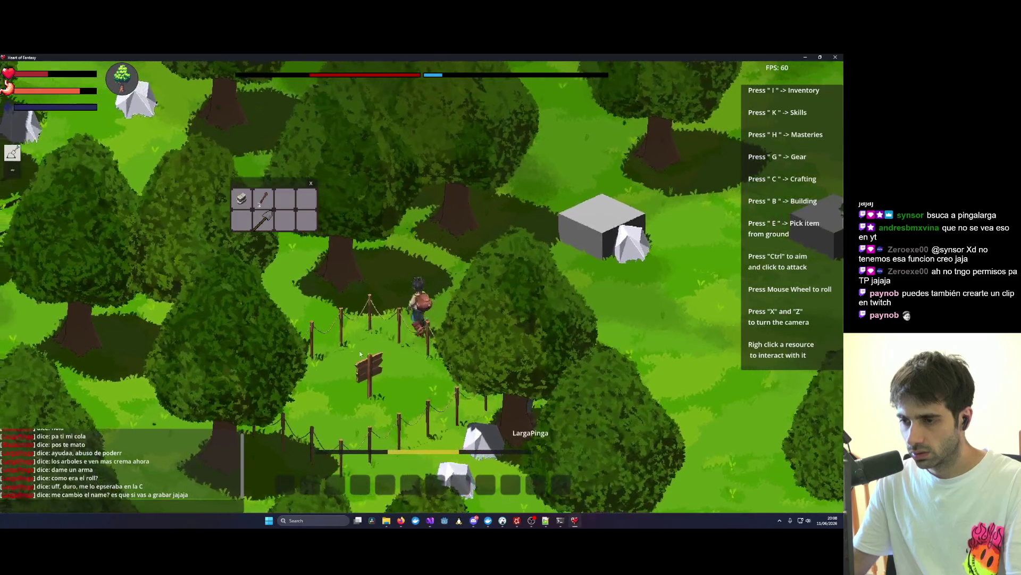
key("b")
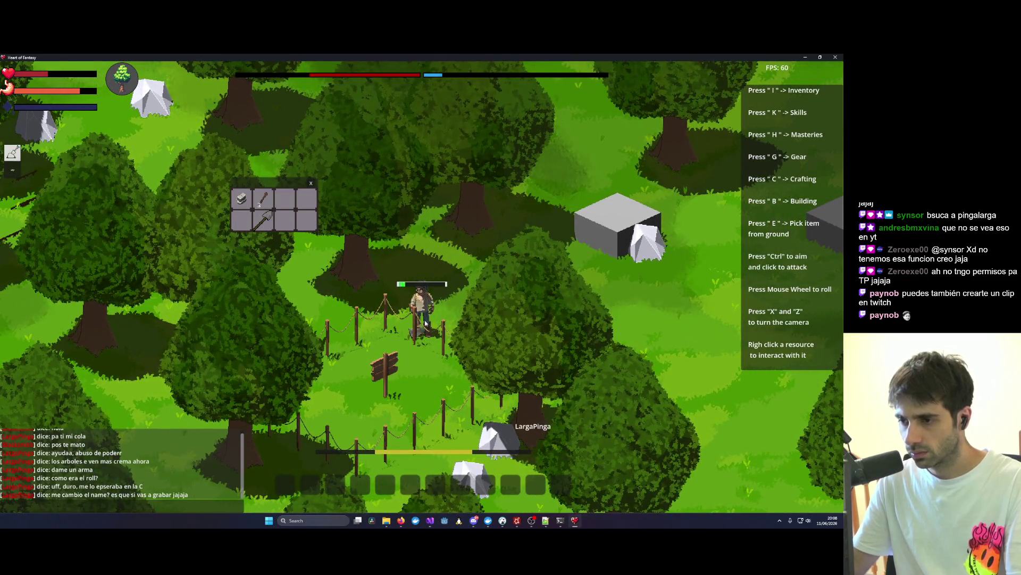
scroll(420, 327, "down", 2)
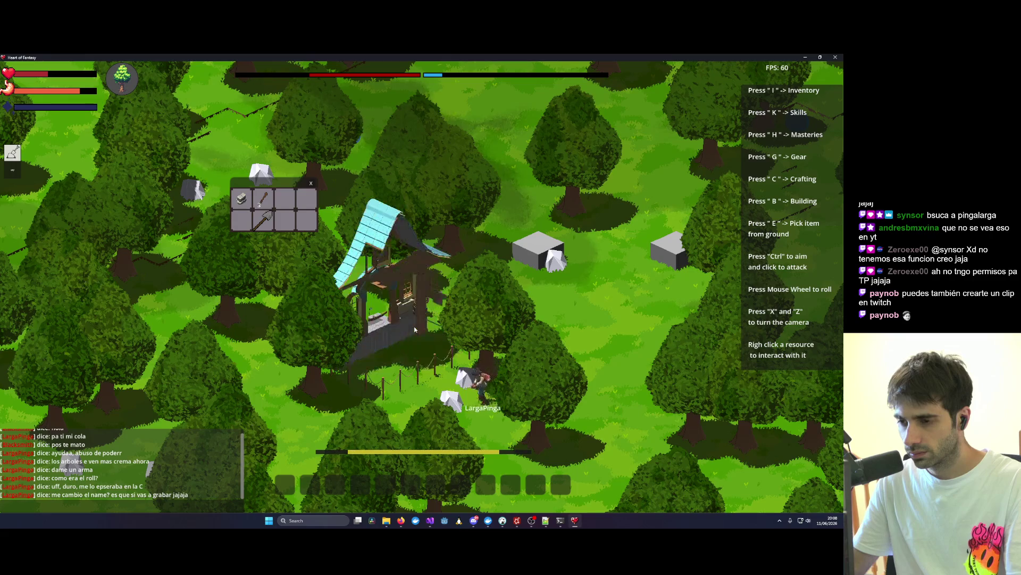
key("x")
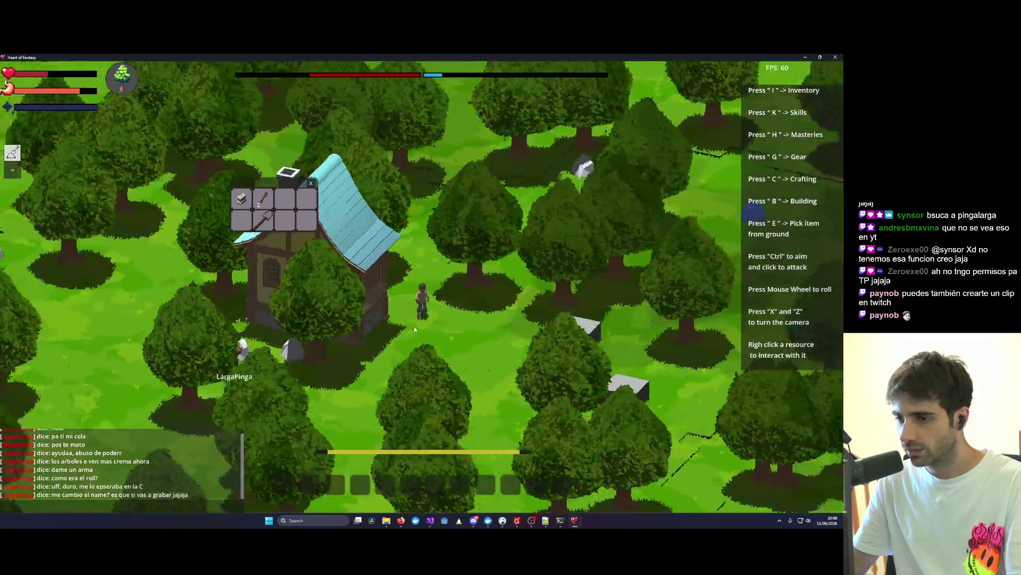
key("x")
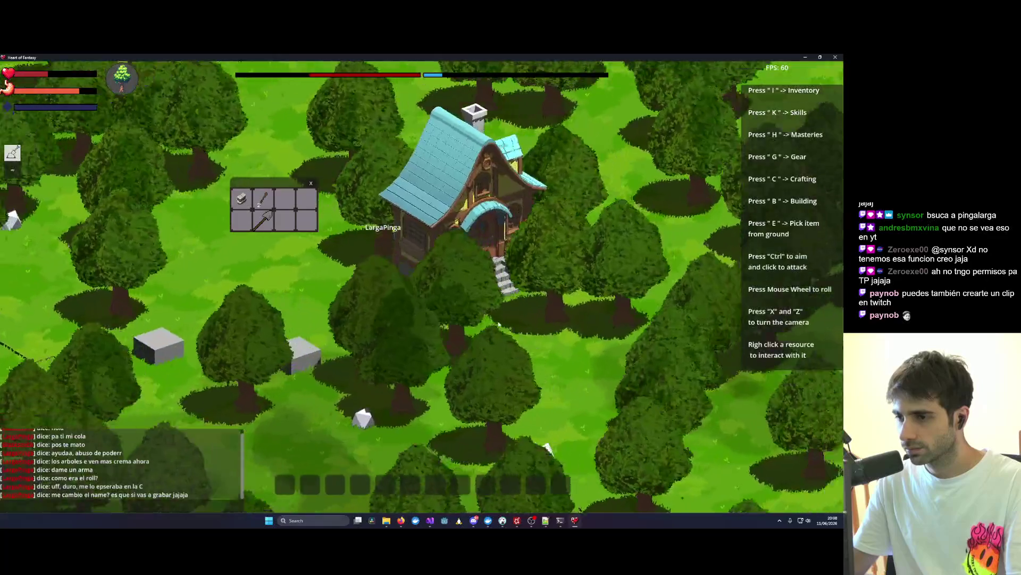
key("x")
key("d")
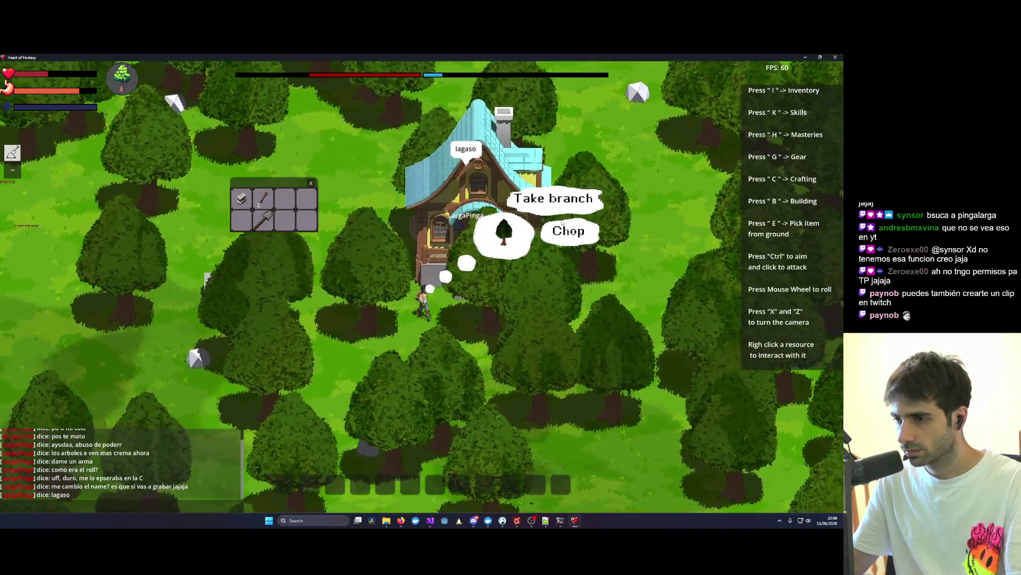
Step: Chop down the tree near the house
left_click(553, 198)
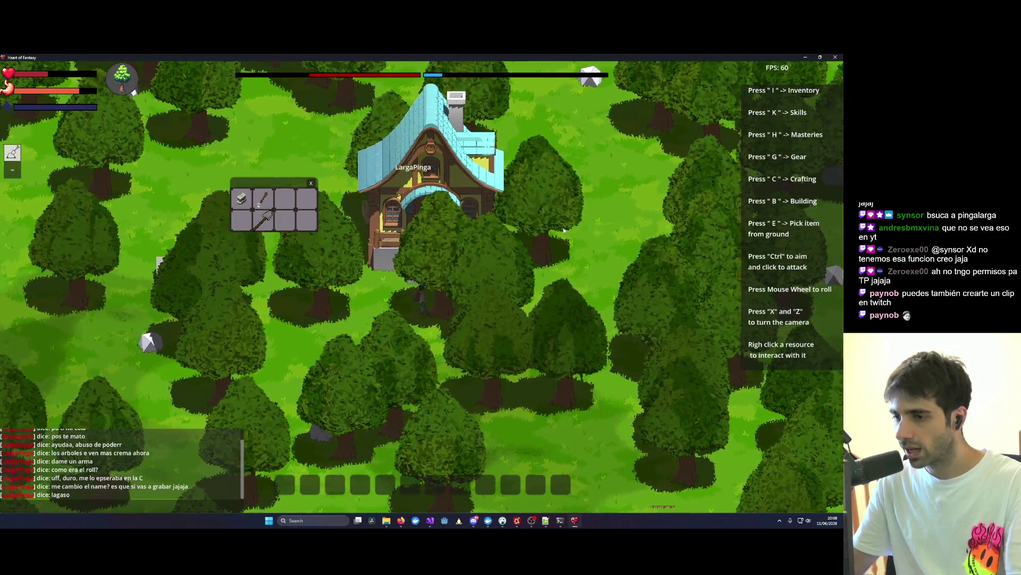
key("x")
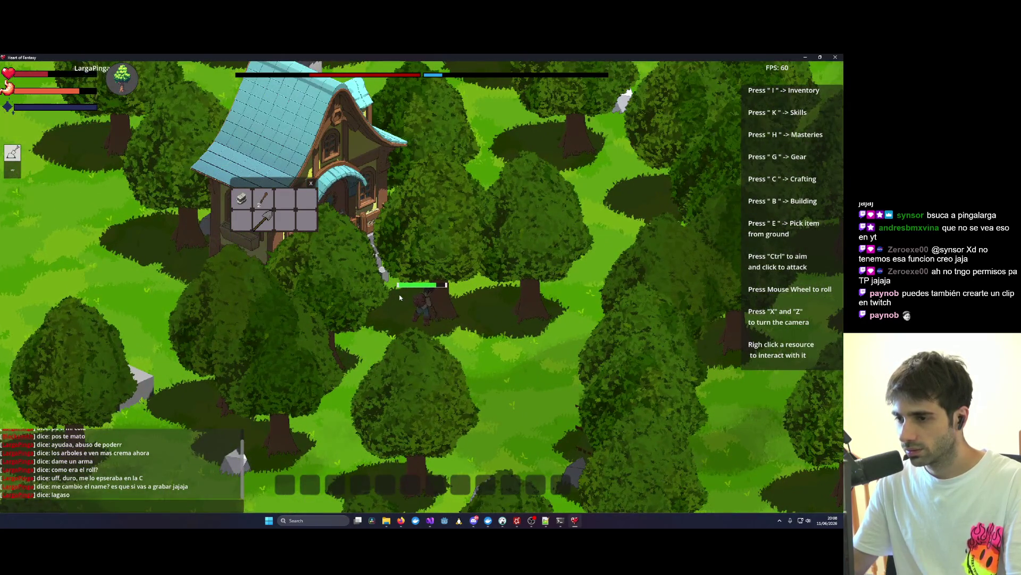
key("z")
key("x")
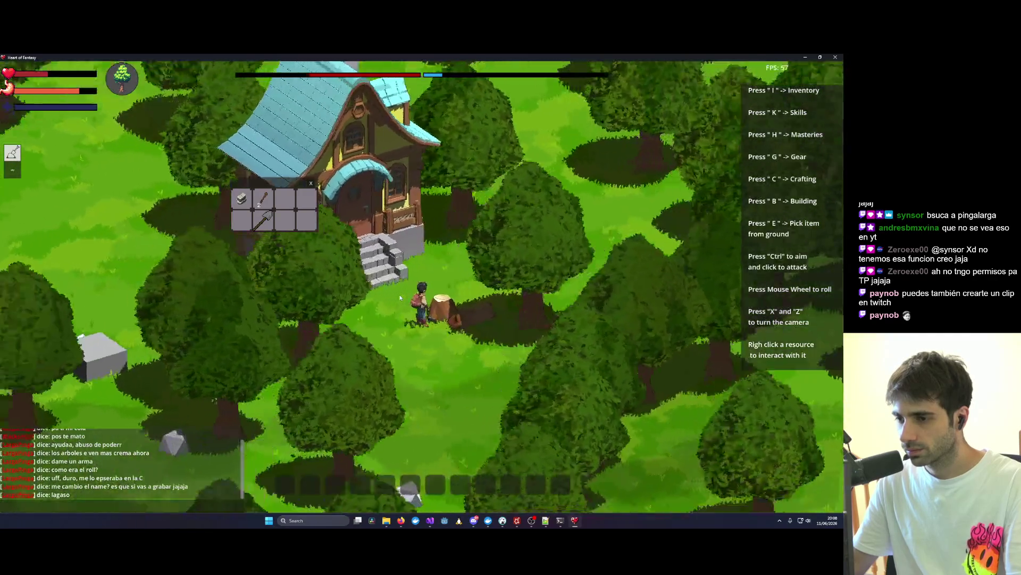
key("z")
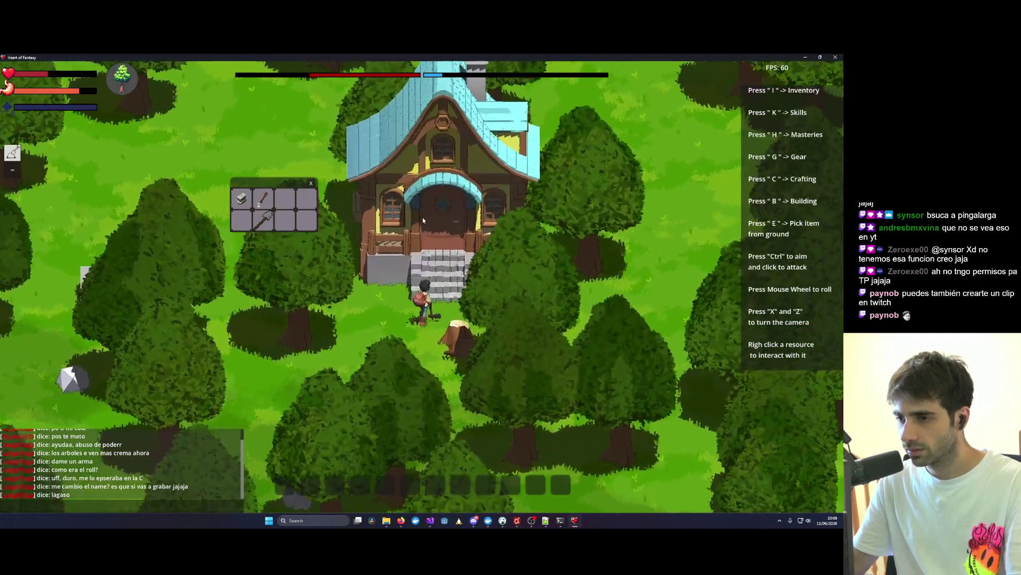
Step: Work the tree stump into a log and carry it into the house
right_click(425, 219)
right_click(469, 345)
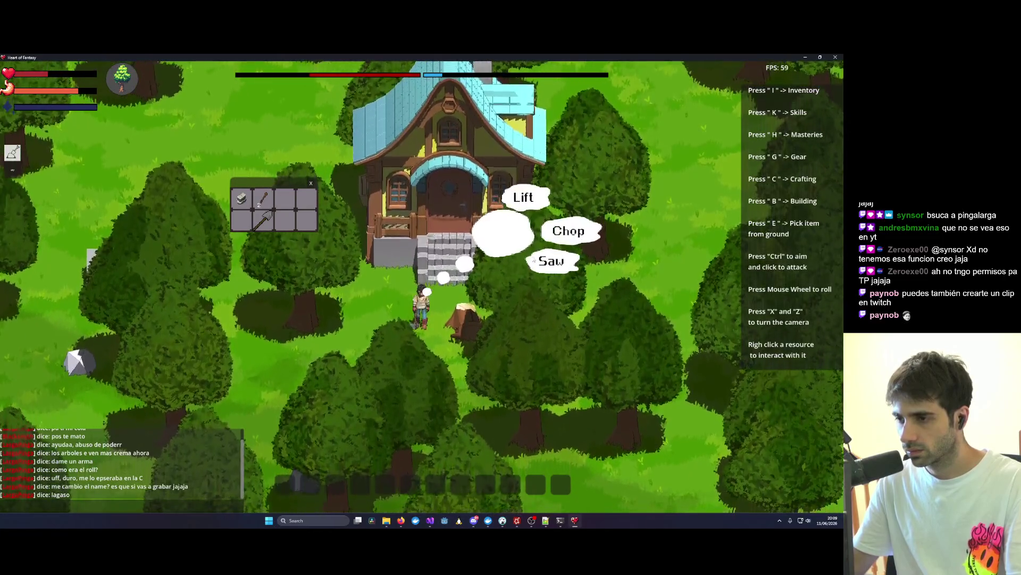
left_click(521, 208)
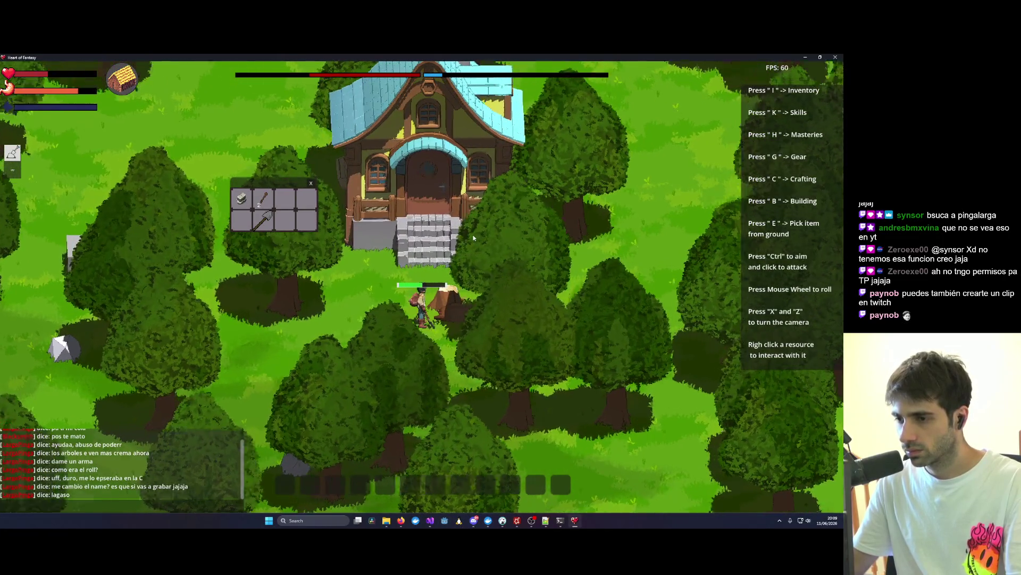
key("x")
key("x")
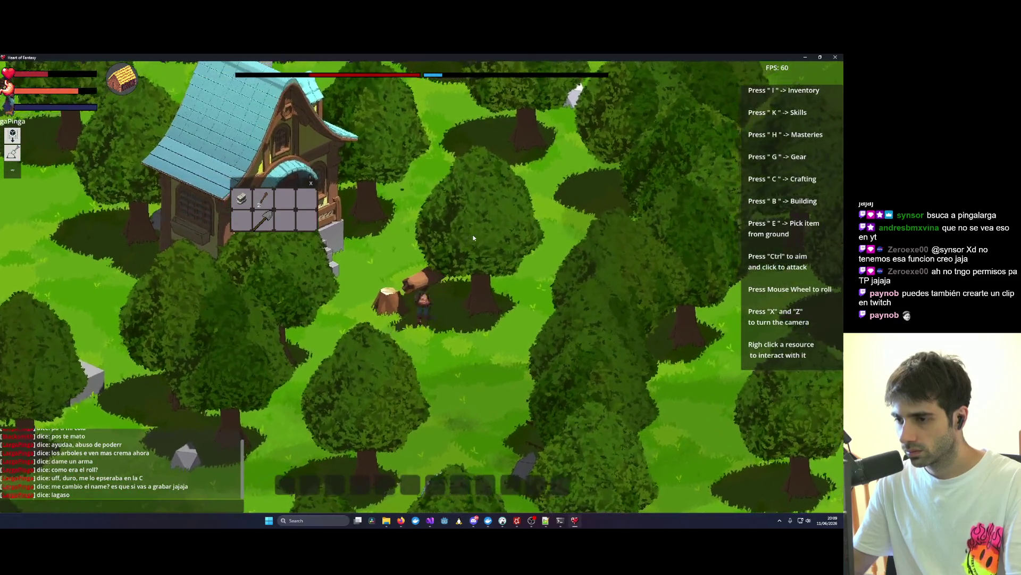
key("x")
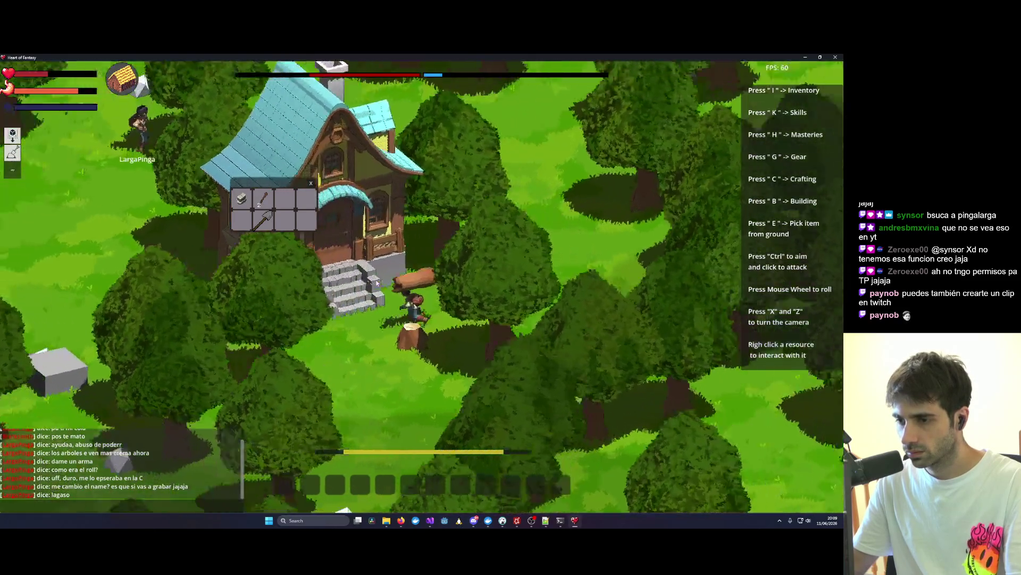
right_click(423, 232)
left_click(530, 197)
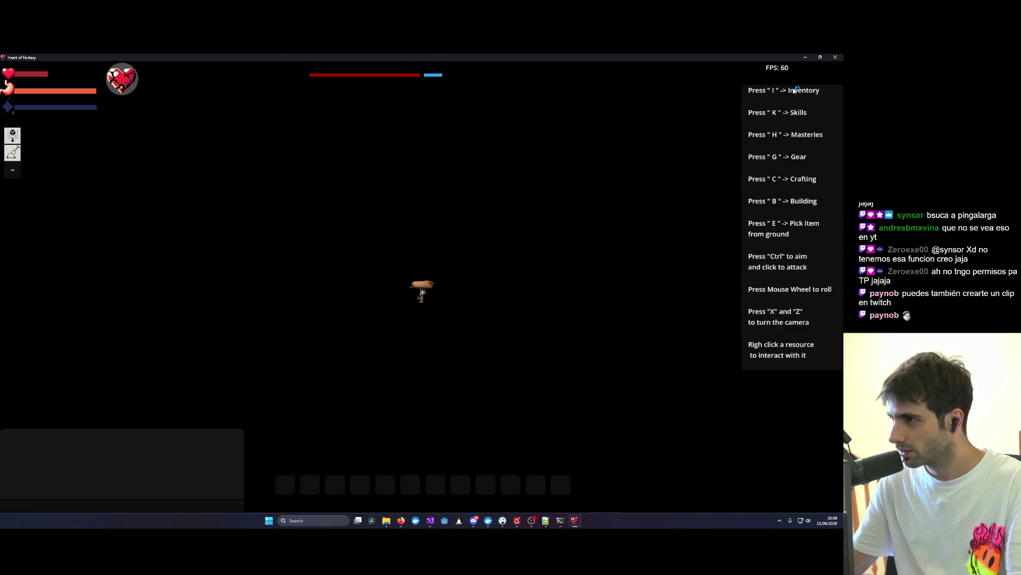
Step: Switch from the game to the File Explorer window on Downloads > HeartOfFantasy
key("alt+Tab")
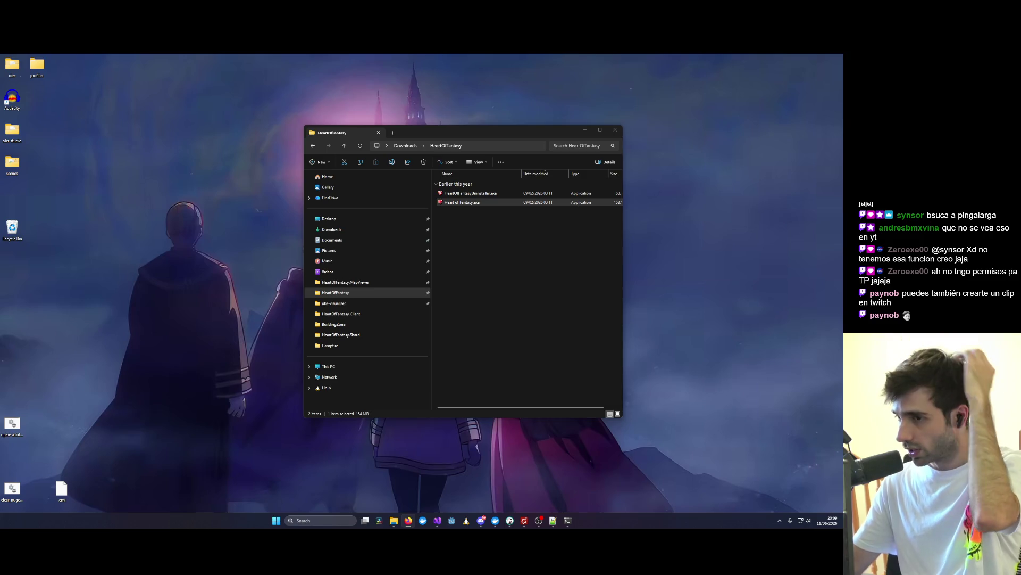
Step: Minimize the HeartOfFantasy File Explorer window to reveal the Godot Project Manager
left_click(584, 133)
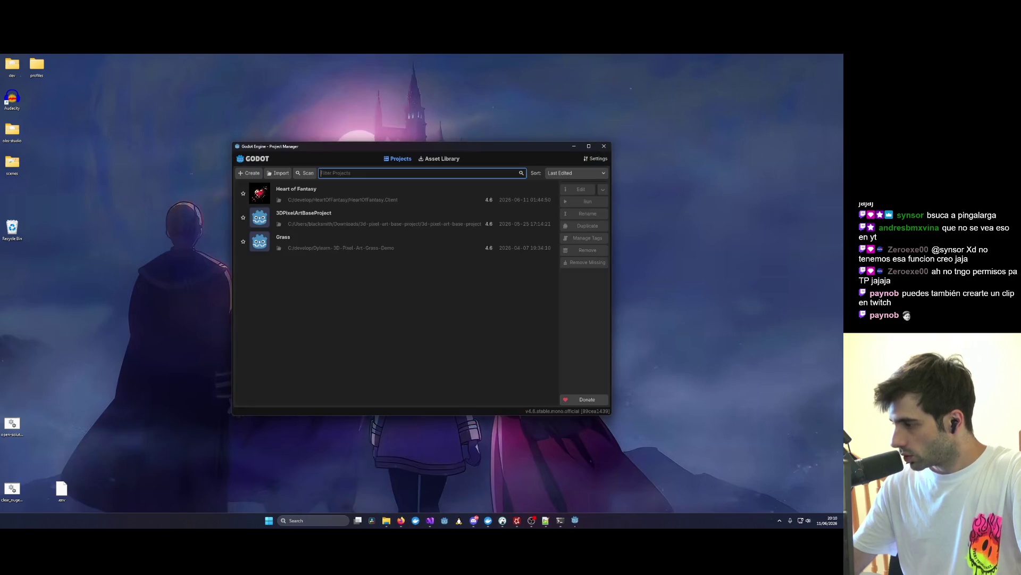
Step: Launch Heart of Fantasy from the Project Manager list into the Godot editor
double_click(349, 202)
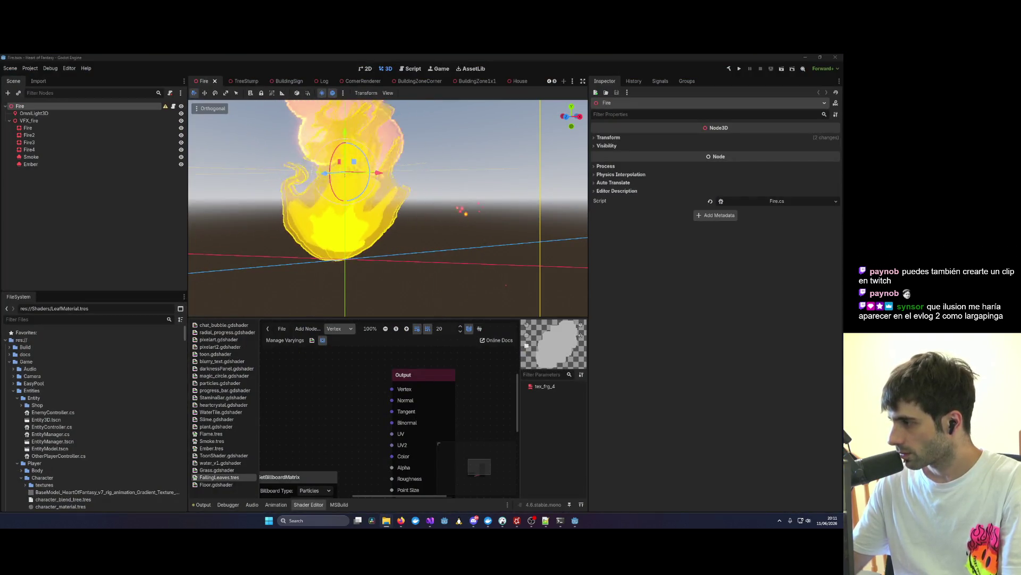
Step: Filter the FileSystem by 'Clay' and delete the old ClayCauldron.glb and ClayCauldron.blend files
left_click(38, 319)
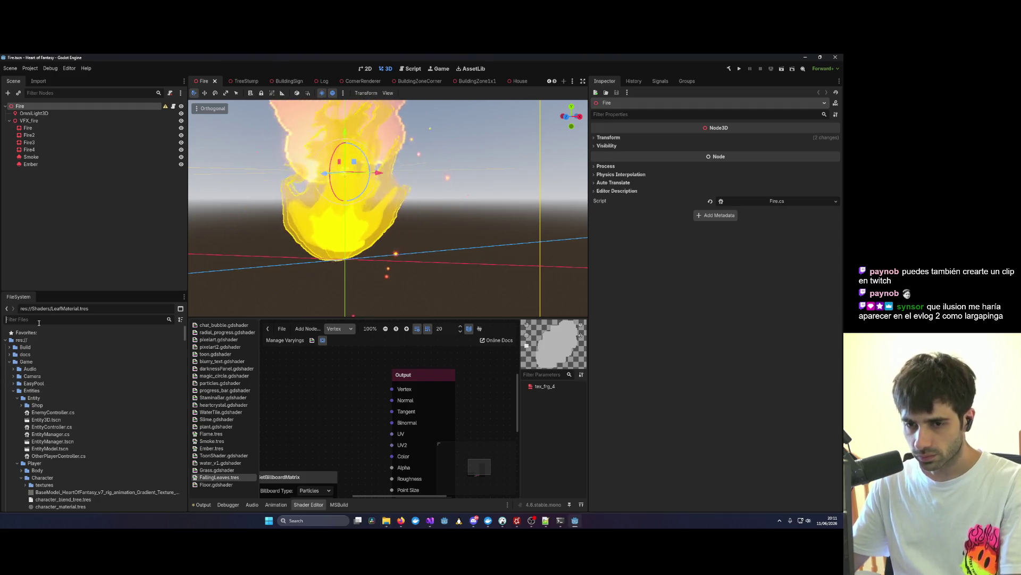
type("Clay")
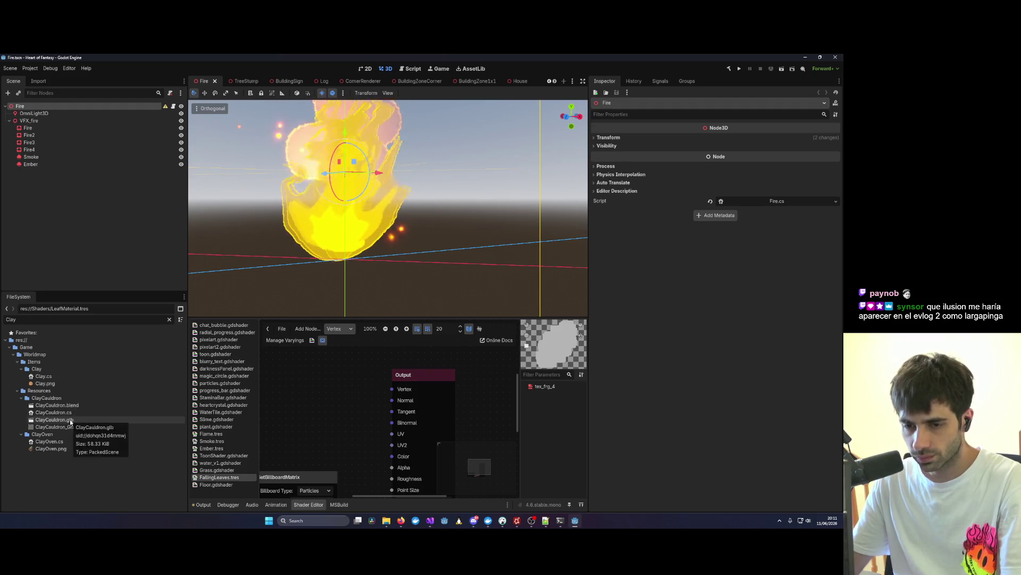
left_click(69, 419)
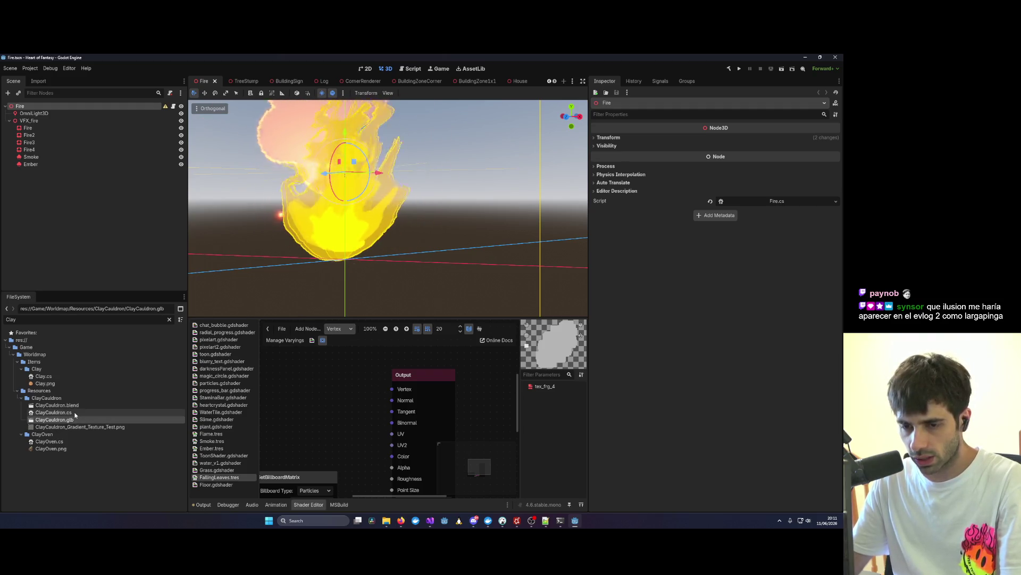
key("Delete")
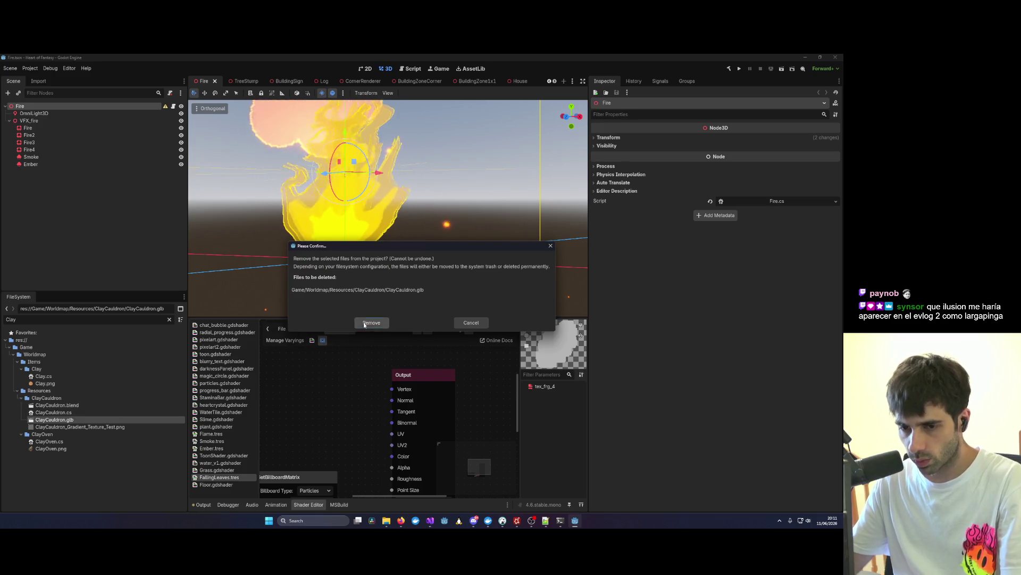
left_click(364, 324)
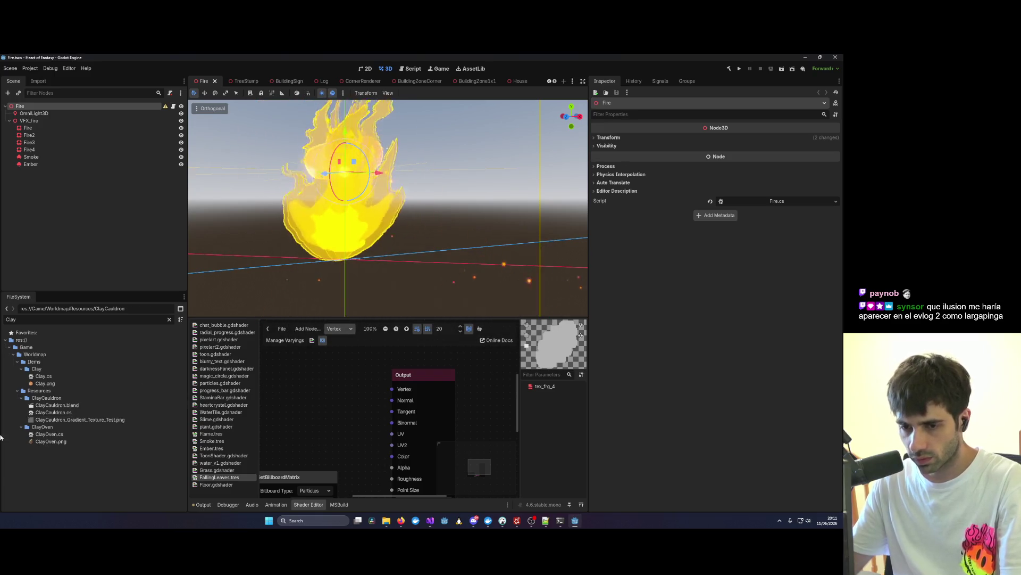
left_click(72, 405)
key("Delete")
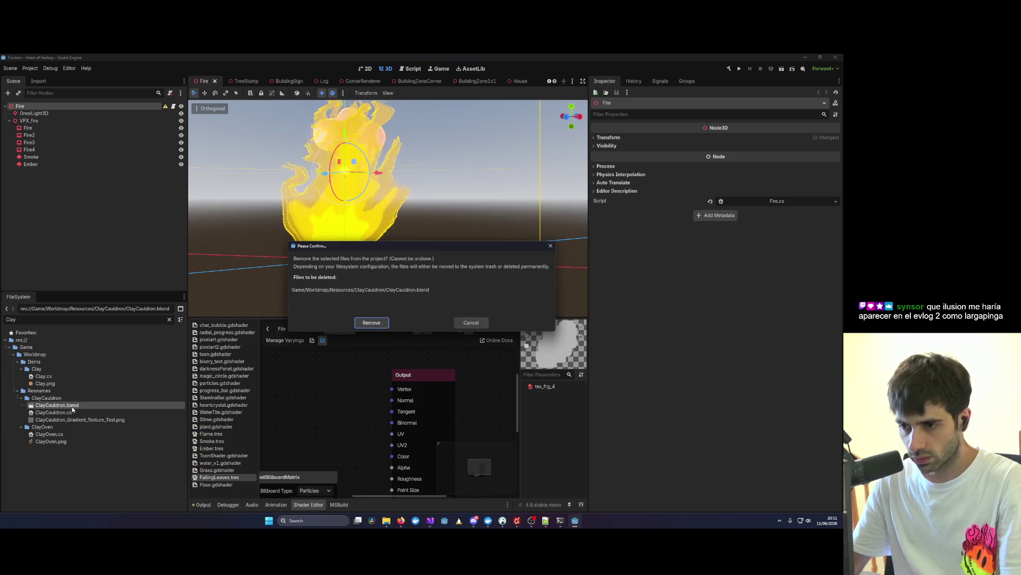
key("Return")
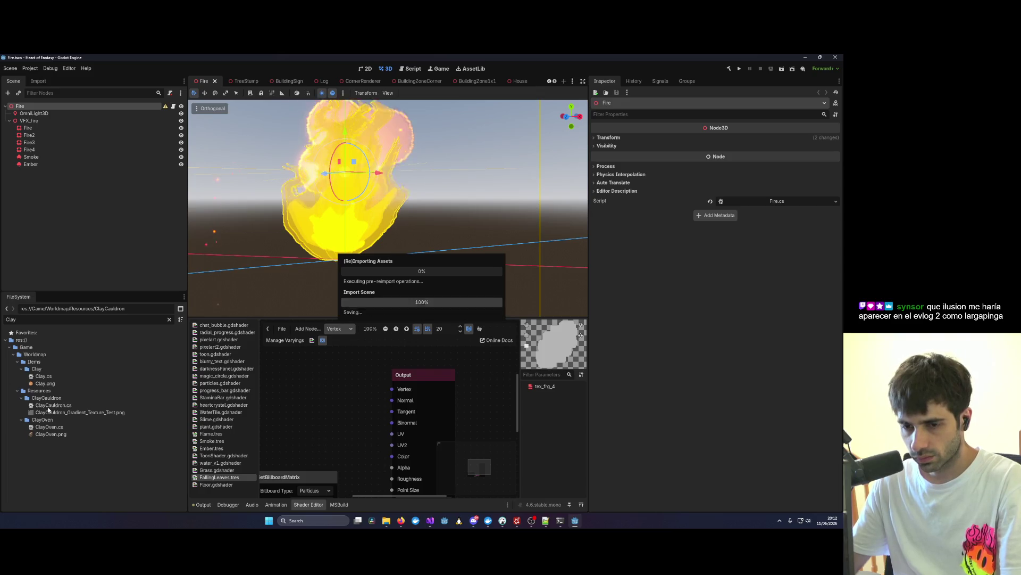
Step: Rename caldero-clay.blend to ClayCauldron.blend and open its import settings
left_click(48, 406)
right_click(47, 412)
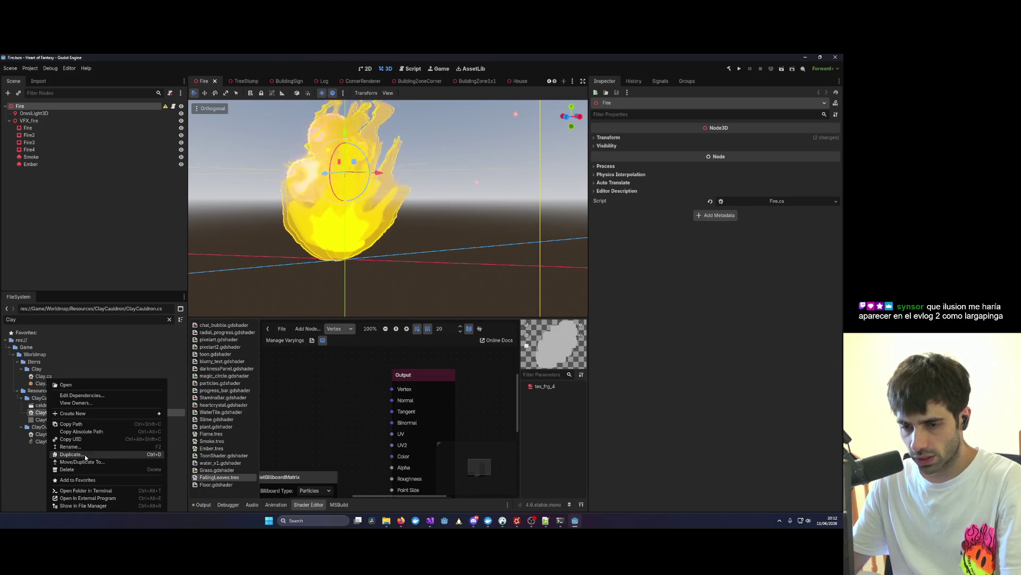
left_click(69, 447)
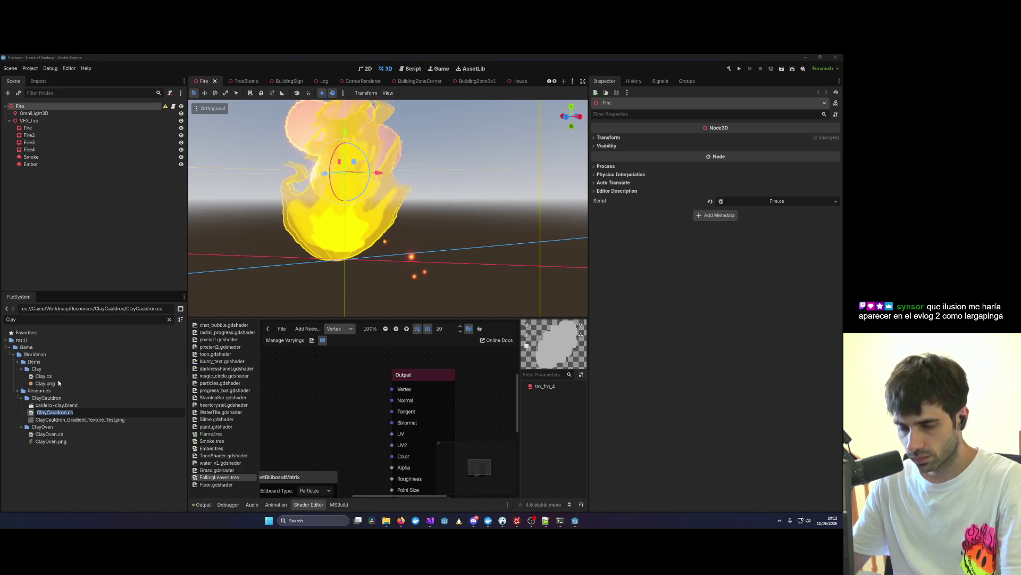
right_click(46, 406)
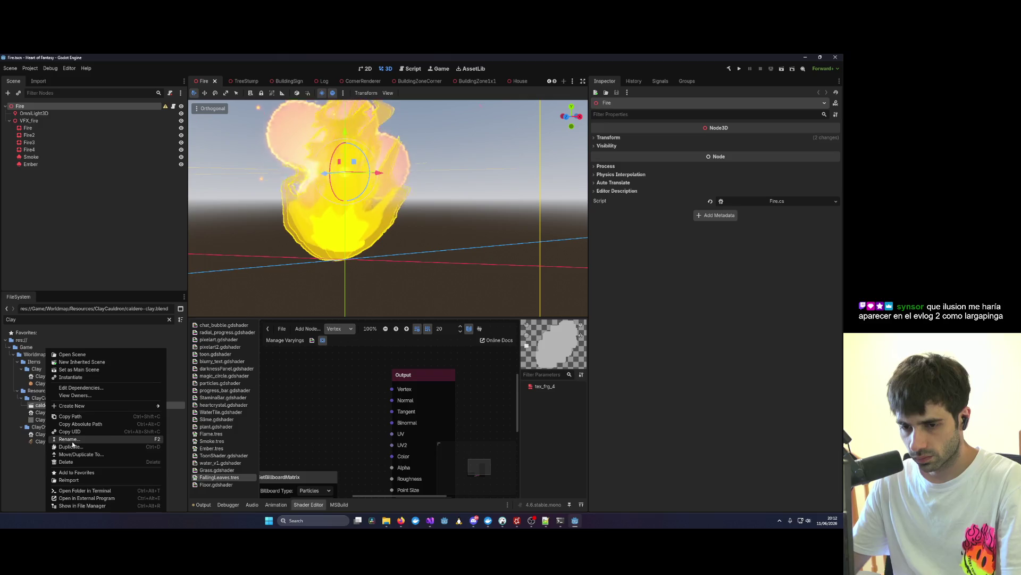
left_click(69, 439)
type("ClayCauldron.cs")
key("BackSpace")
key("BackSpace")
key("BackSpace")
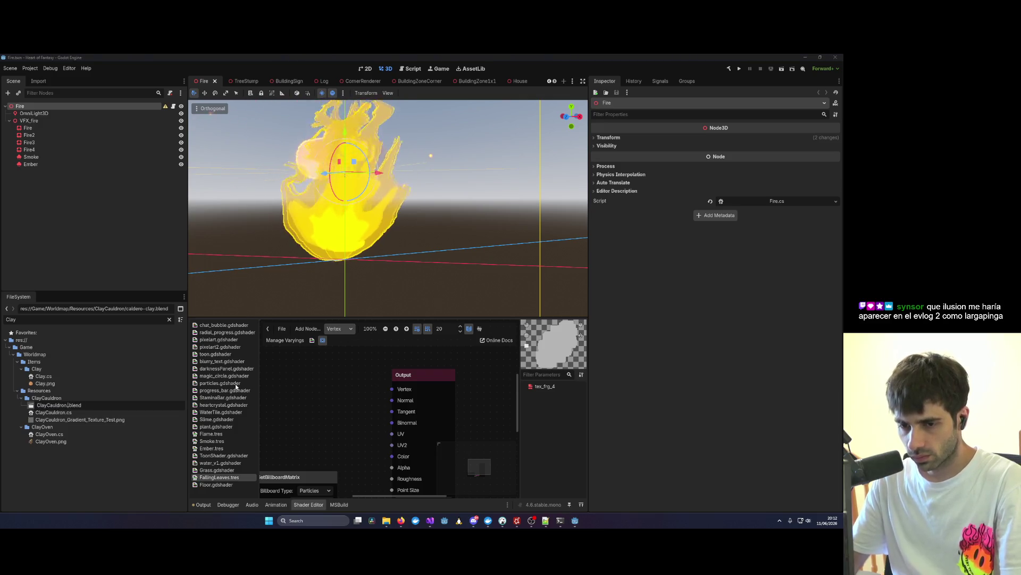
key("Return")
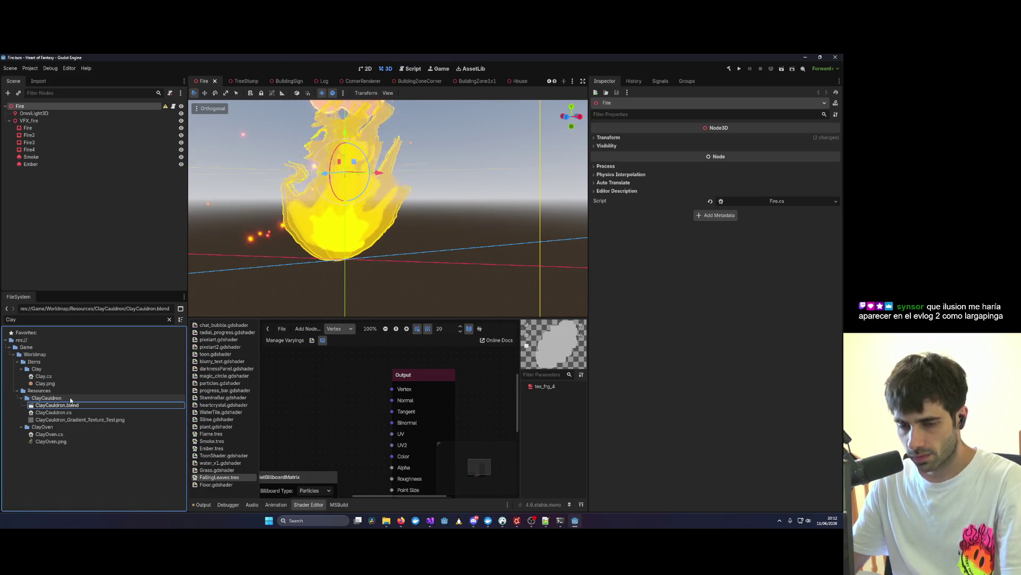
double_click(71, 405)
Step: Inspect the cauldron preview and its GradientMat material, then reimport
mouse_move(477, 335)
left_mouse_down()
mouse_move(369, 303)
mouse_move(196, 219)
left_mouse_up()
left_click(155, 121)
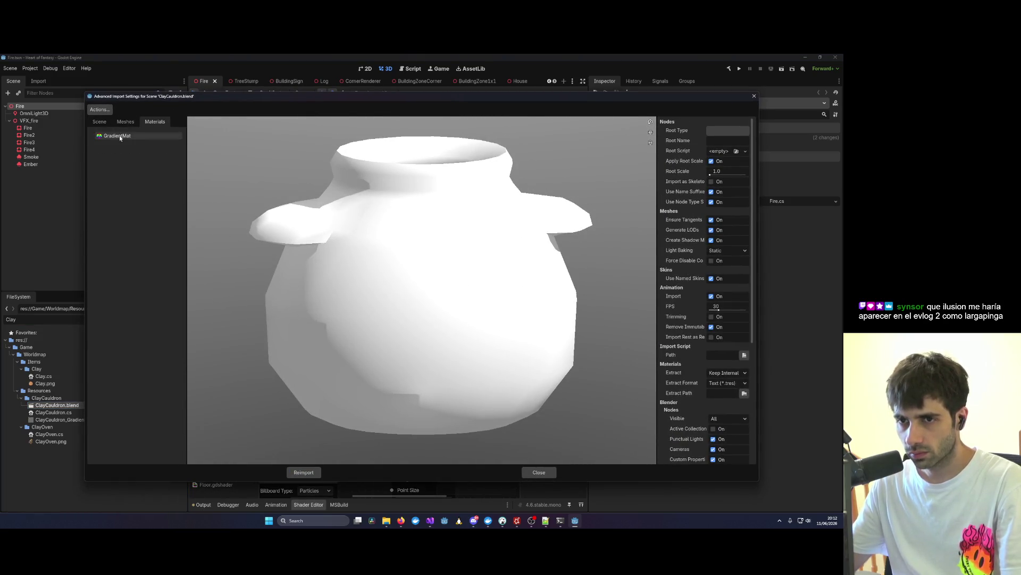
left_click(119, 135)
left_click(305, 473)
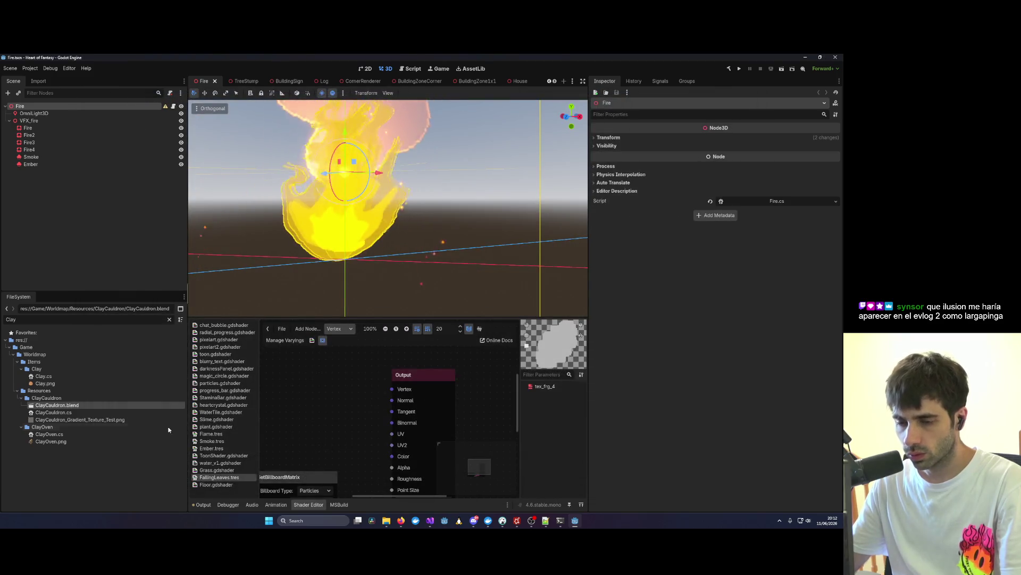
Step: Set GradientMat to use the external ToonMaterial.tres from Textures and Materials
double_click(94, 407)
left_click(152, 136)
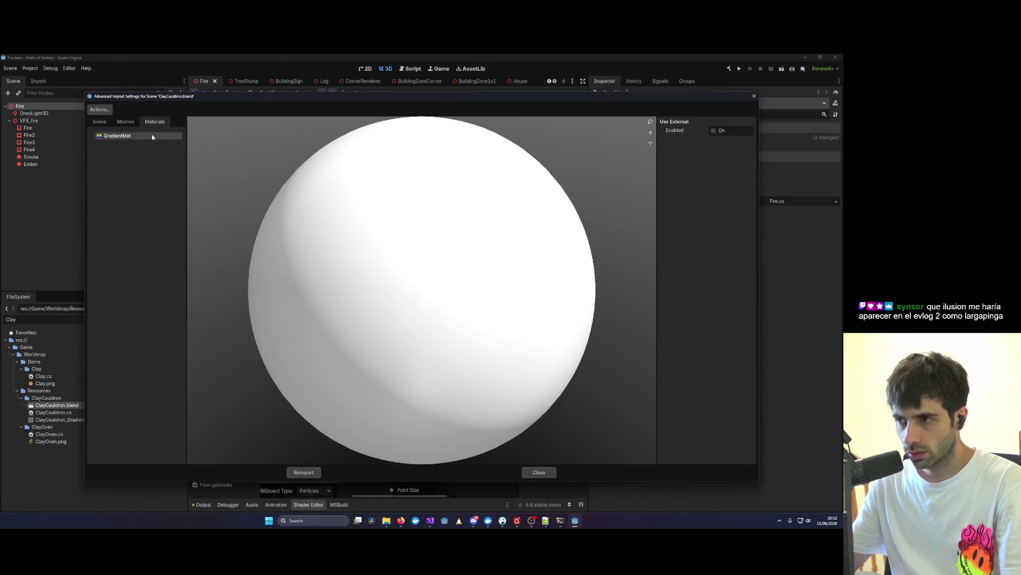
left_click(713, 131)
left_click(749, 141)
double_click(354, 251)
double_click(418, 215)
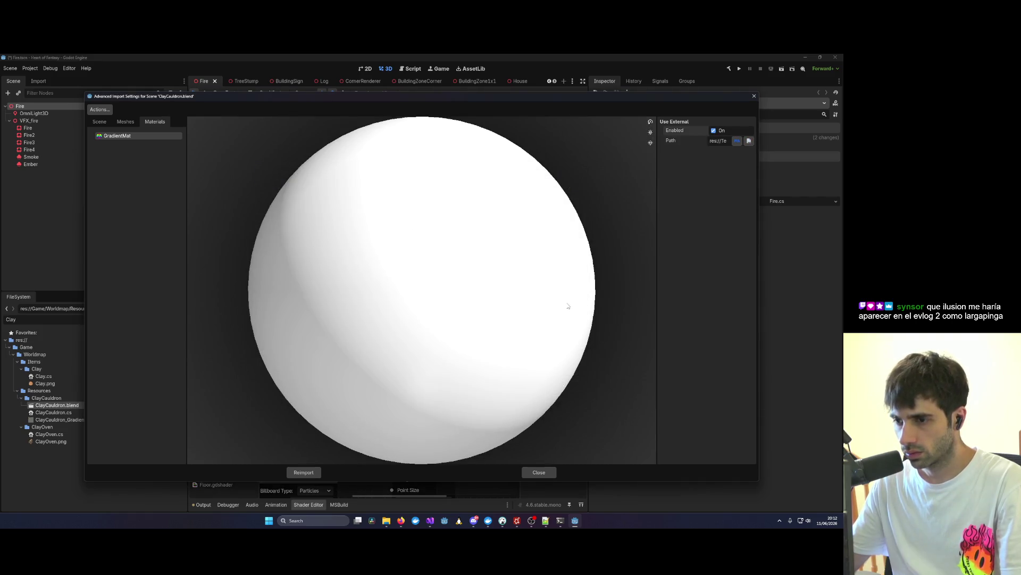
Step: Review the Scene and Materials tabs, close the import settings, and switch to Blender
left_click(125, 122)
left_click(97, 122)
left_click(125, 121)
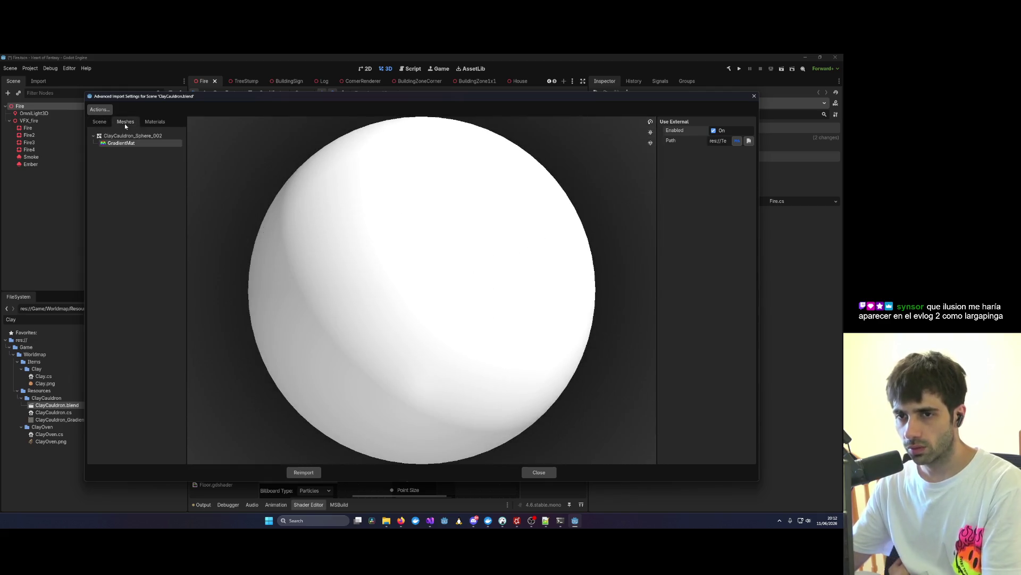
left_click(155, 121)
left_click(753, 96)
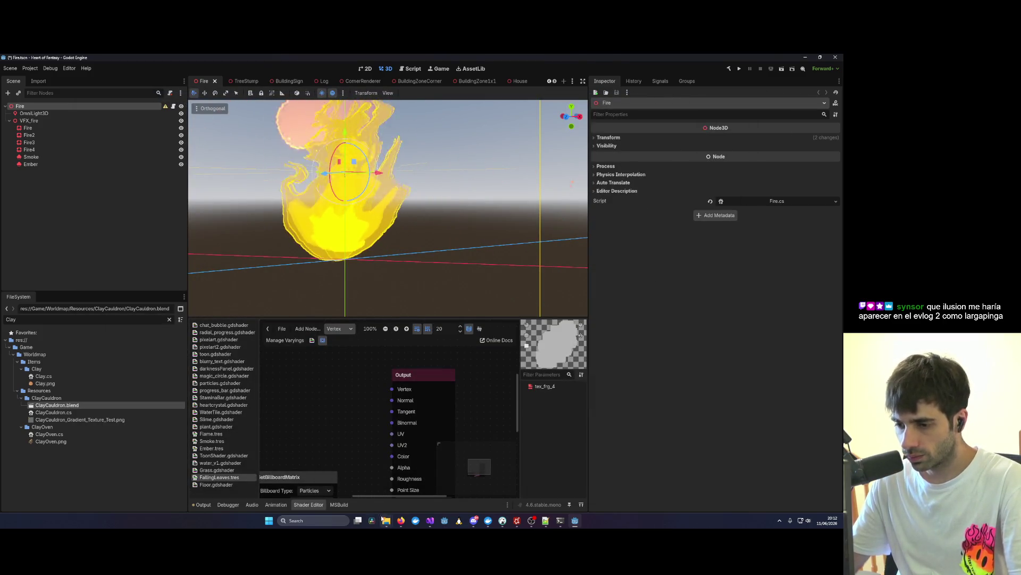
mouse_move(387, 519)
mouse_move(355, 496)
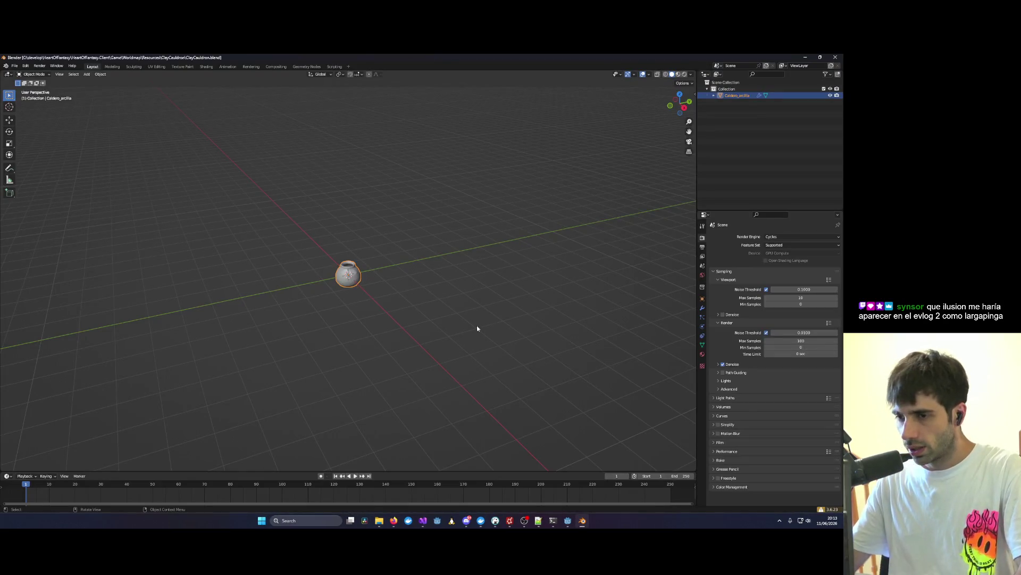
Step: Open Gradient_Texture_Test.png in the Texture Paint workspace and put the cauldron into Edit Mode
scroll(481, 329, "up", 7)
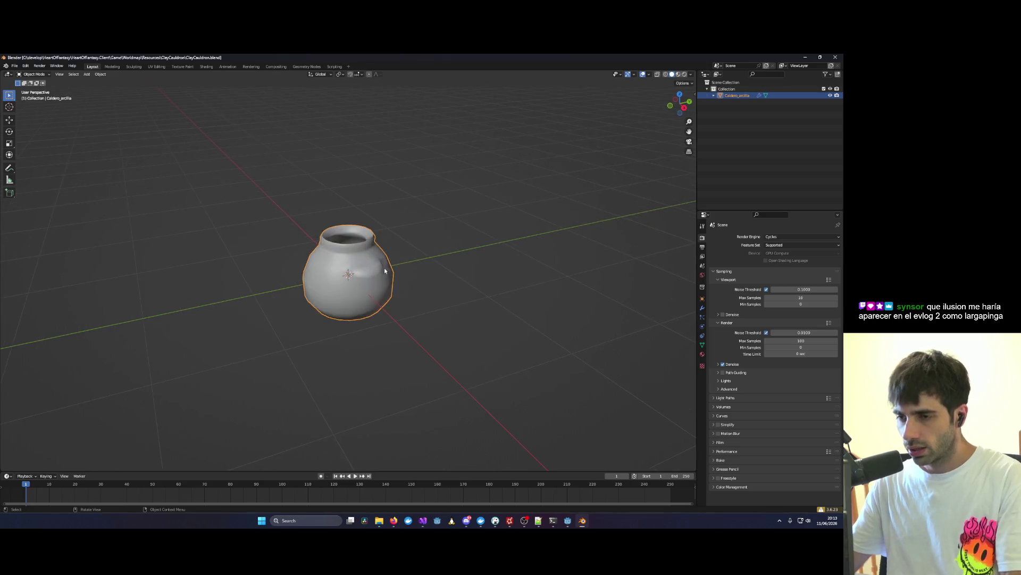
left_click(678, 74)
left_click(157, 67)
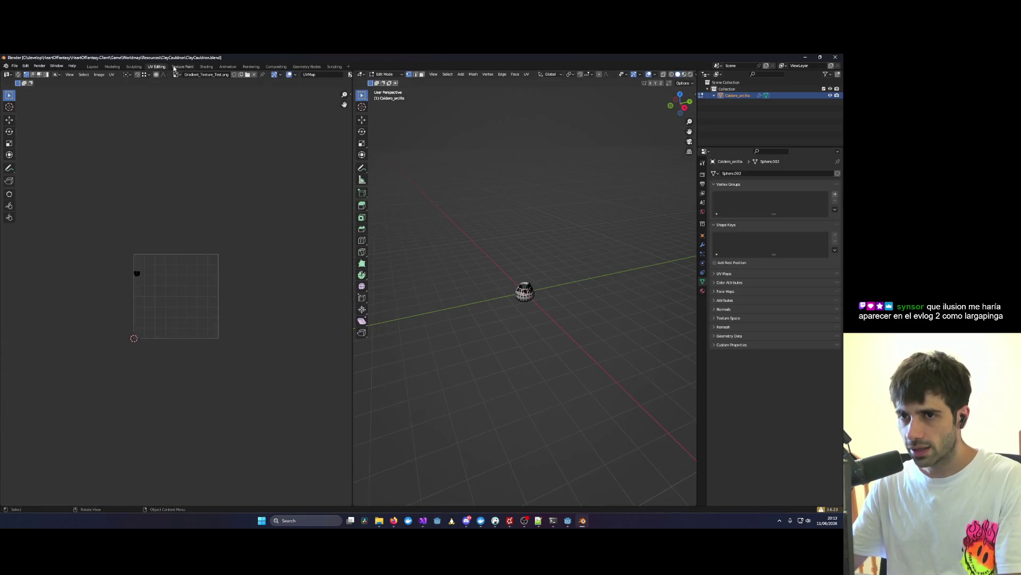
left_click(177, 67)
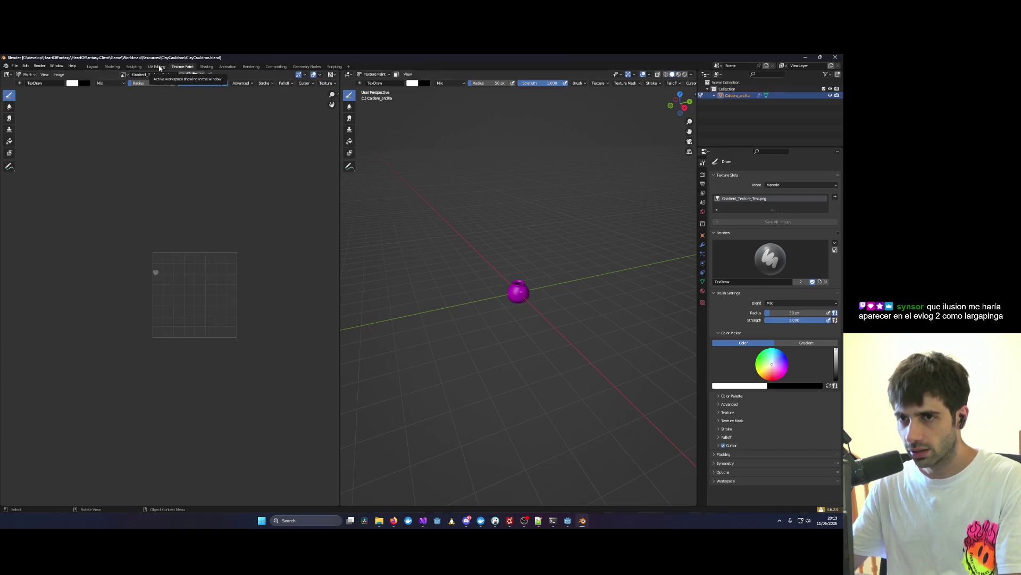
left_click(196, 76)
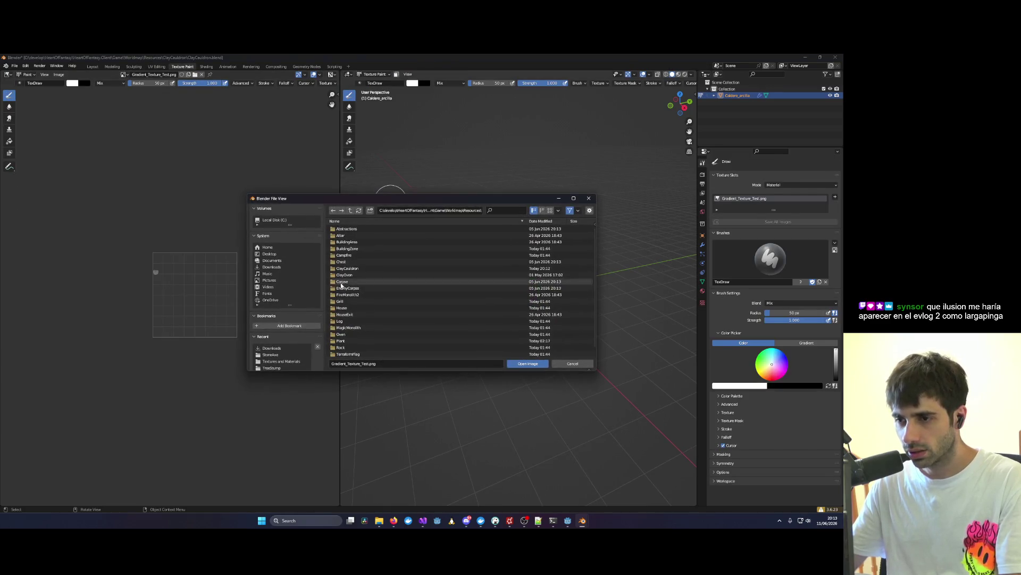
left_click(281, 361)
left_click(356, 243)
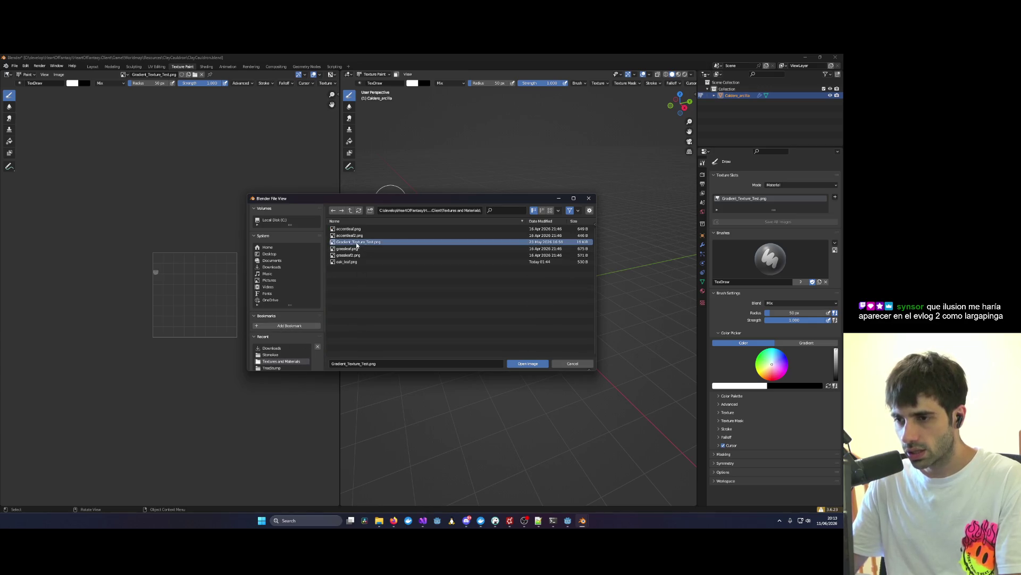
double_click(356, 243)
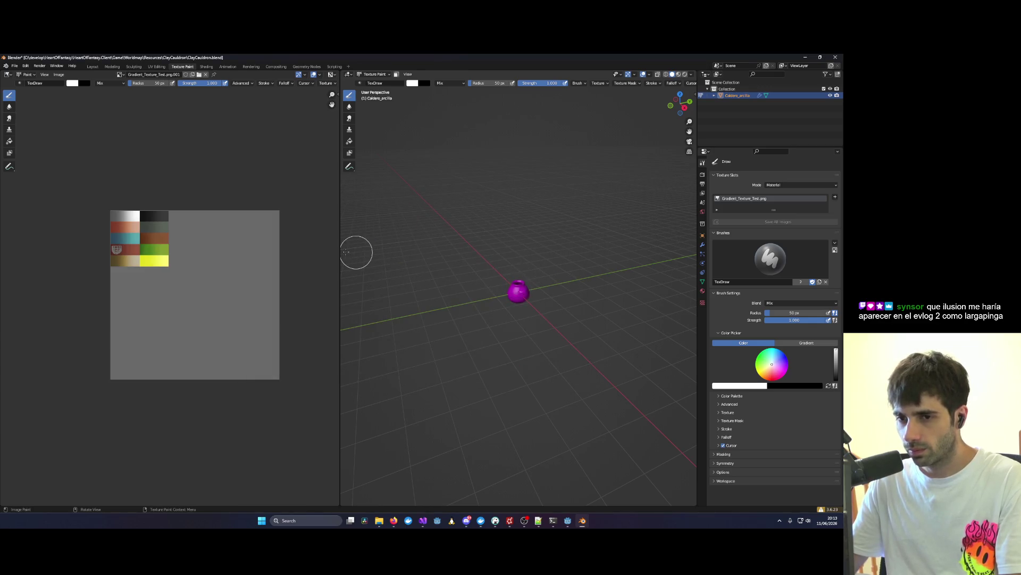
key("Tab")
key("Tab")
key("Tab")
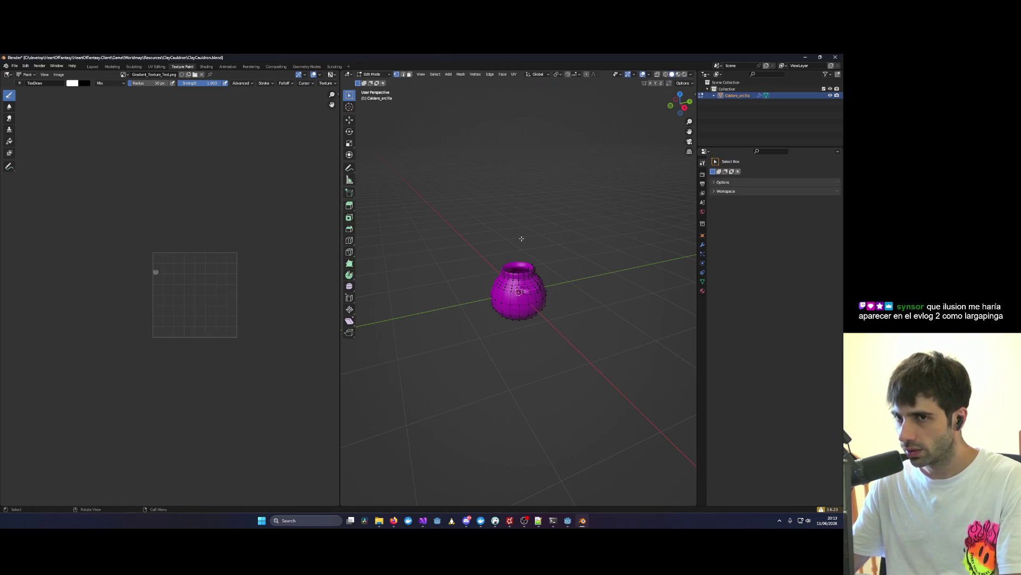
Step: Load Gradient_Texture_Test.png into the UV Editing image editor with Material Preview shading
left_click(155, 67)
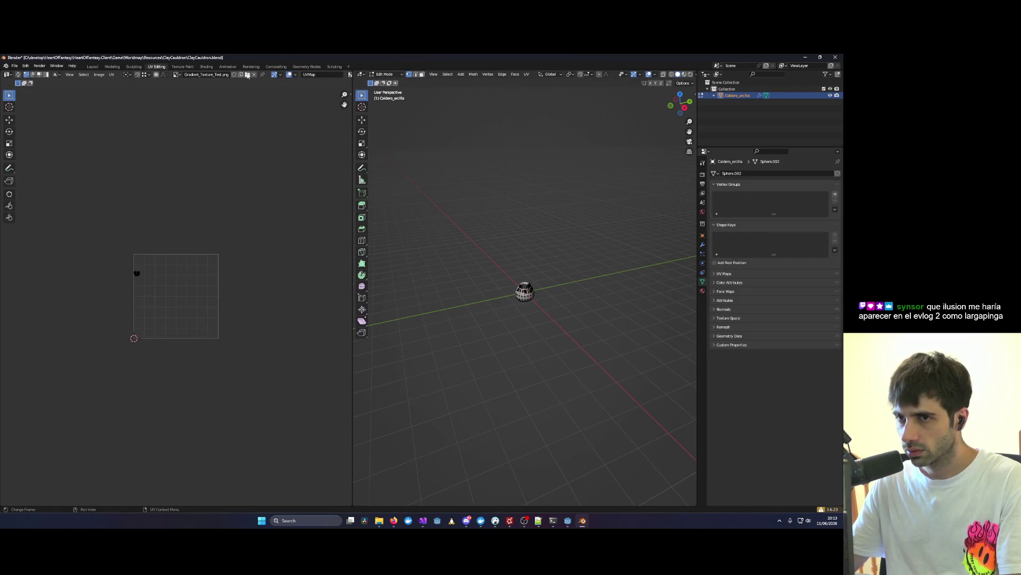
left_click(247, 75)
left_click(282, 354)
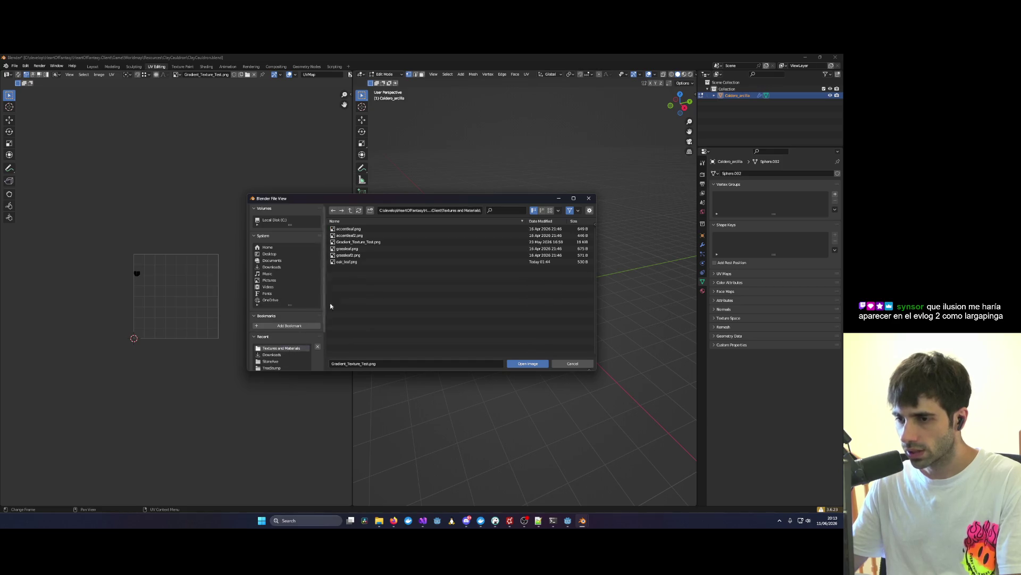
double_click(351, 242)
scroll(551, 306, "up", 5)
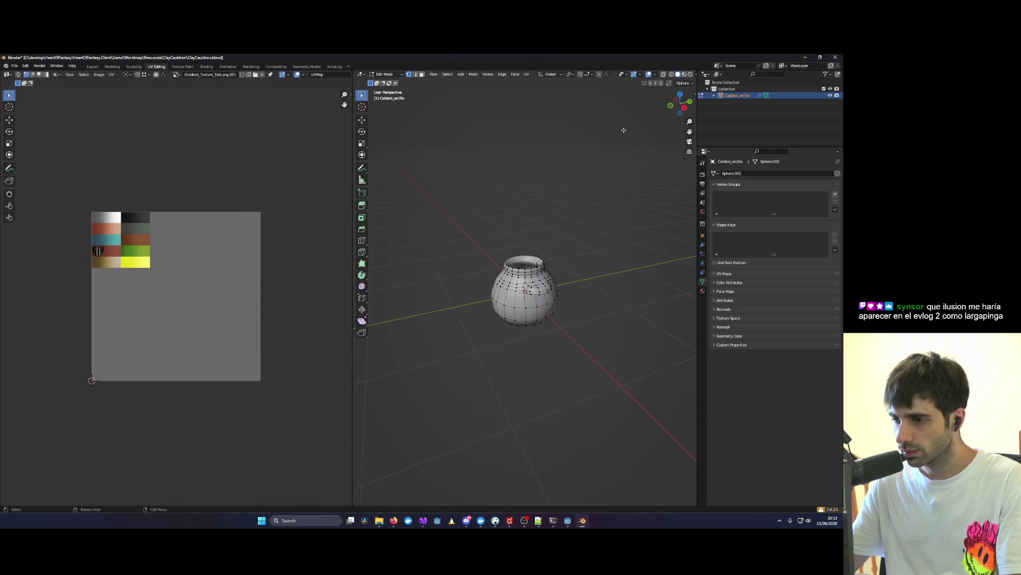
left_click(684, 75)
scroll(241, 224, "up", 4)
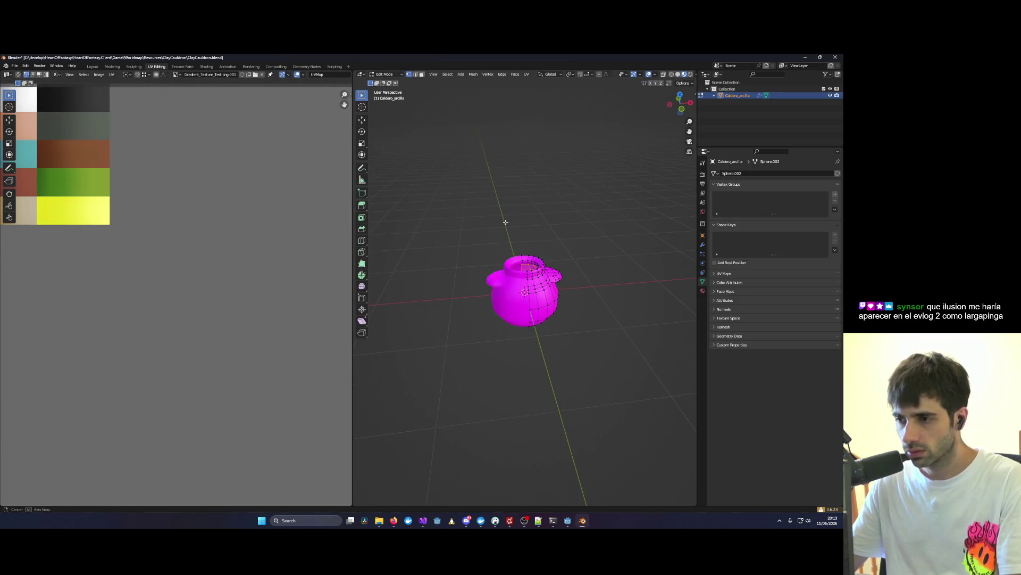
key("ctrl+Tab")
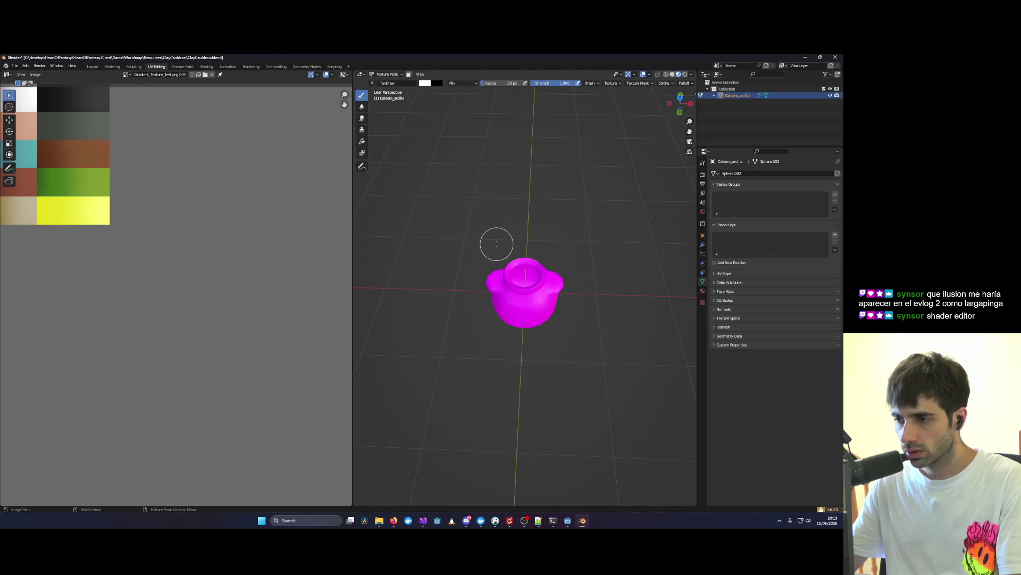
key("Tab")
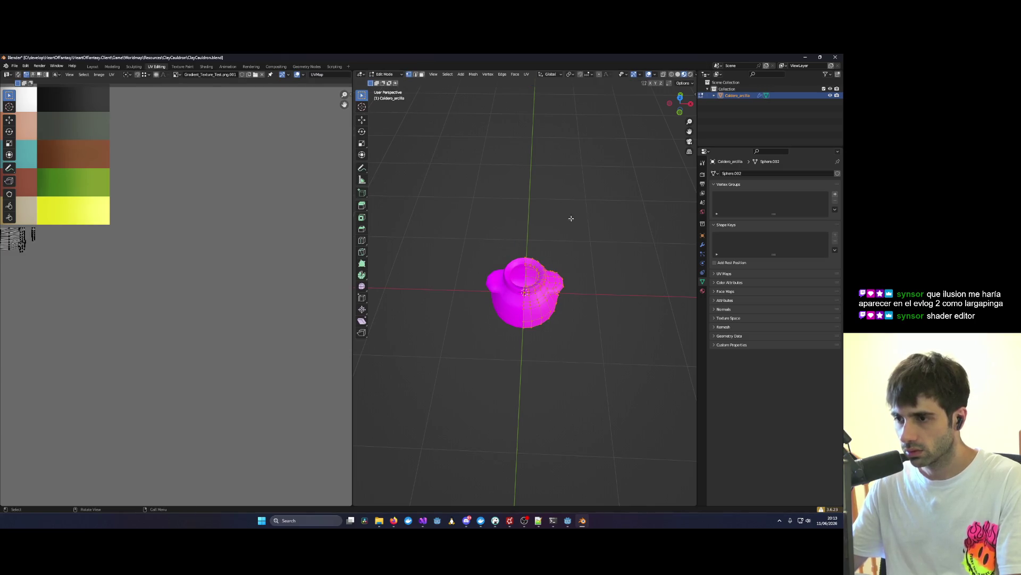
key("Home")
Step: Select all the cauldron's UV islands and reload the palette image with Alt+R
scroll(128, 243, "up", 5)
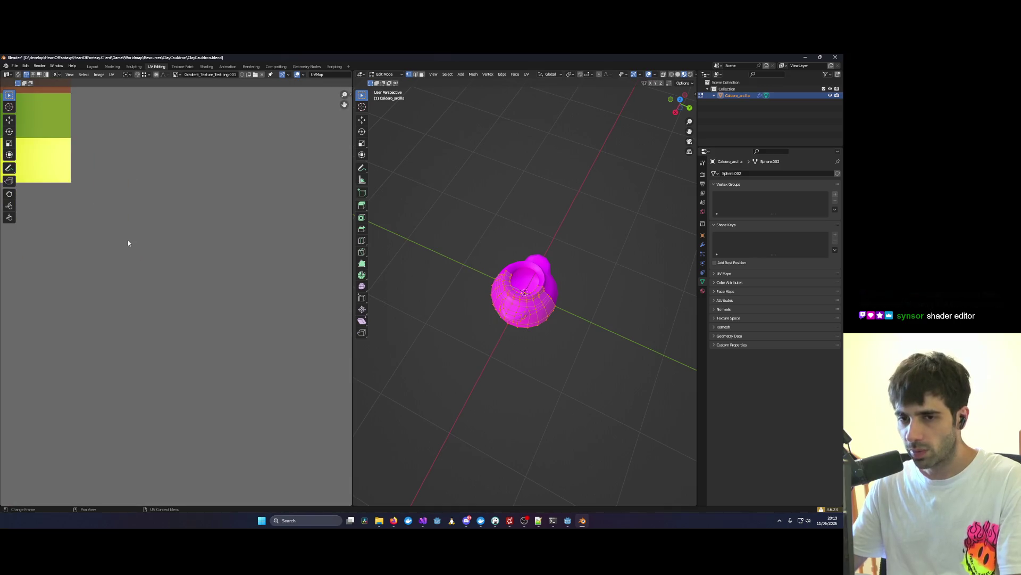
scroll(128, 244, "left", 10)
left_click_drag(575, 248, 396, 215)
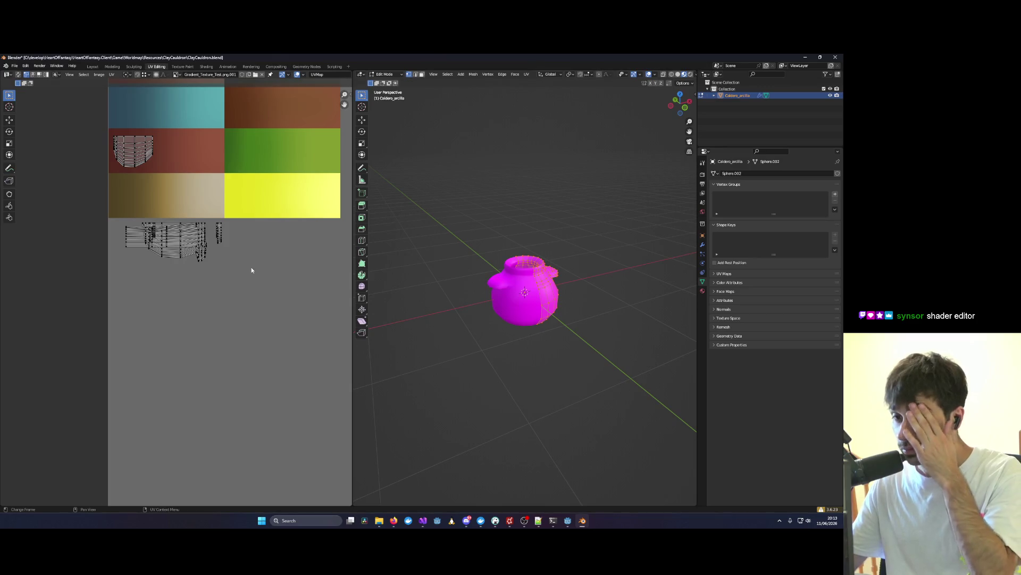
left_click_drag(292, 294, 100, 214)
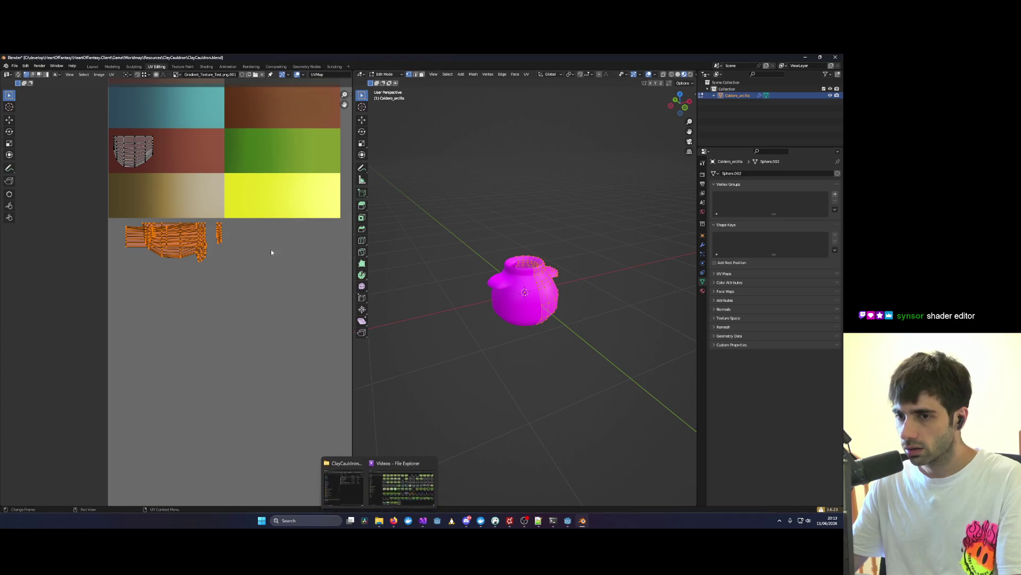
key("alt+r")
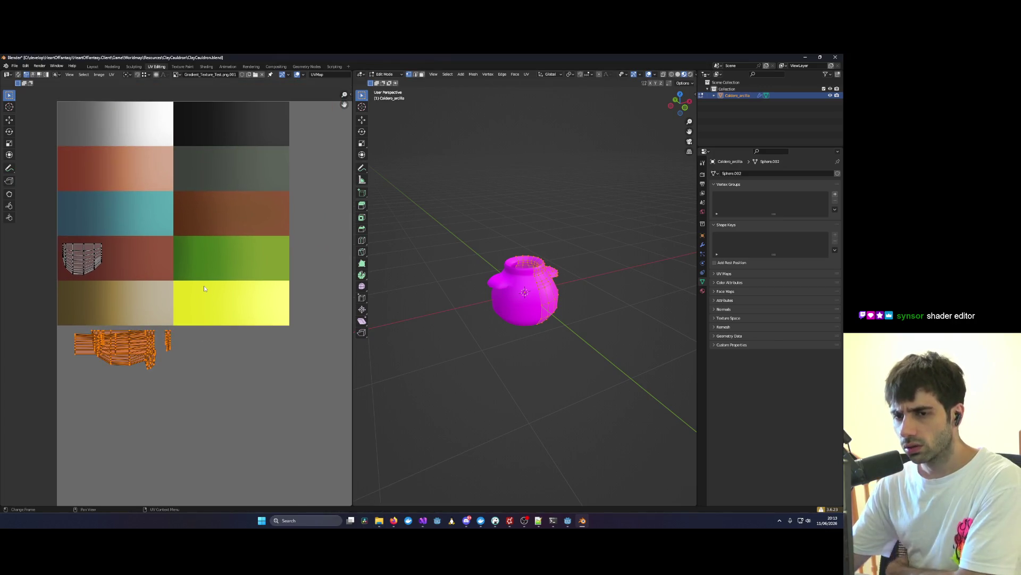
mouse_move(209, 378)
left_mouse_down()
mouse_move(77, 318)
mouse_move(248, 391)
left_mouse_up()
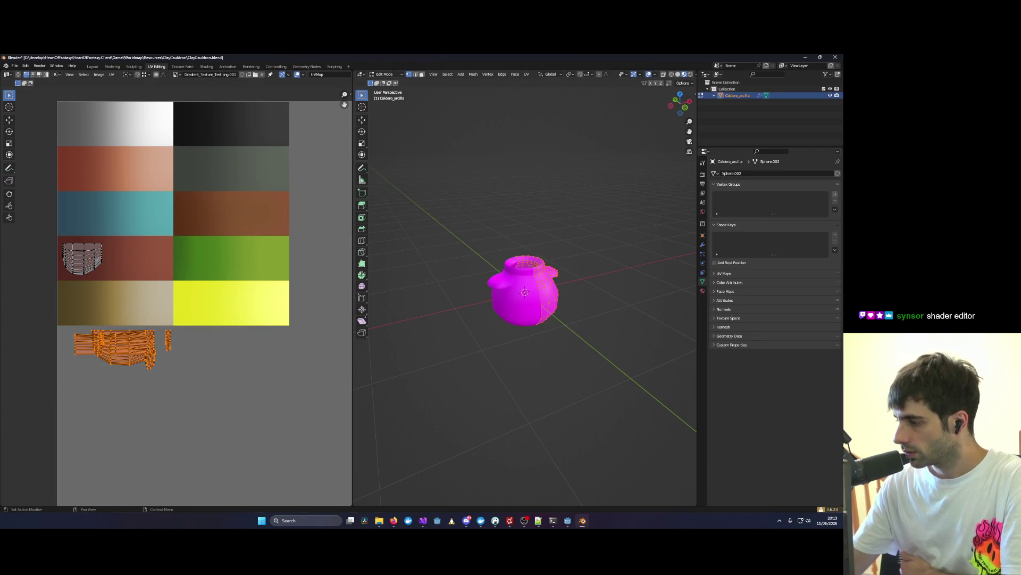
key("alt+Tab")
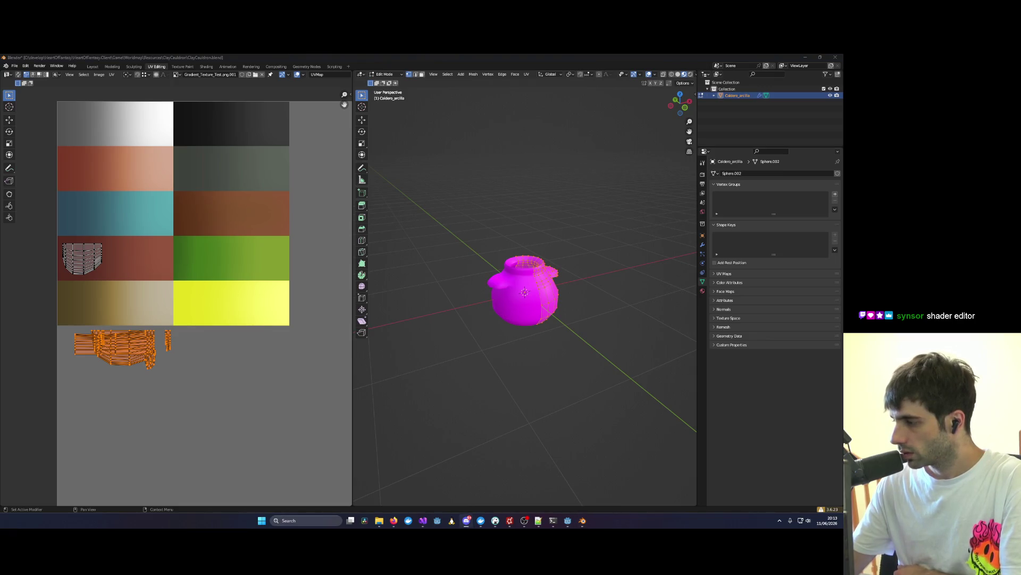
key("alt+Tab")
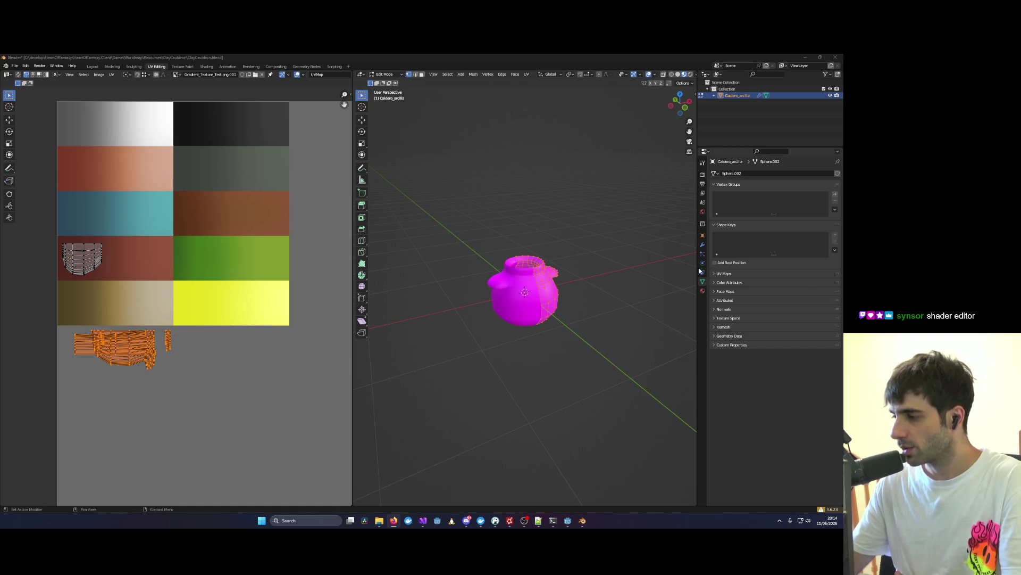
mouse_move(553, 221)
left_mouse_down()
mouse_move(479, 228)
mouse_move(504, 227)
mouse_move(532, 246)
mouse_move(506, 239)
left_mouse_up()
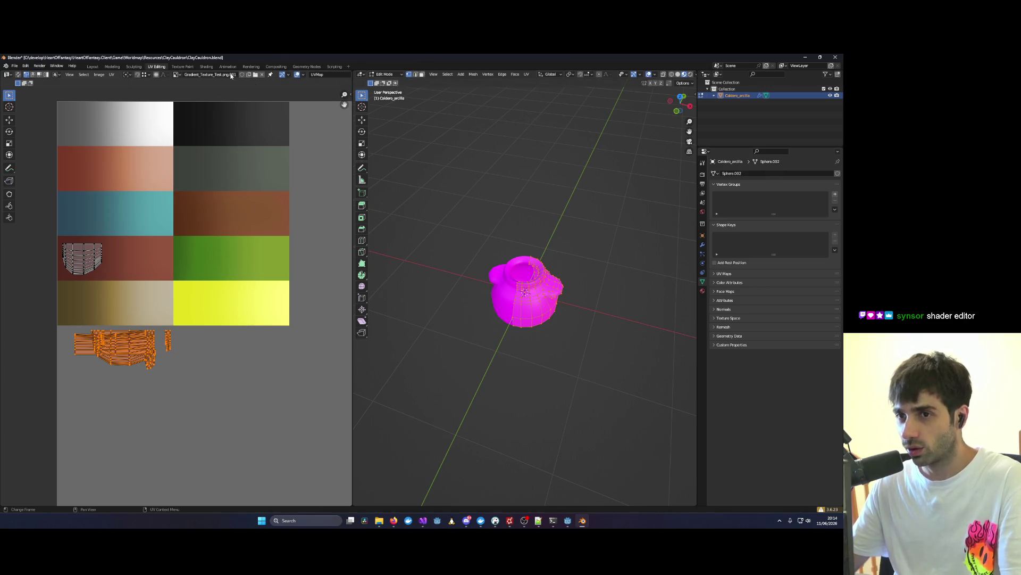
Step: Reopen Gradient_Texture_Test.png, restore Material Preview shading, and show the Shading workspace
left_click(256, 75)
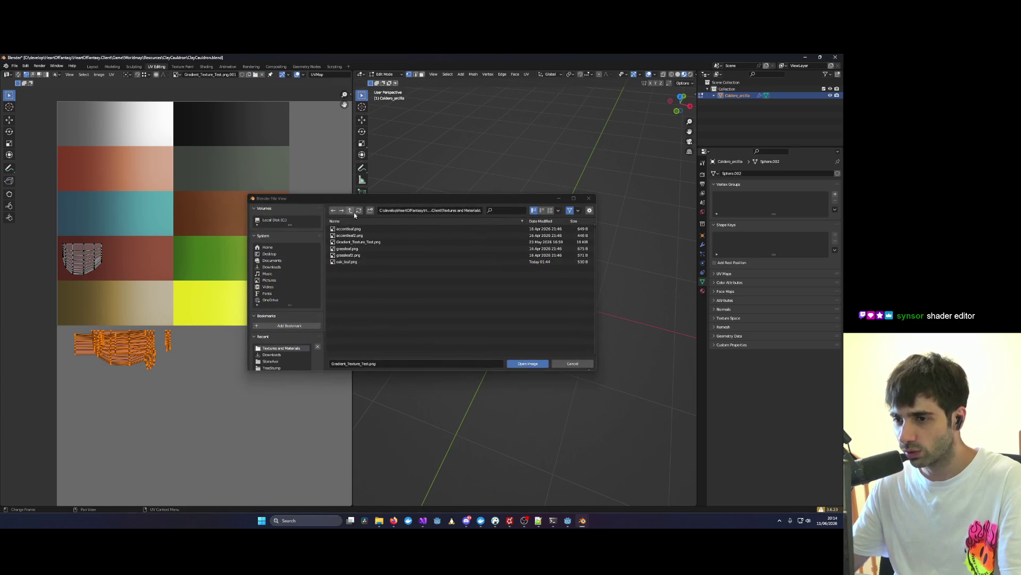
double_click(362, 242)
left_click(556, 244)
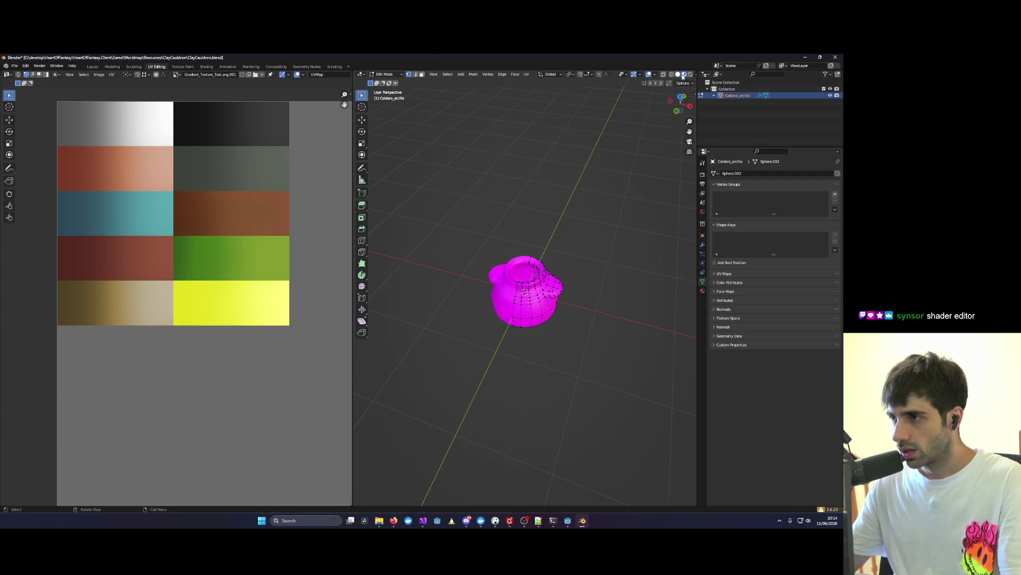
left_click(679, 76)
left_click(672, 74)
left_click(685, 75)
key("alt+Tab")
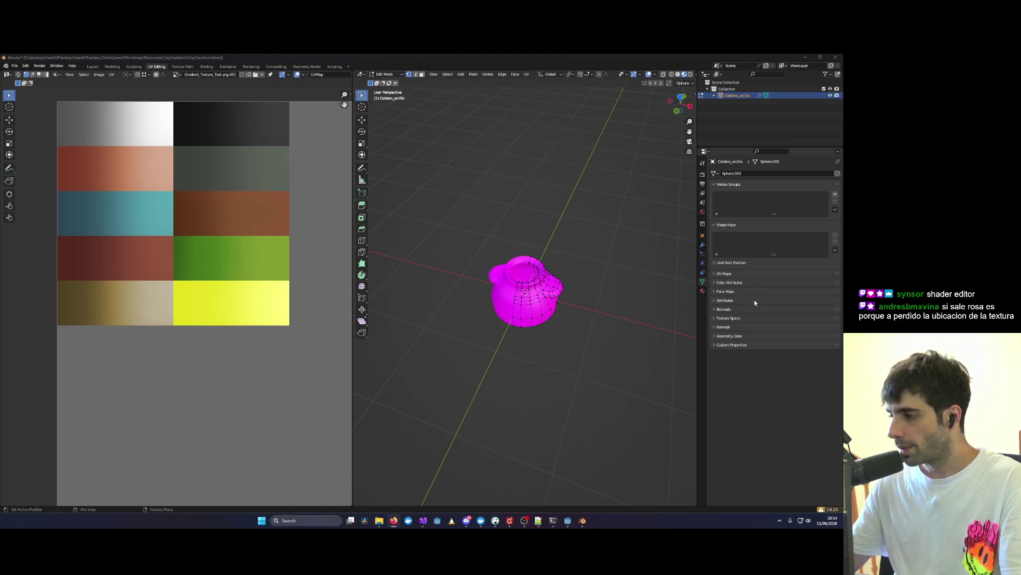
key("alt+Tab")
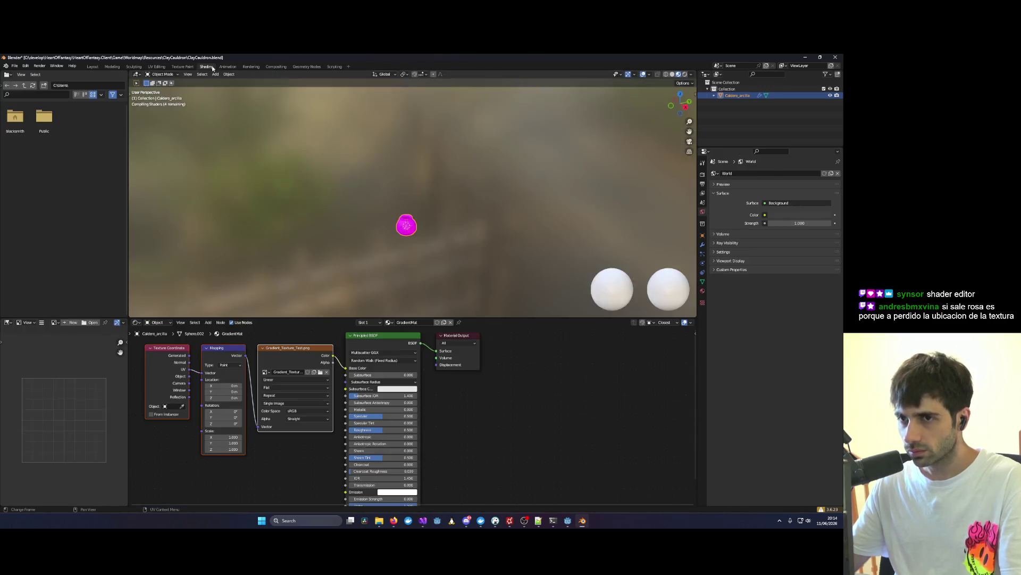
left_click(206, 66)
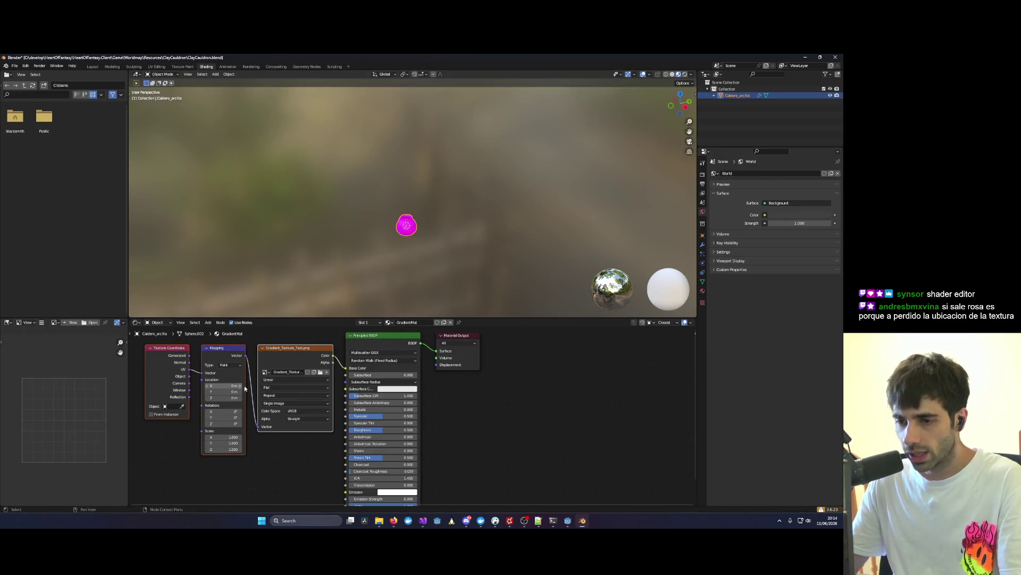
Step: Relink the image texture node to Gradient_Texture_Test.png in Textures and Materials
left_click(321, 372)
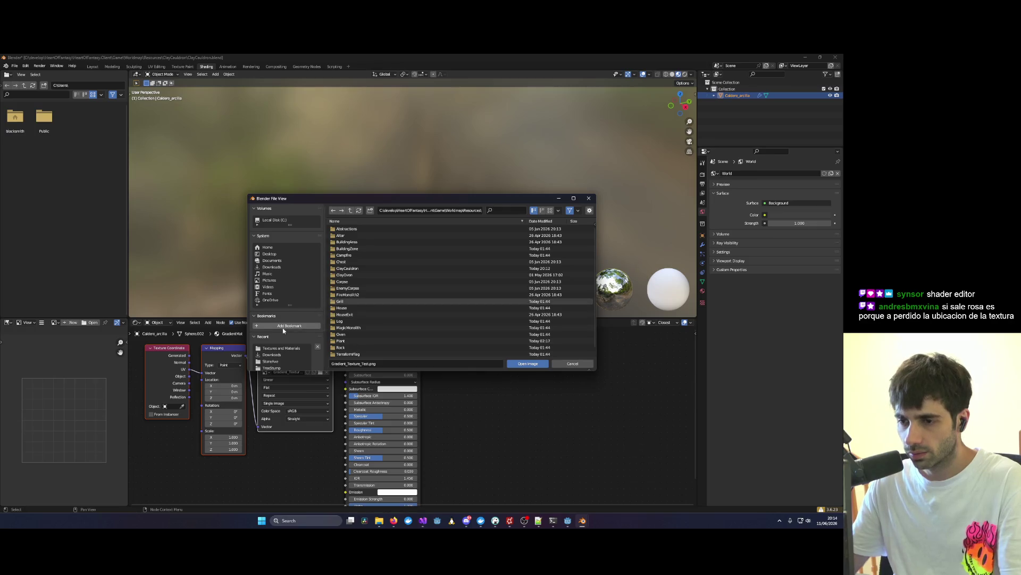
left_click(281, 348)
double_click(357, 243)
scroll(358, 244, "up", 5)
Step: Check the cauldron in Rendered and Material Preview shading, then bring up Texture Paint
mouse_move(372, 277)
left_mouse_down()
mouse_move(435, 259)
mouse_move(486, 278)
mouse_move(511, 255)
left_mouse_up()
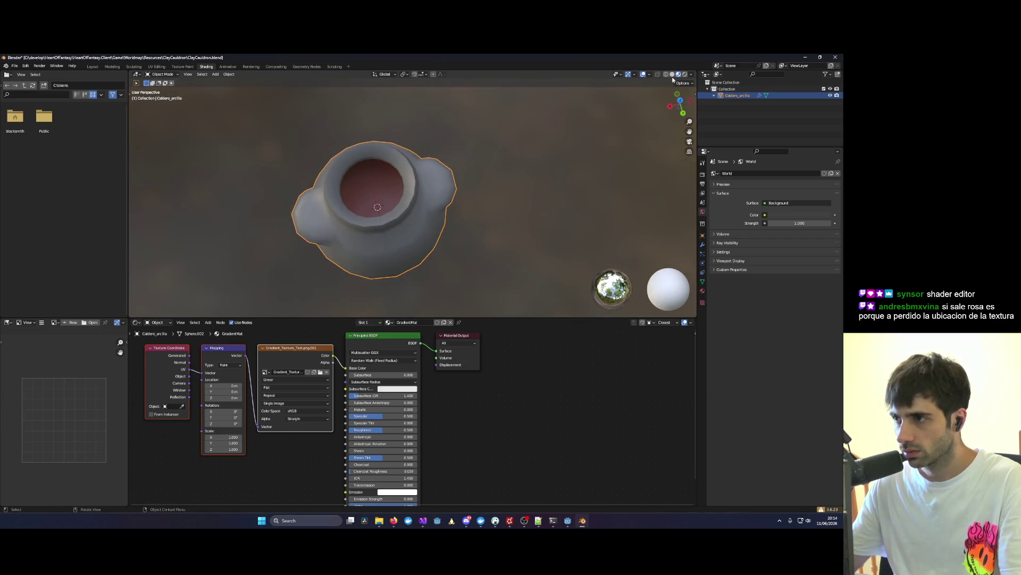
left_click(684, 74)
left_click(669, 74)
mouse_move(335, 117)
left_mouse_down()
mouse_move(221, 107)
mouse_move(160, 85)
left_mouse_up()
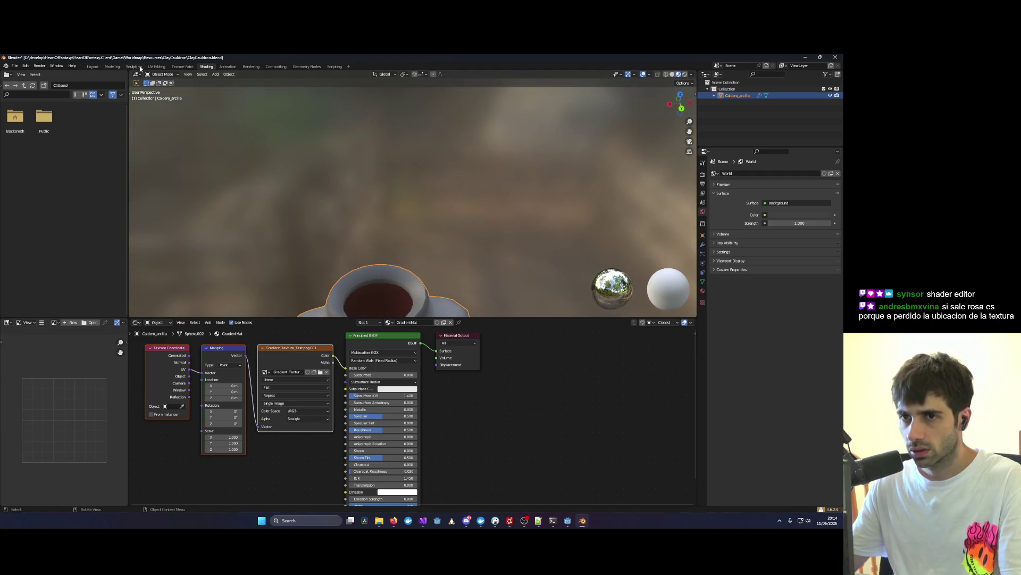
left_click(183, 67)
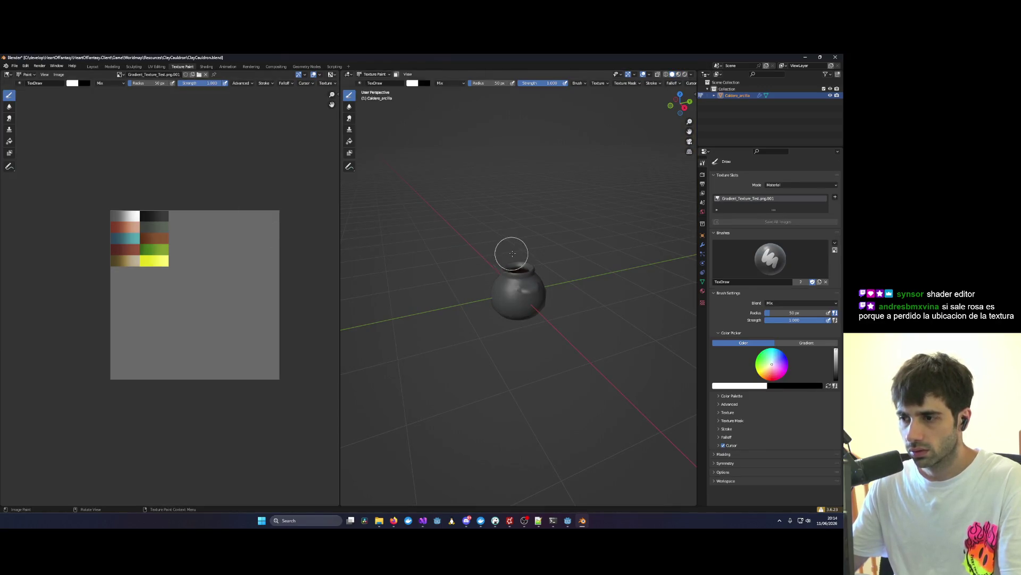
Step: Enter Edit Mode and select the whole cauldron mesh
key("Tab")
key("a")
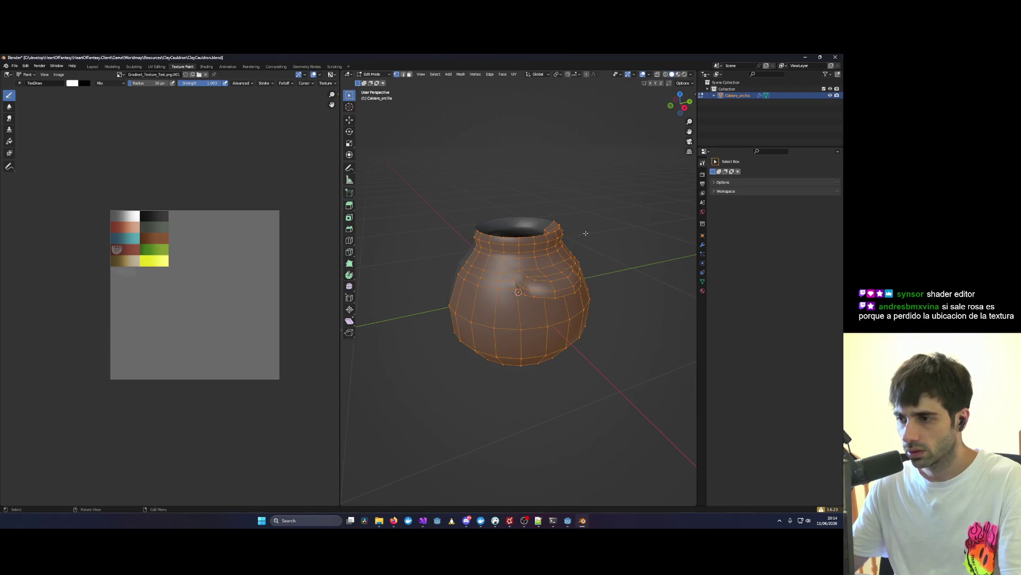
scroll(192, 263, "up", 2)
scroll(149, 255, "up", 3)
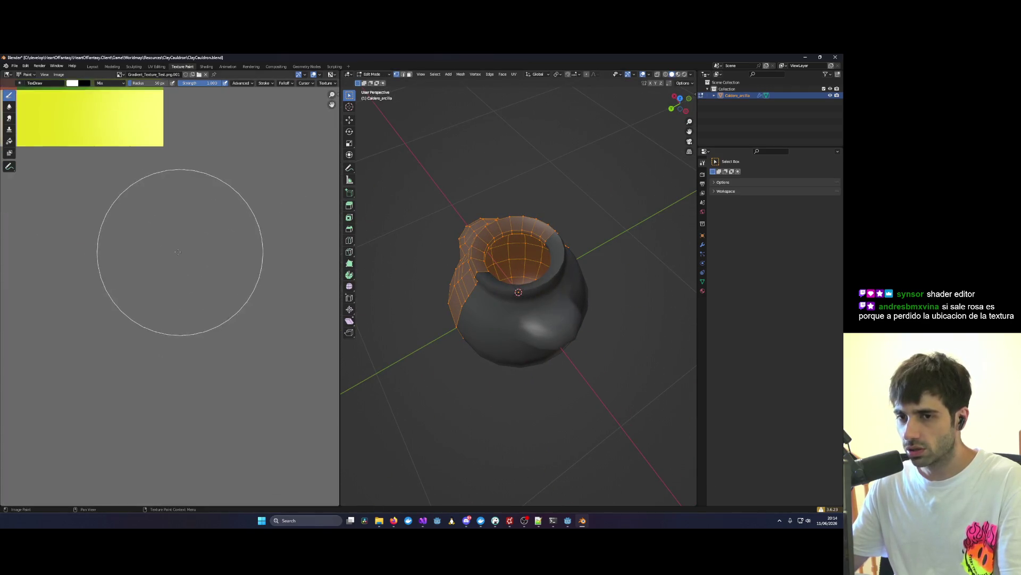
scroll(139, 229, "down", 2)
scroll(159, 255, "up", 2)
scroll(159, 256, "up", 1)
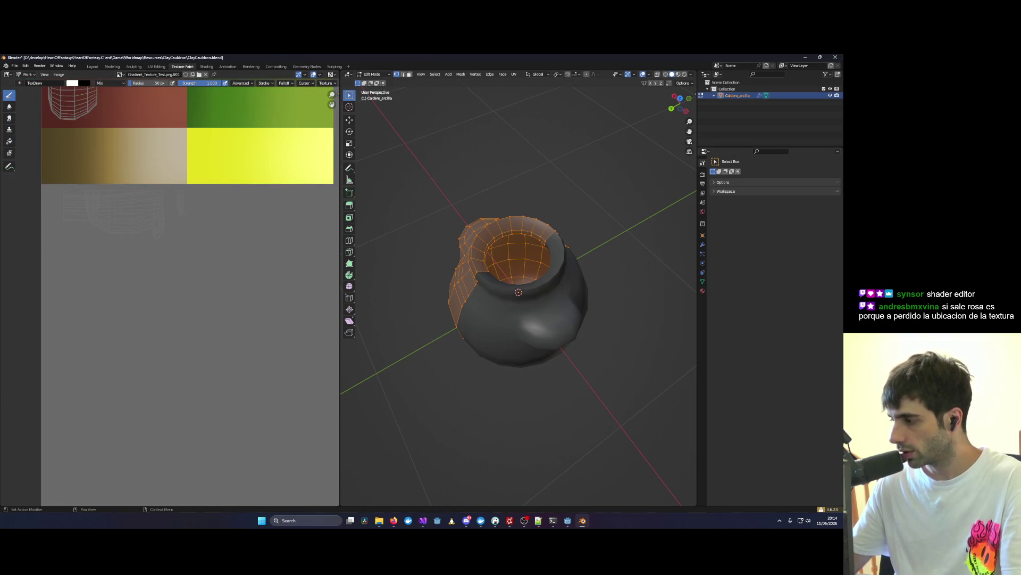
key("alt+Tab")
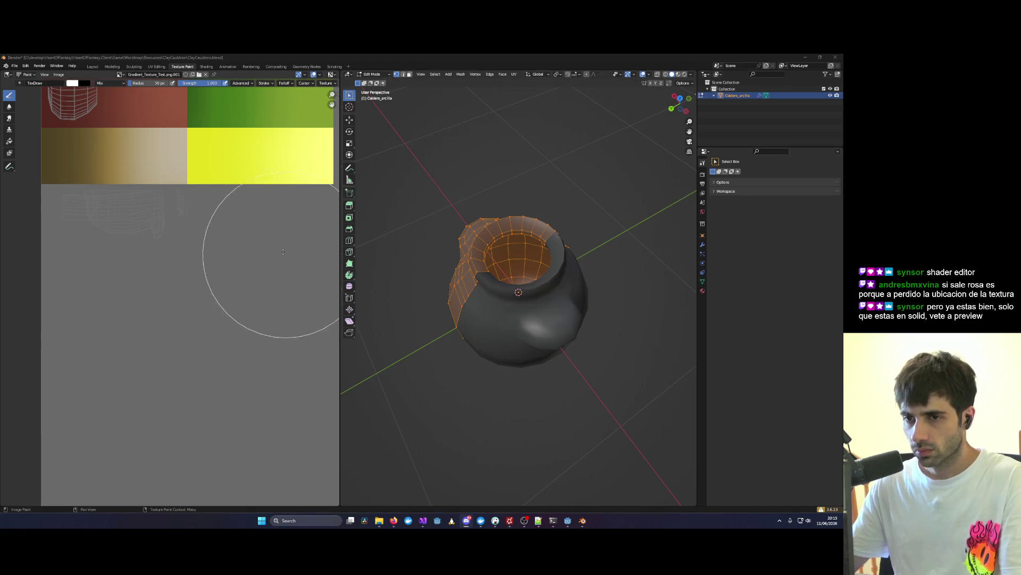
Step: Turn the view with numpad 9, deselect the pot's lower front faces, and undo a stray paint dab
key("KP_9")
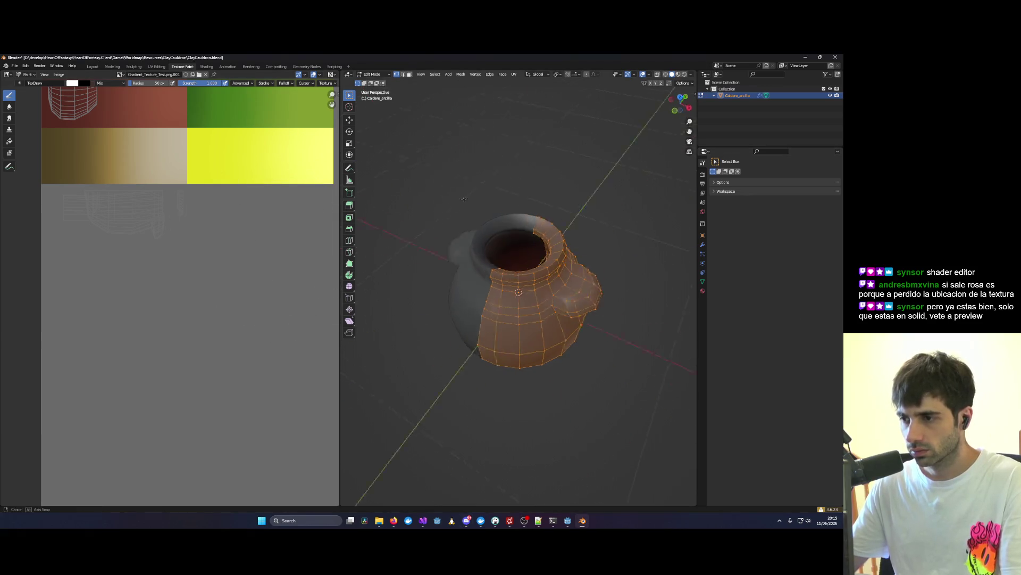
scroll(239, 157, "down", 4)
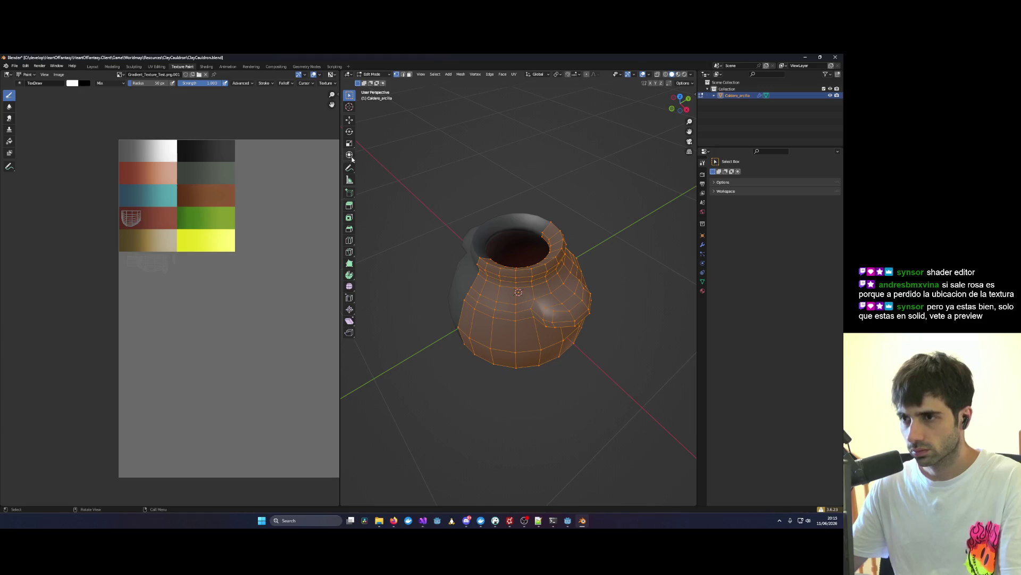
left_click_drag(458, 170, 570, 335)
left_click(211, 307)
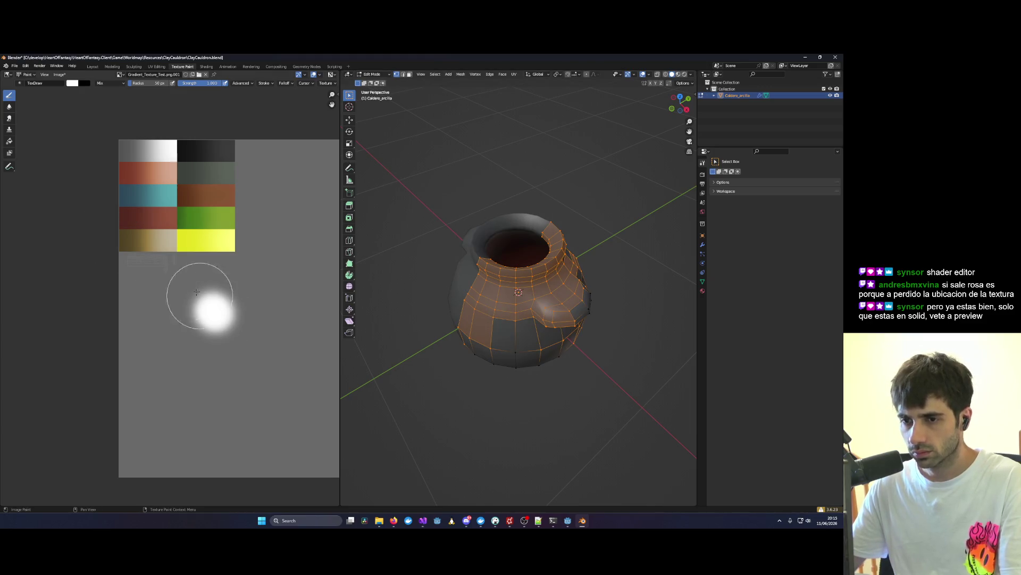
key("ctrl+z")
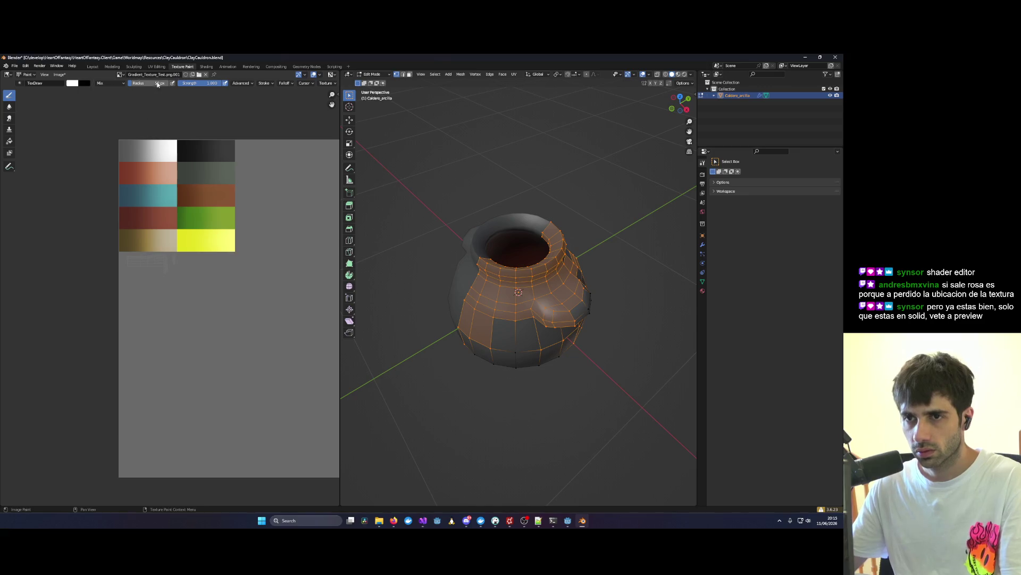
left_click(157, 66)
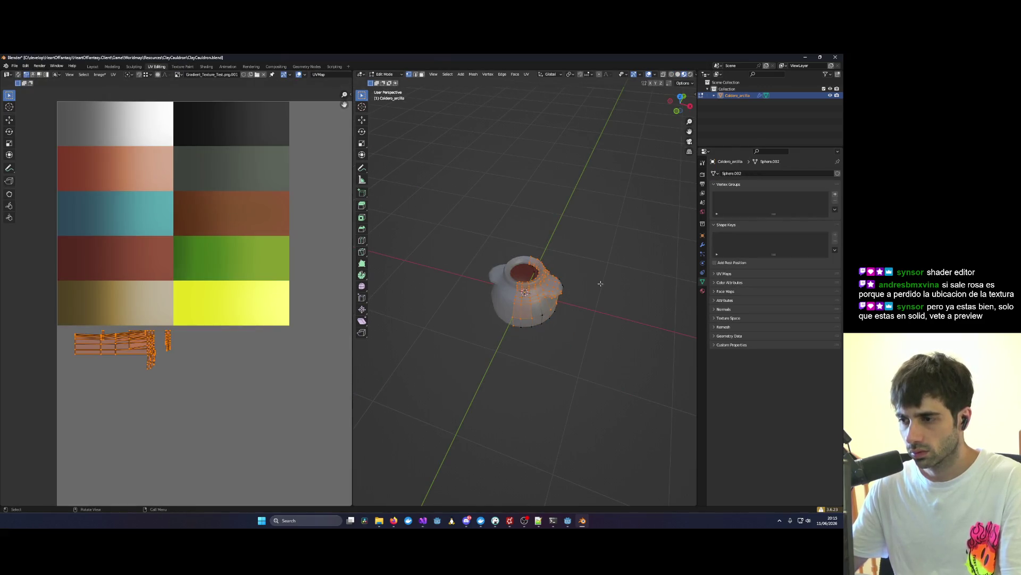
Step: Snap the selected UVs with Shift+S and screenshot the UV editor and viewport
key("shift+s")
left_click(48, 187)
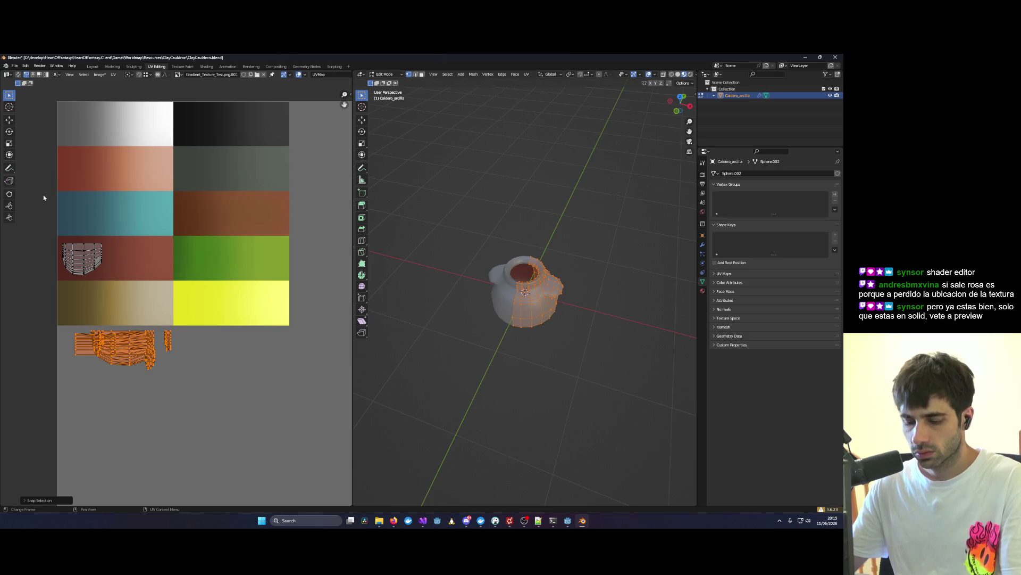
key("super+shift+s")
mouse_move(41, 202)
left_mouse_down()
mouse_move(741, 435)
mouse_move(622, 436)
left_mouse_up()
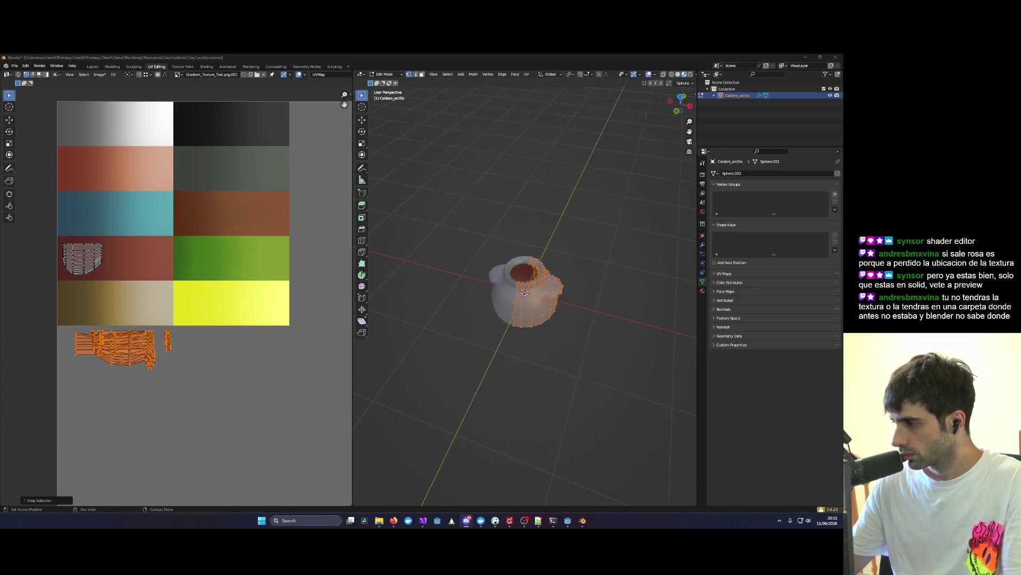
key("alt+Tab")
key("alt+Tab")
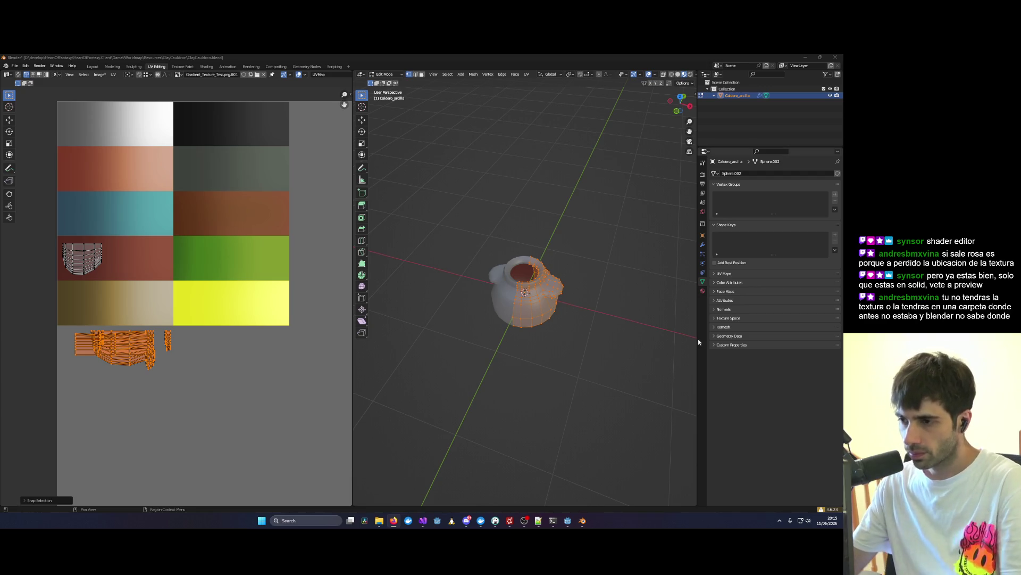
Step: Orbit to face the pot front-on and box-select the UV islands below the palette
scroll(484, 309, "up", 5)
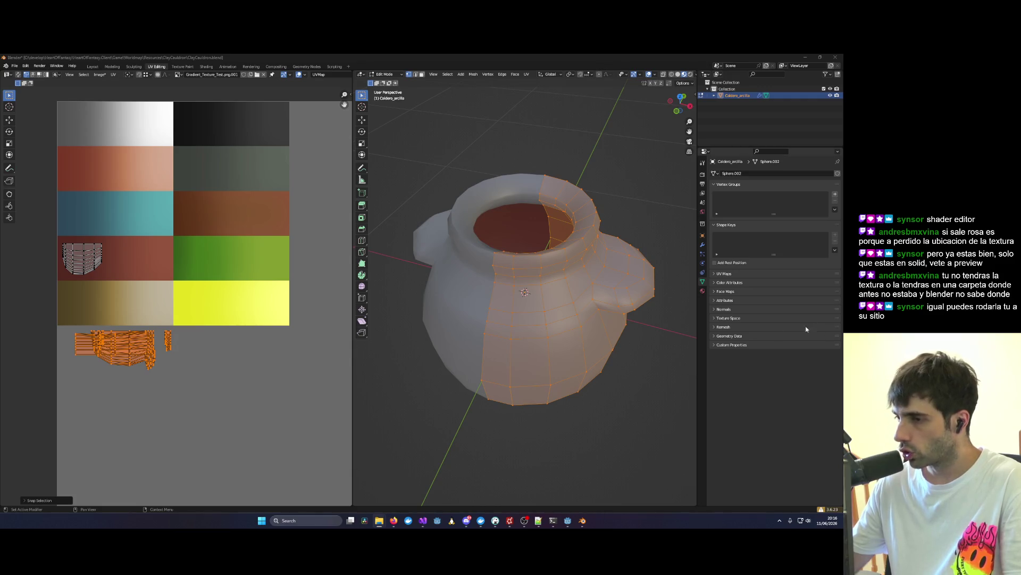
mouse_move(516, 257)
left_mouse_down()
mouse_move(417, 244)
mouse_move(458, 231)
mouse_move(481, 256)
left_mouse_up()
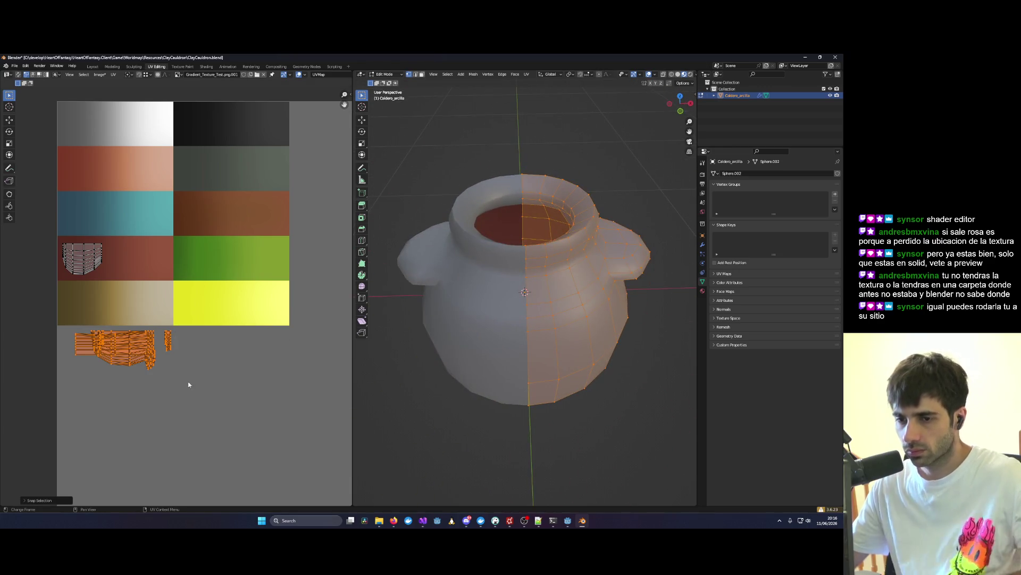
left_click_drag(207, 392, 38, 318)
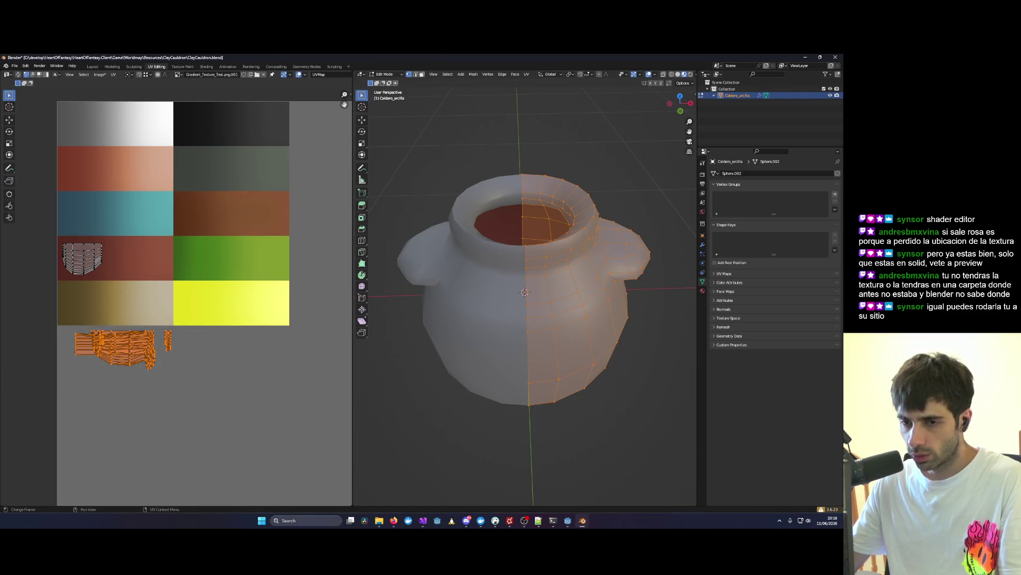
key("s")
key("Escape")
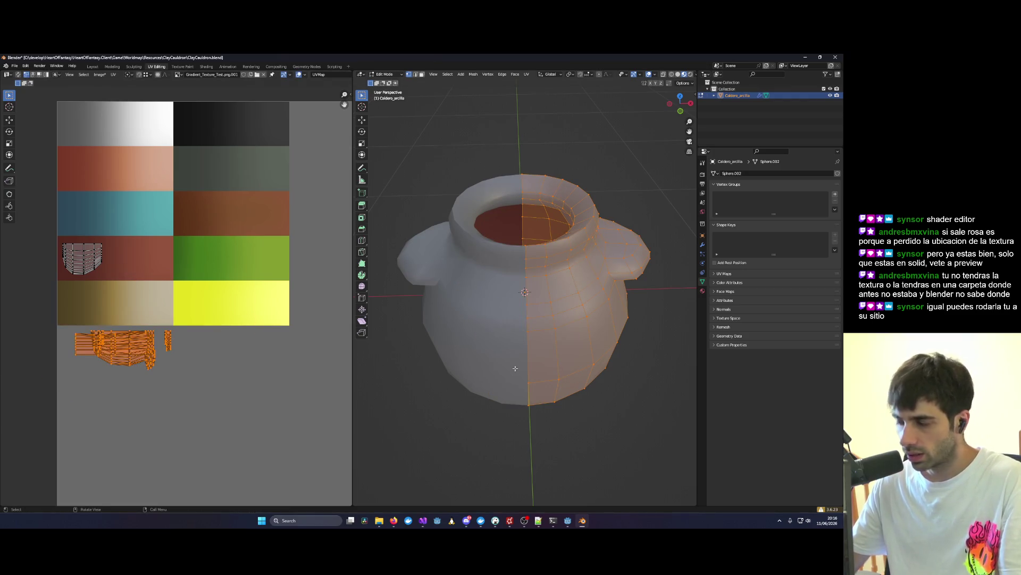
key("alt+Tab")
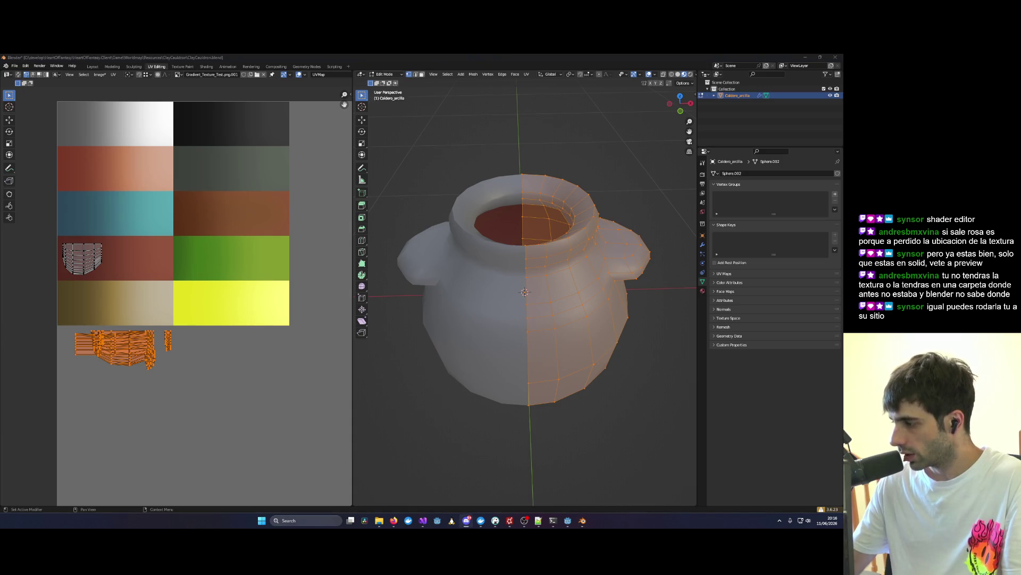
key("alt+Tab")
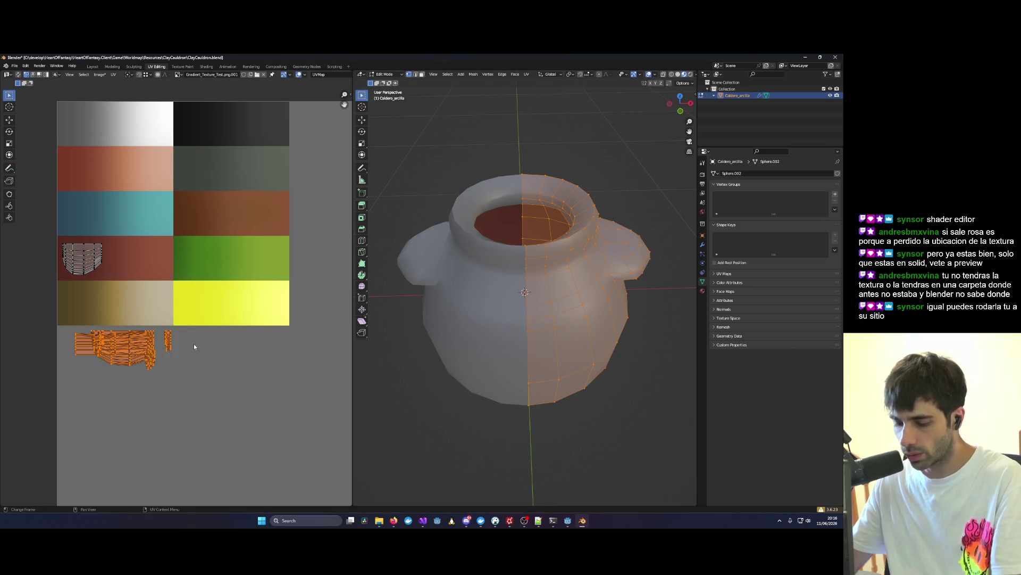
Step: Move, shrink and rotate the selected UV islands onto the palette's terracotta red swatch
key("g")
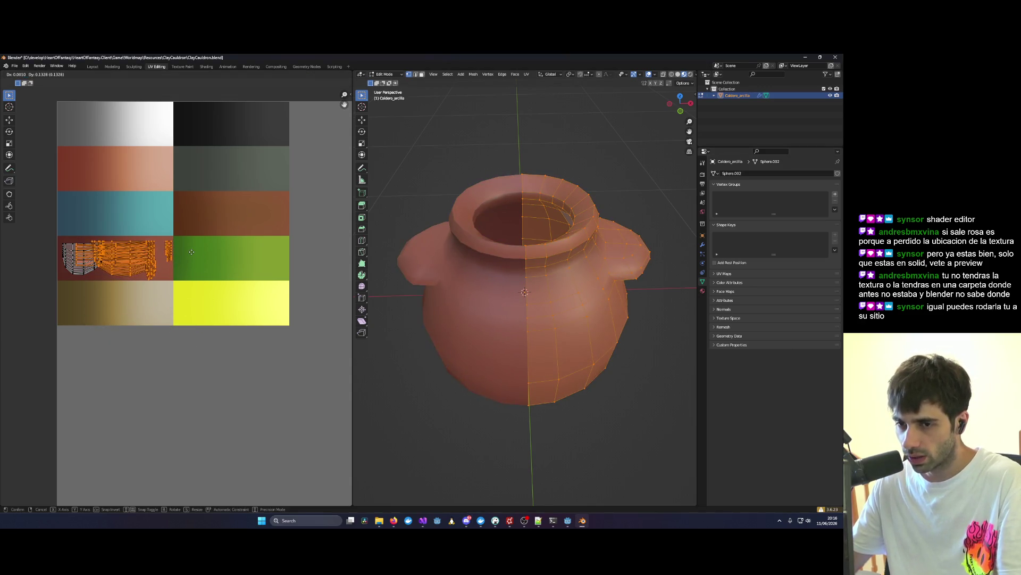
left_click(192, 251)
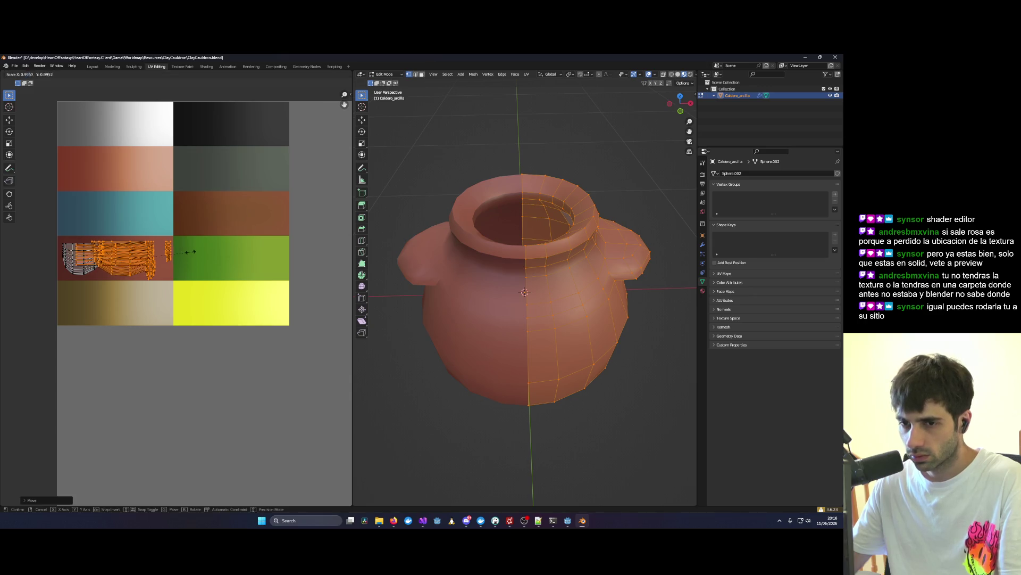
key("s")
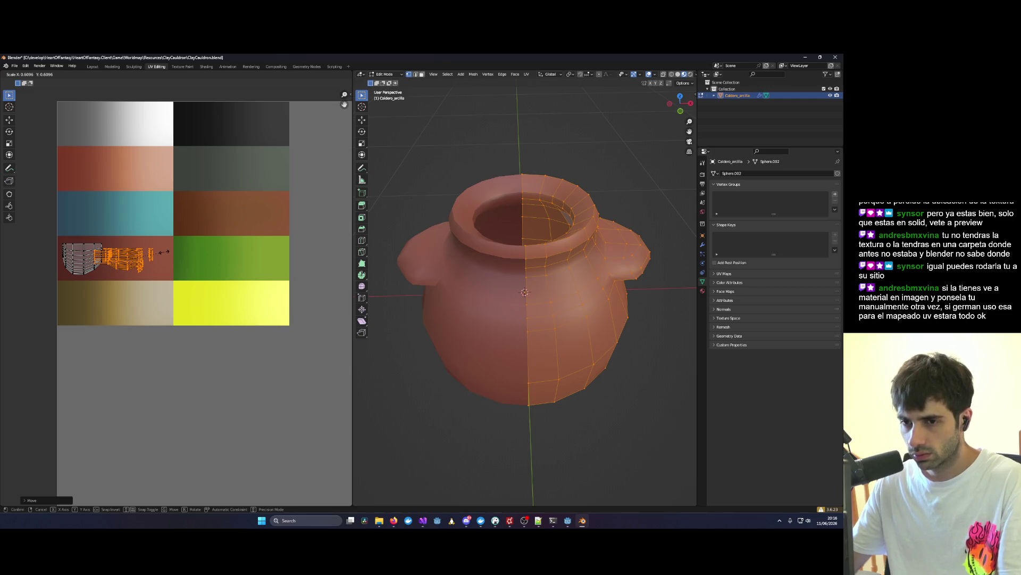
left_click(164, 253)
key("g")
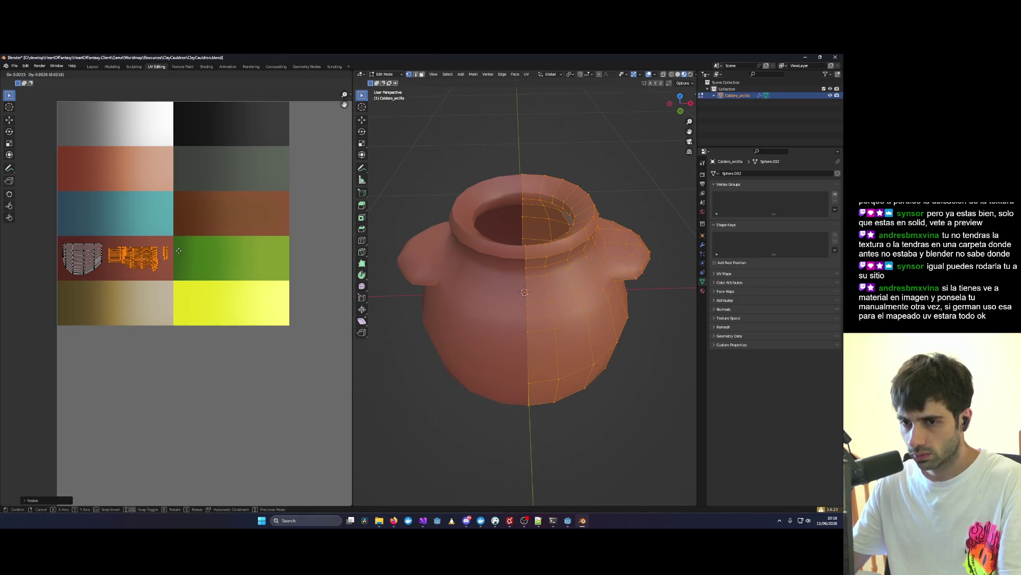
left_click(180, 252)
key("r")
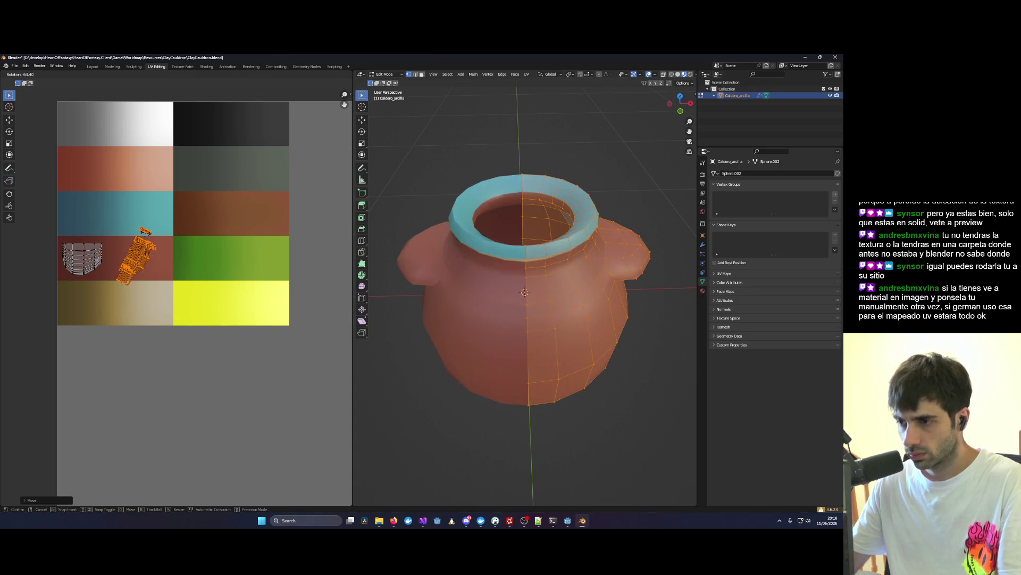
key("s")
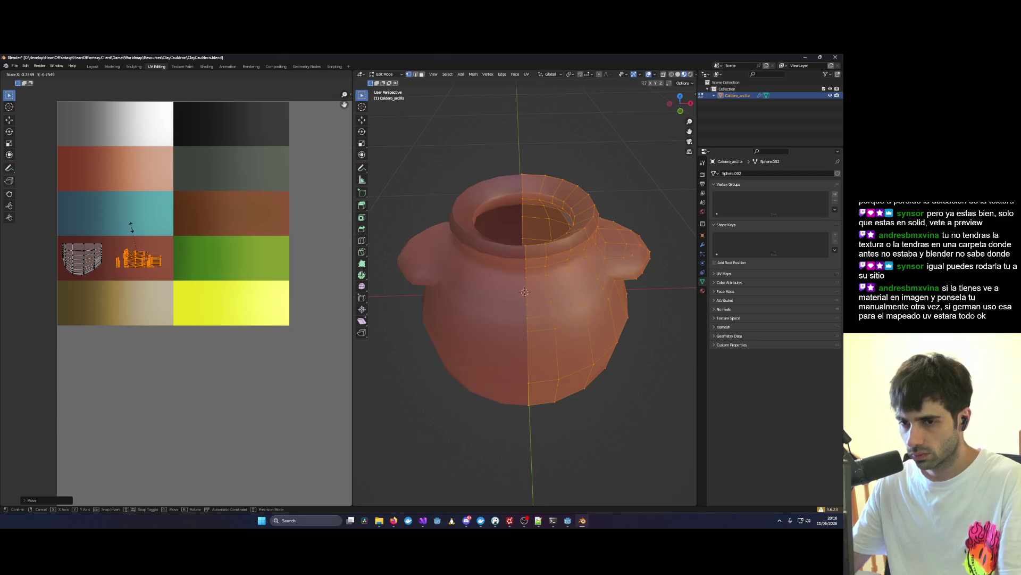
left_click(141, 254)
key("r")
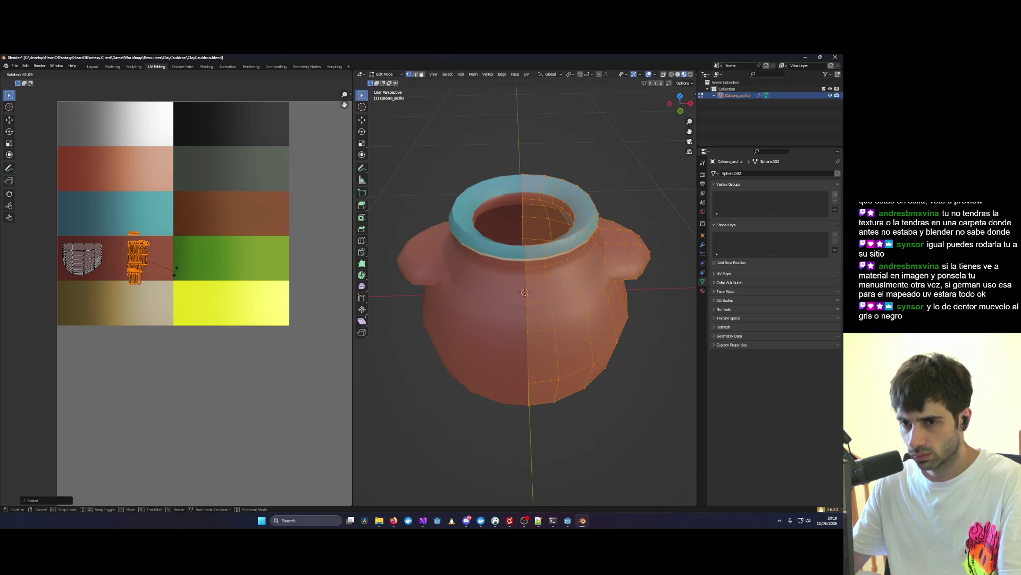
left_click(175, 271)
key("s")
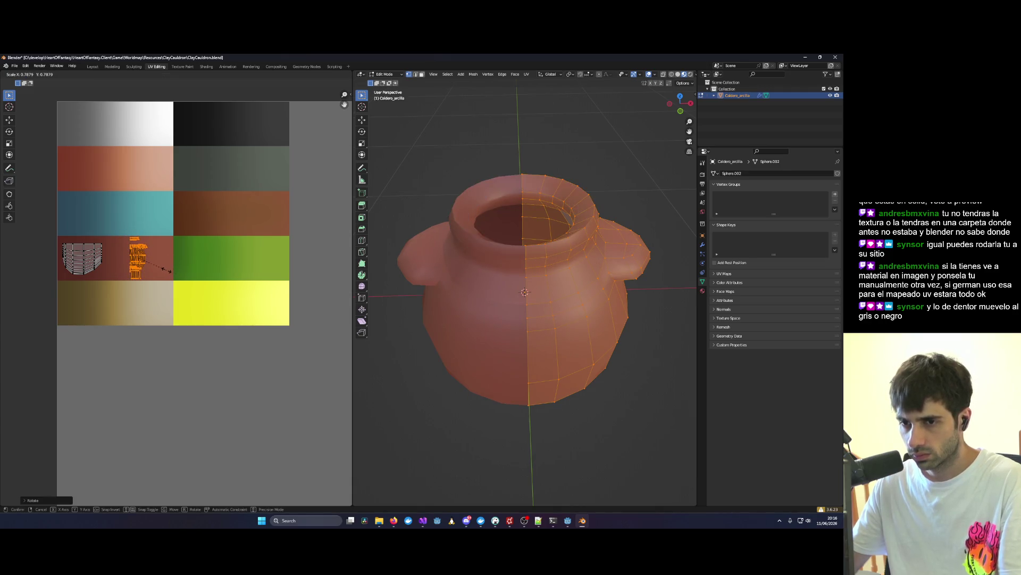
left_click(169, 271)
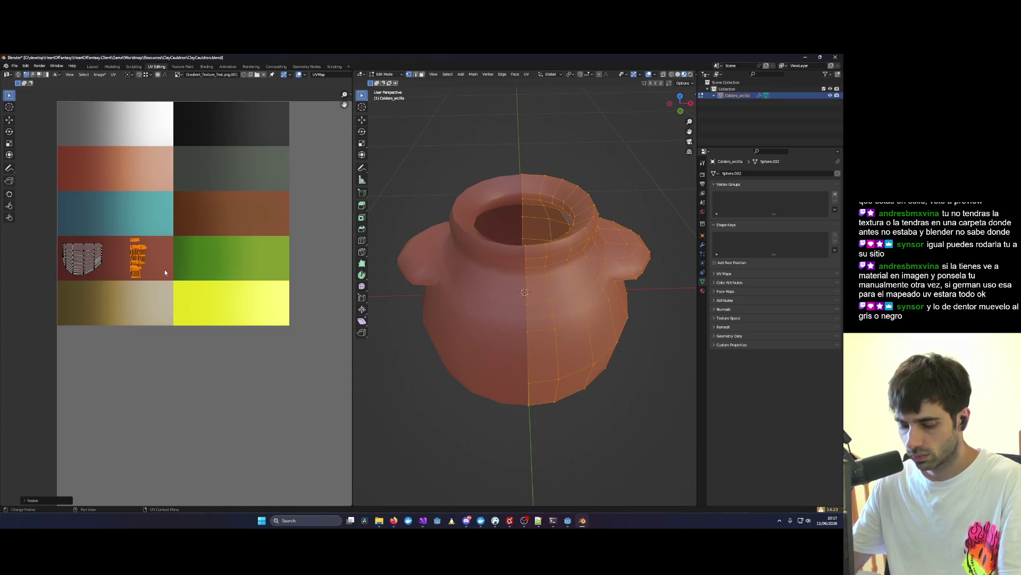
Step: Clear the mesh selection, switch the pot to Texture Paint mode, and orbit around it
left_click(446, 167)
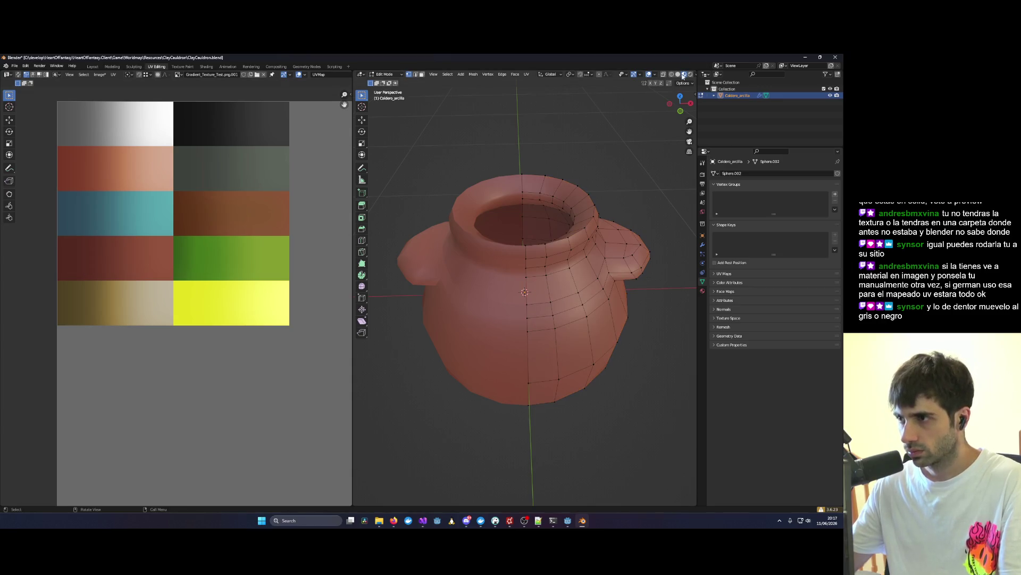
key("Tab")
key("ctrl+Tab")
mouse_move(680, 103)
left_mouse_down()
mouse_move(673, 128)
mouse_move(455, 185)
mouse_move(607, 179)
left_mouse_up()
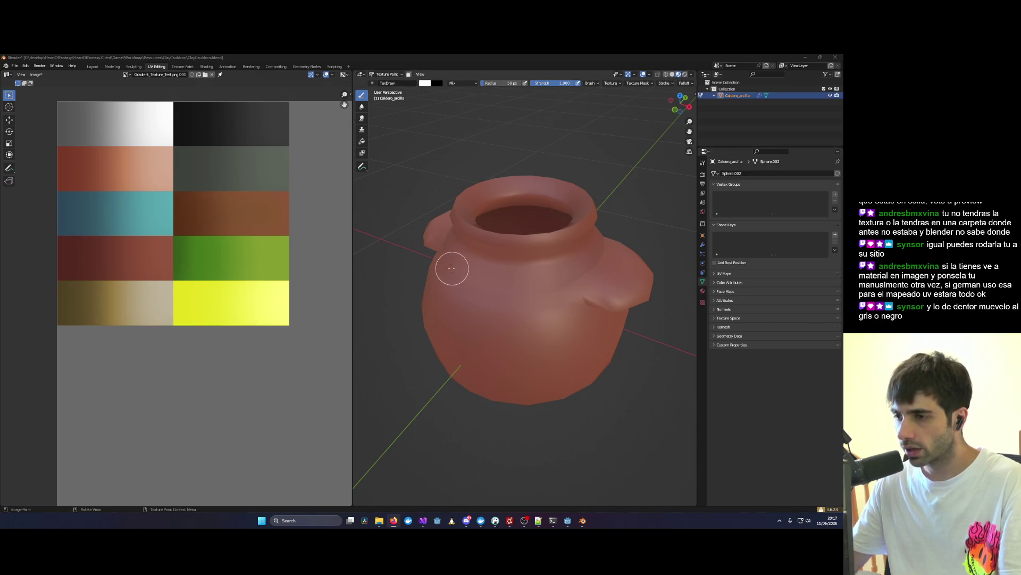
Step: Select each half of the pot and confirm its UV island sits on the dark red swatch
mouse_move(372, 340)
left_mouse_down()
mouse_move(404, 309)
mouse_move(467, 342)
left_mouse_up()
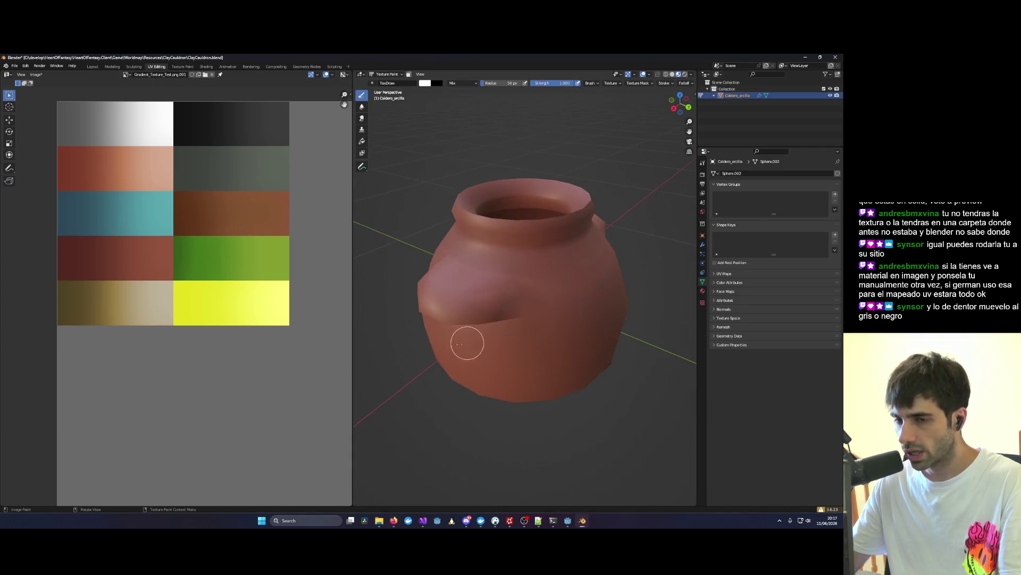
left_click_drag(376, 335, 431, 354)
key("Tab")
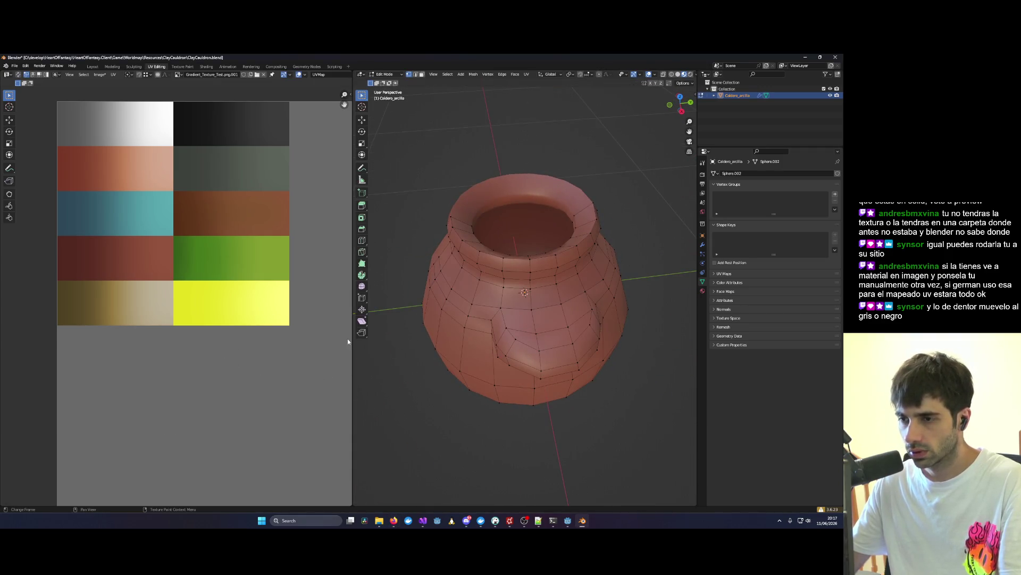
key("a")
left_click_drag(107, 275, 44, 239)
left_click_drag(397, 317, 444, 360)
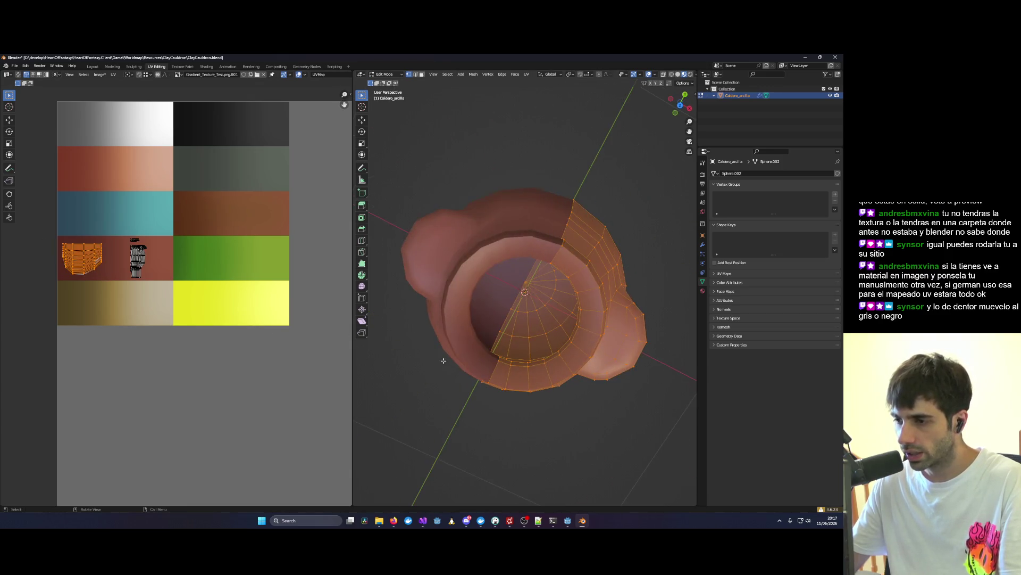
left_click(565, 305)
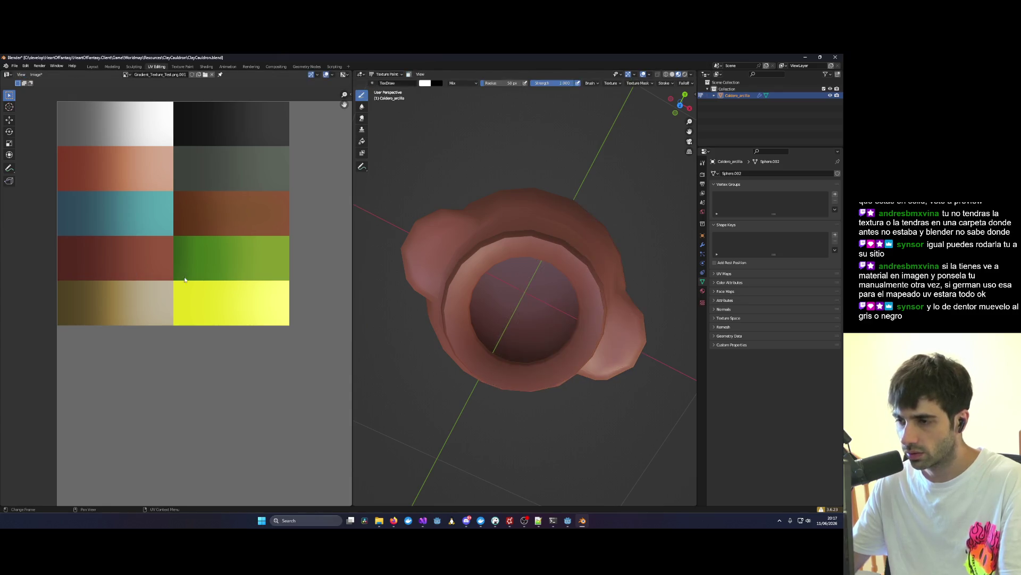
key("ctrl+l")
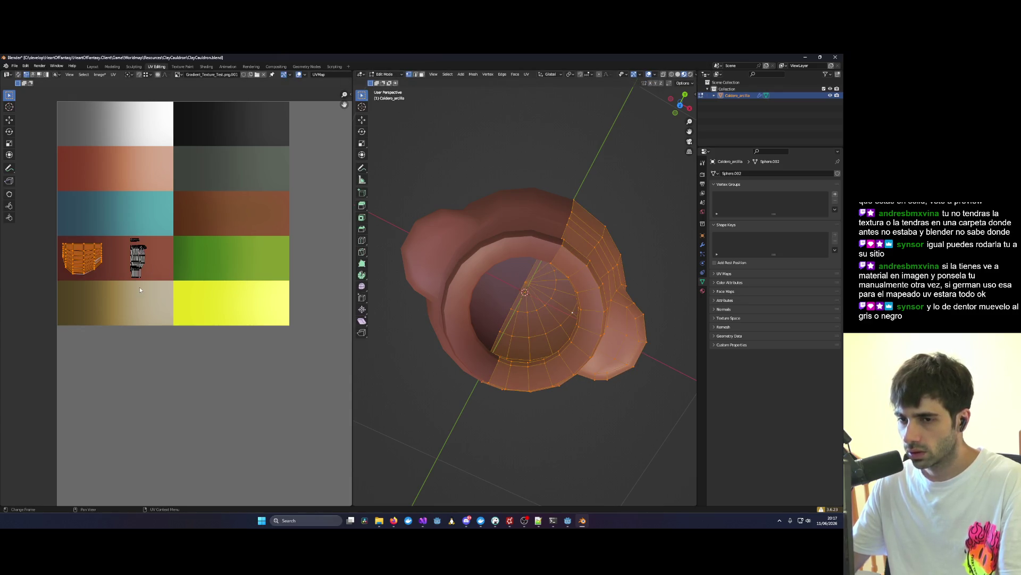
left_click(138, 259)
left_click_drag(172, 371, 57, 328)
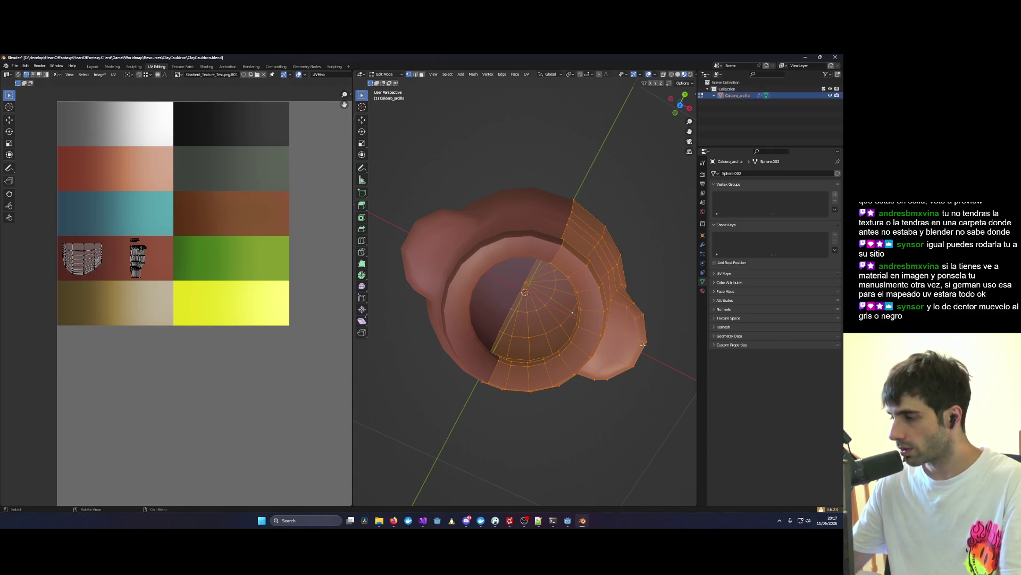
left_click_drag(624, 318, 617, 229)
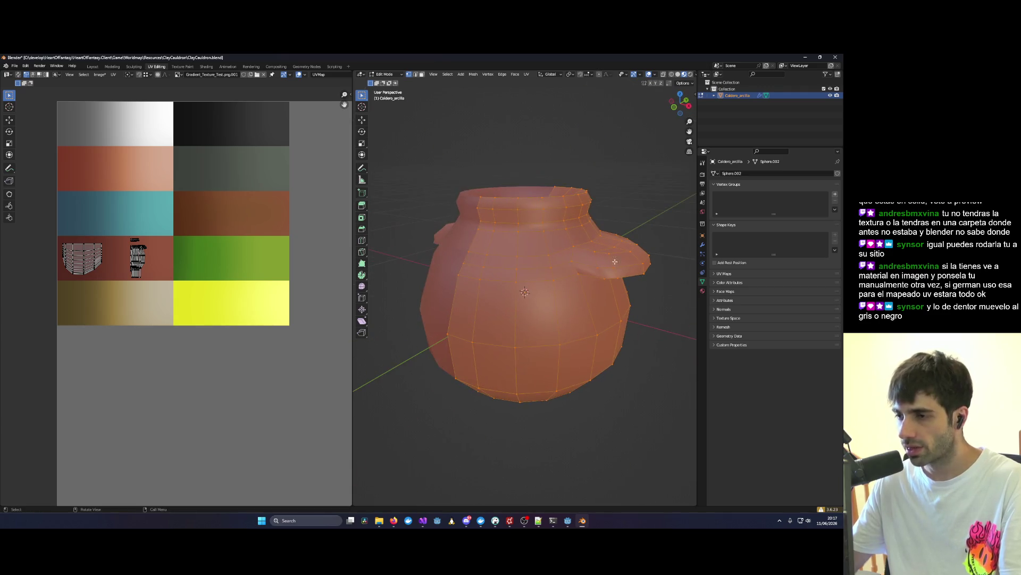
key("alt+a")
Step: Save ClayCauldron.blend, overwriting the older-version file
key("ctrl+s")
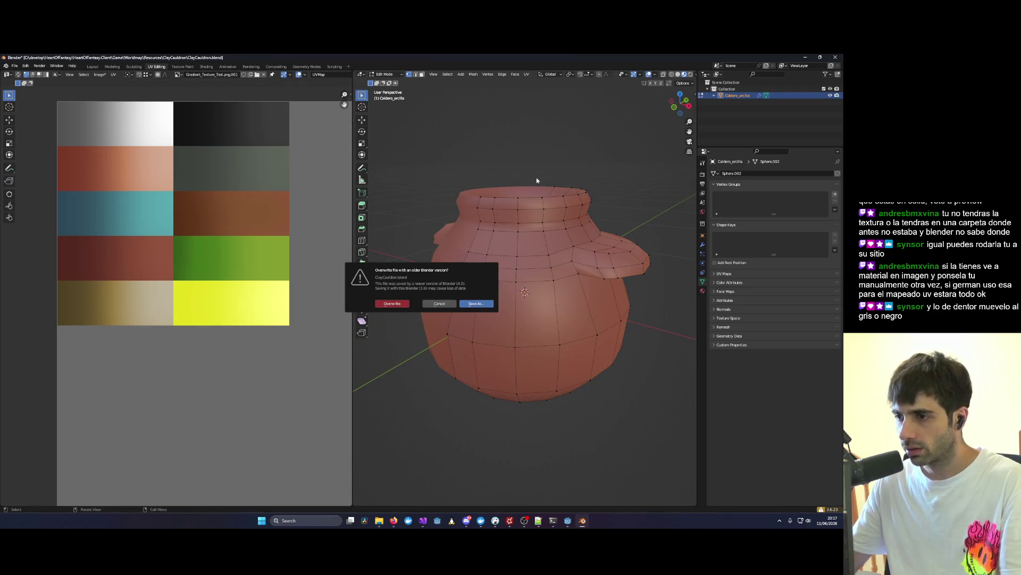
left_click(393, 303)
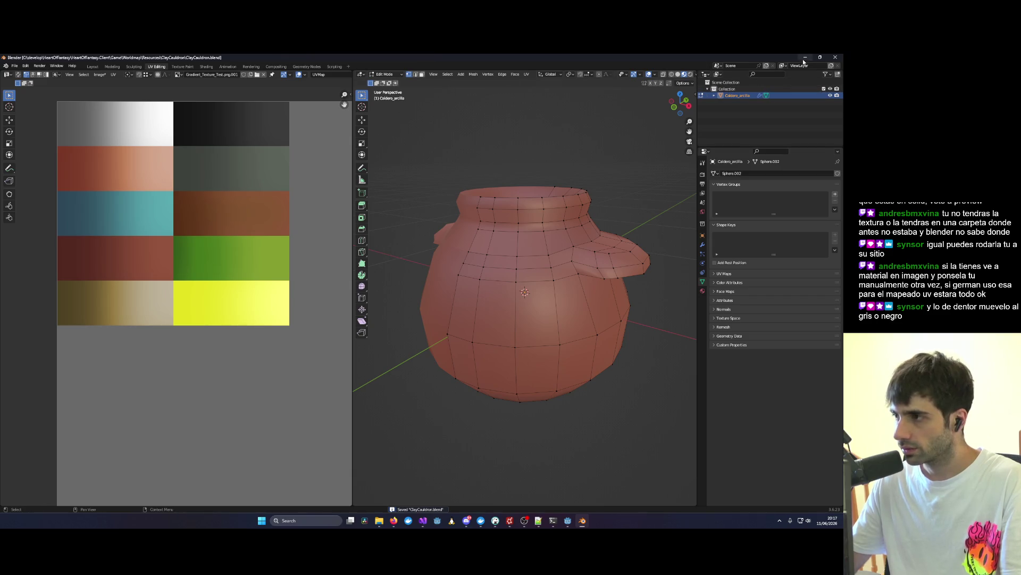
key("alt+Tab")
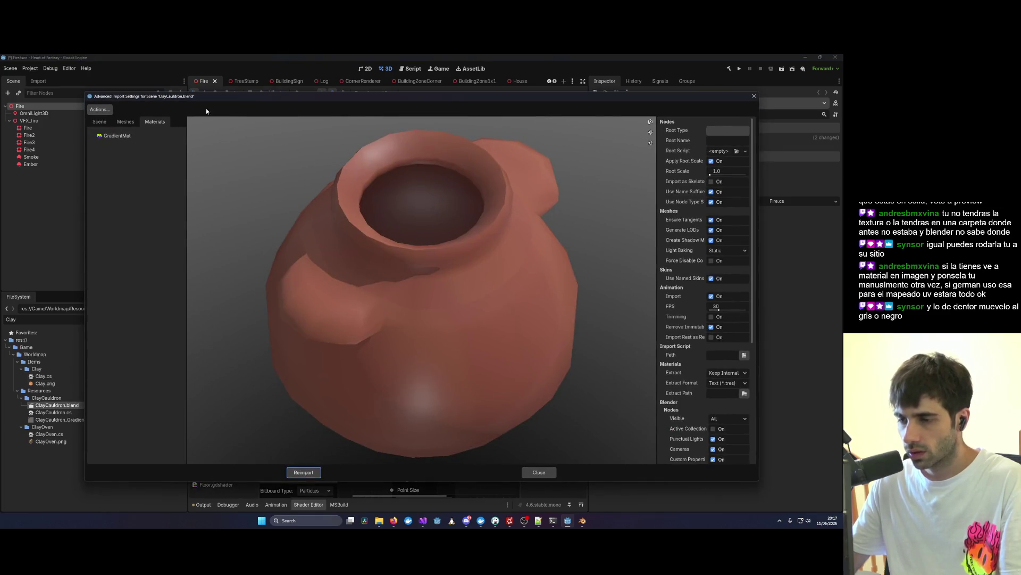
Step: Make ClayCauldron.blend's GradientMat use the external ToonMaterial from the textures folder, then reimport
left_click(136, 136)
left_click(304, 472)
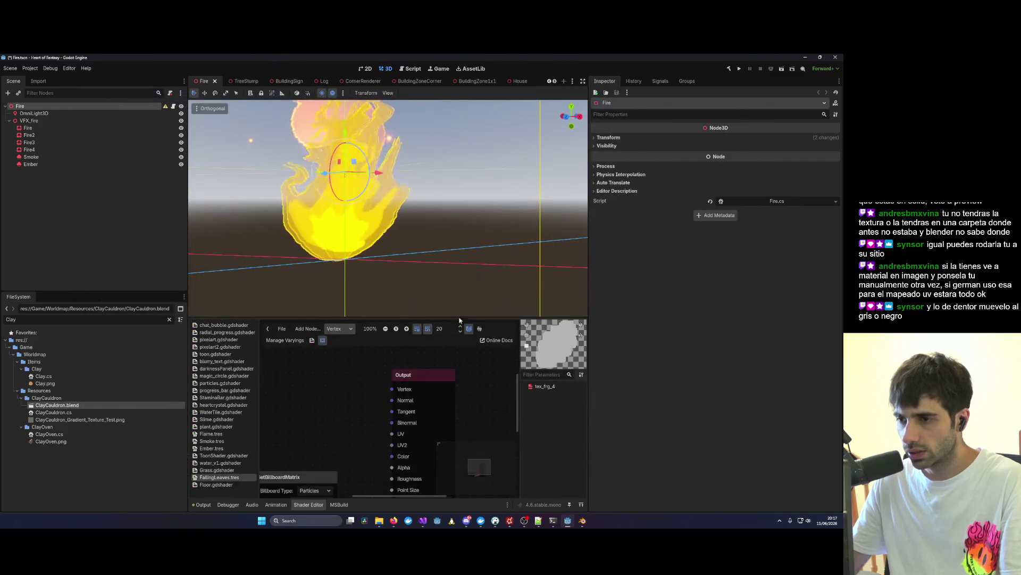
double_click(64, 405)
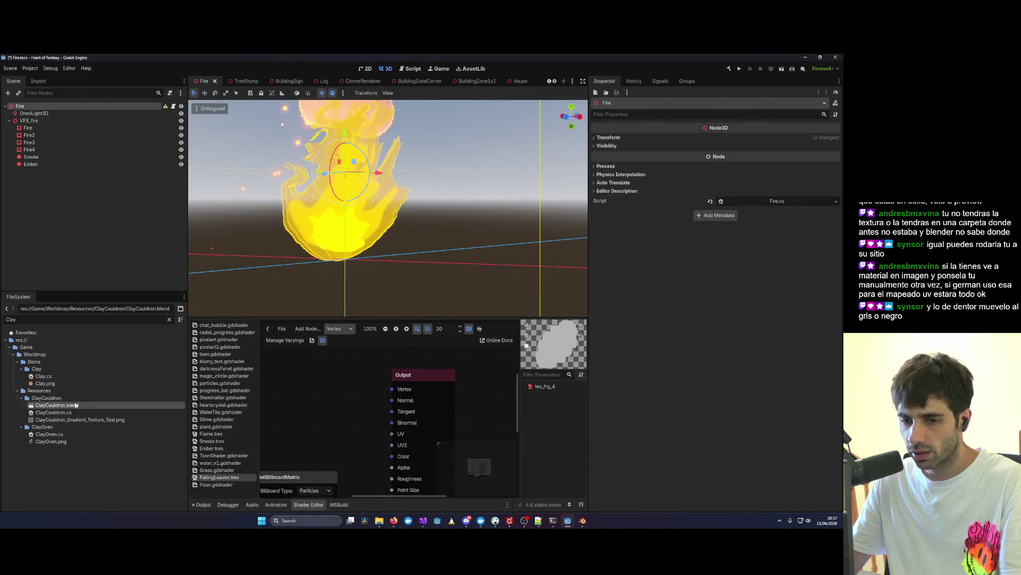
left_click(167, 136)
left_click(750, 131)
left_click(749, 141)
double_click(355, 245)
double_click(422, 213)
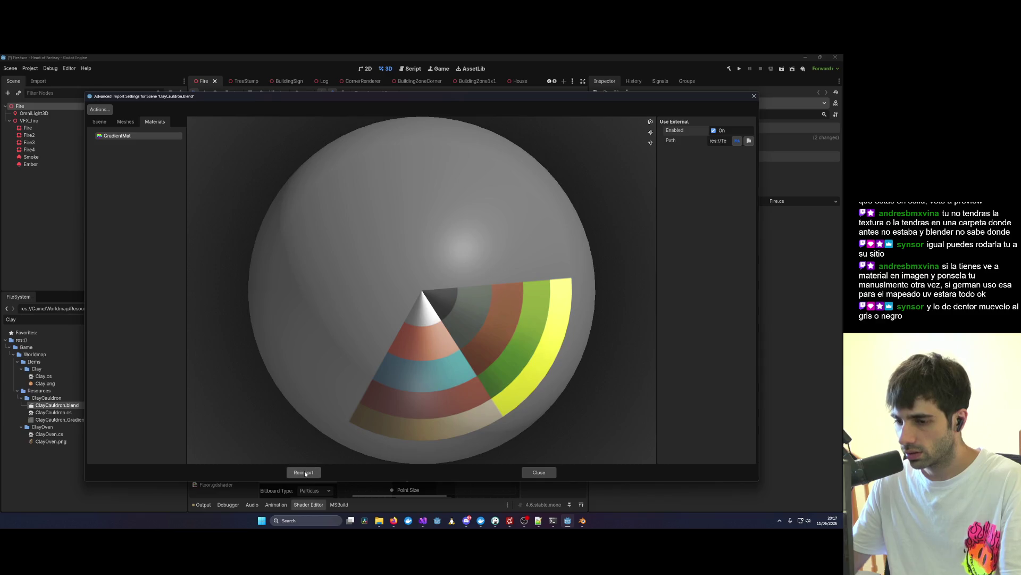
left_click(304, 472)
mouse_move(73, 408)
left_mouse_down()
mouse_move(467, 216)
mouse_move(445, 227)
left_mouse_up()
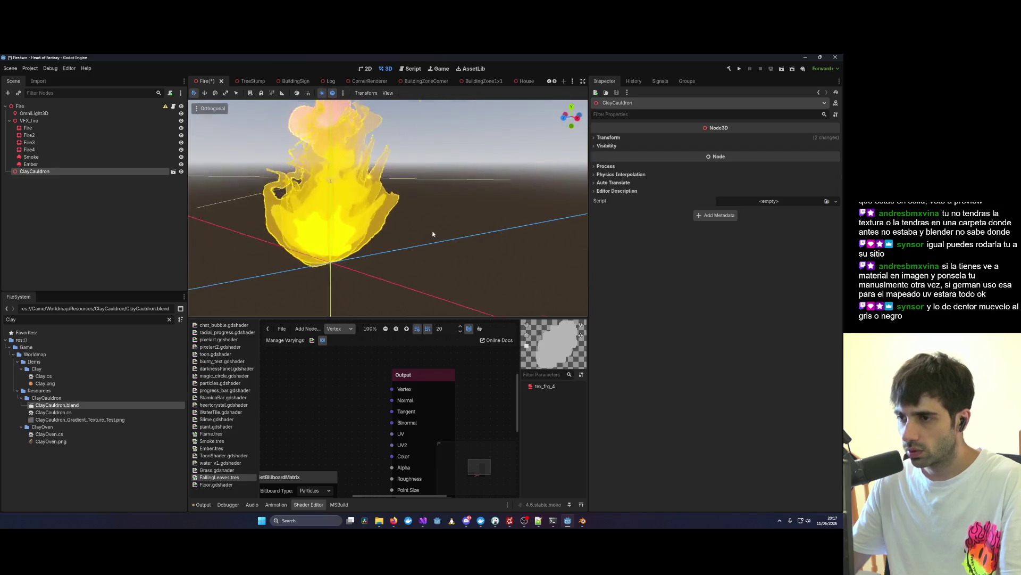
scroll(458, 226, "down", 5)
scroll(425, 229, "up", 3)
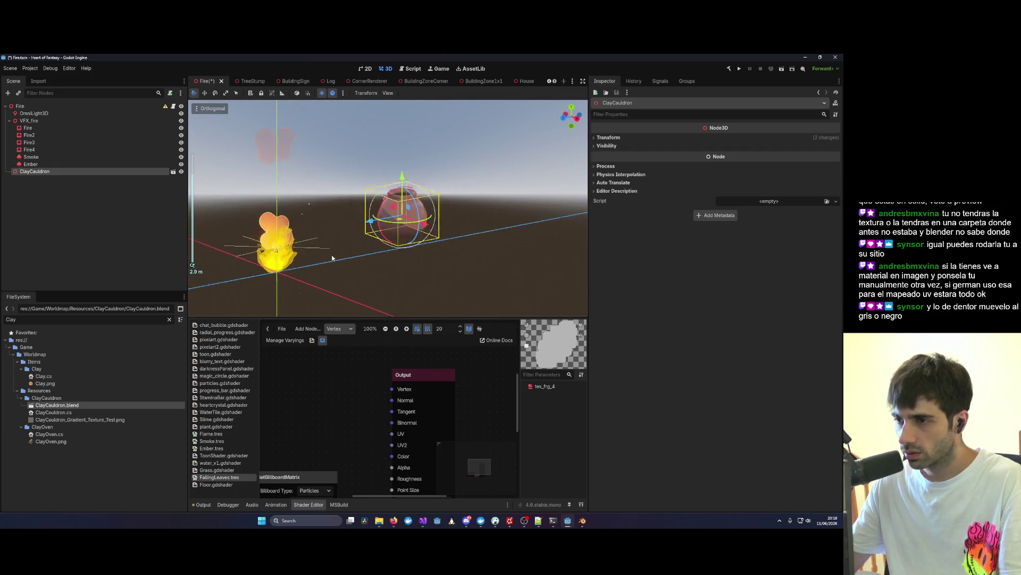
scroll(342, 255, "up", 4)
scroll(342, 255, "down", 2)
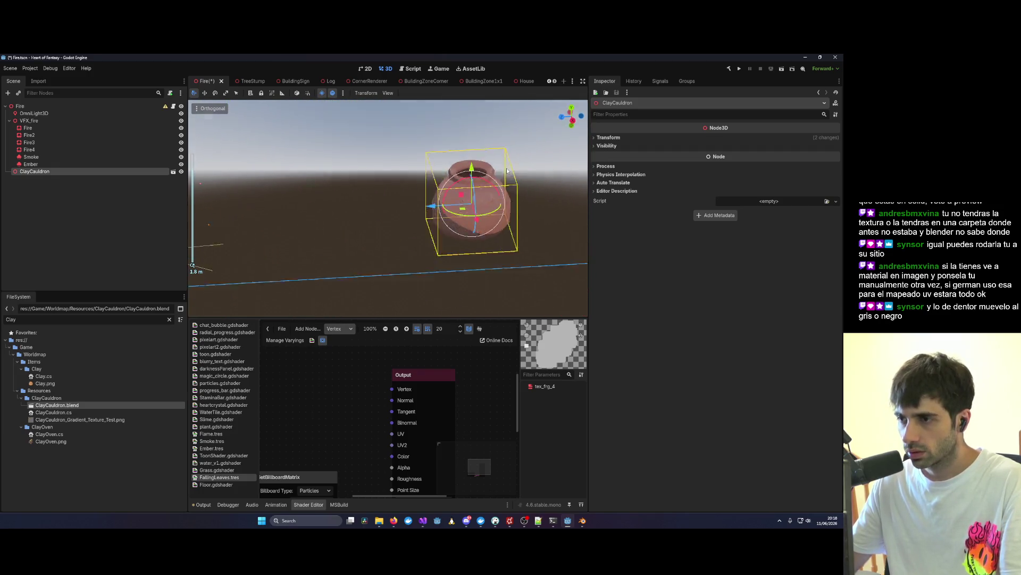
left_click_drag(506, 171, 454, 231)
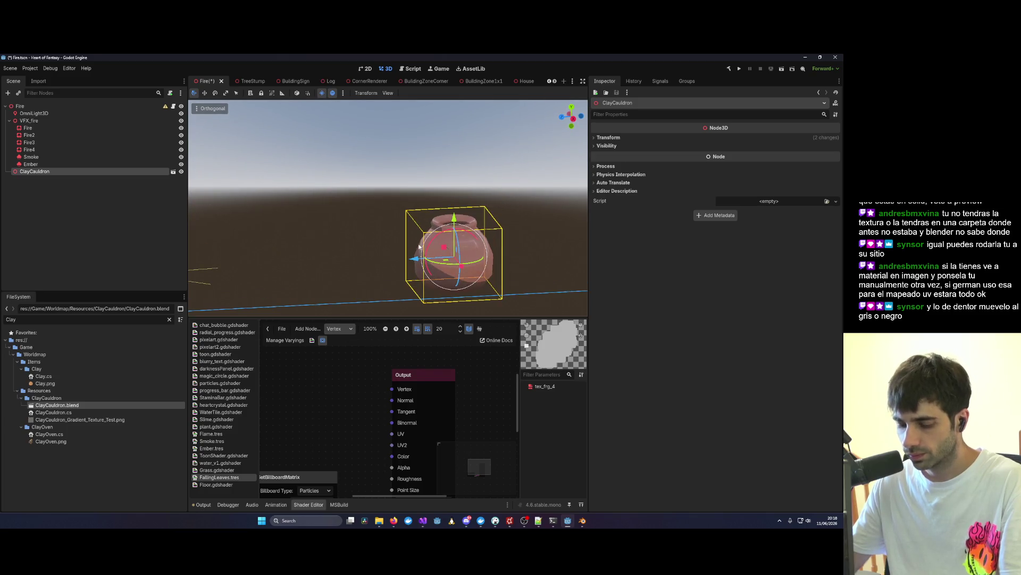
scroll(370, 245, "down", 3)
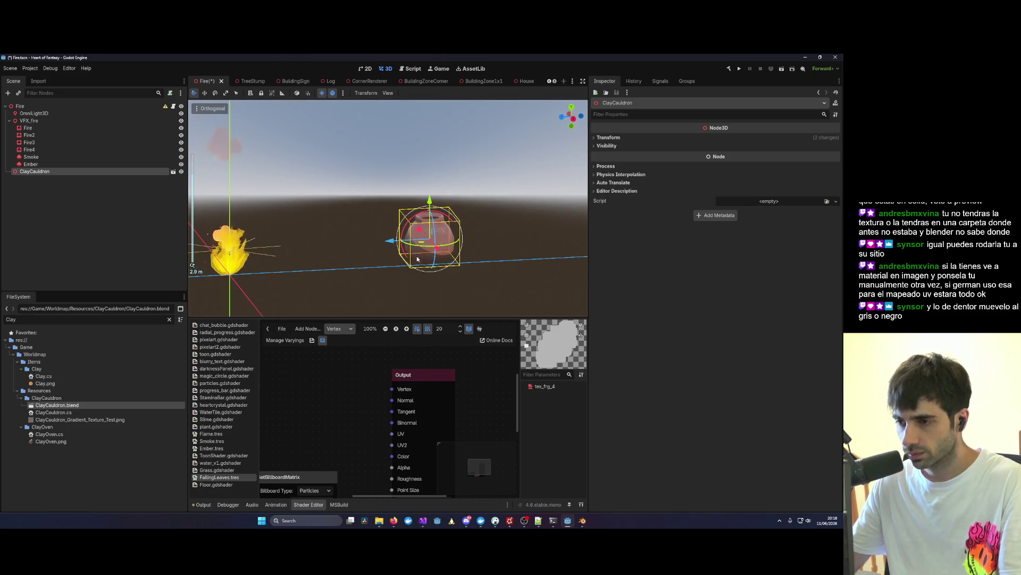
scroll(404, 256, "up", 4)
scroll(404, 256, "down", 2)
mouse_move(323, 259)
left_mouse_down()
mouse_move(238, 276)
mouse_move(264, 280)
mouse_move(259, 265)
left_mouse_up()
key("f")
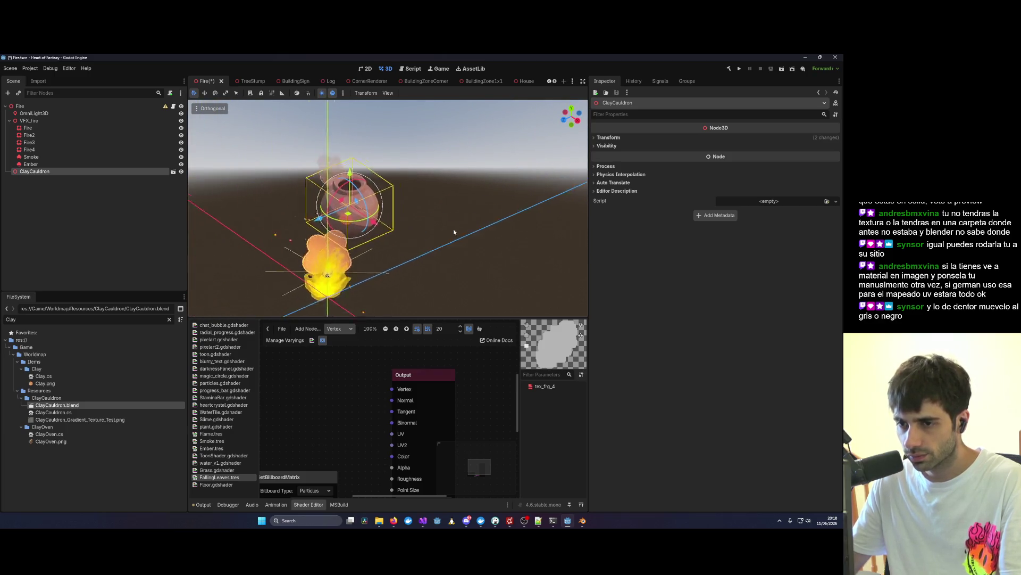
left_click_drag(368, 193, 298, 234)
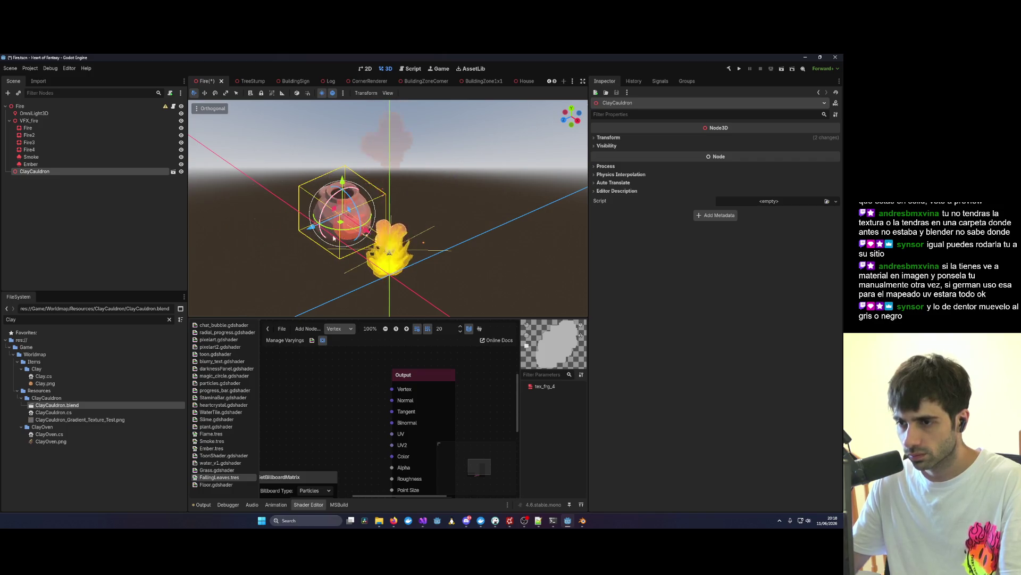
left_click(378, 229)
scroll(359, 225, "up", 2)
scroll(359, 225, "up", 3)
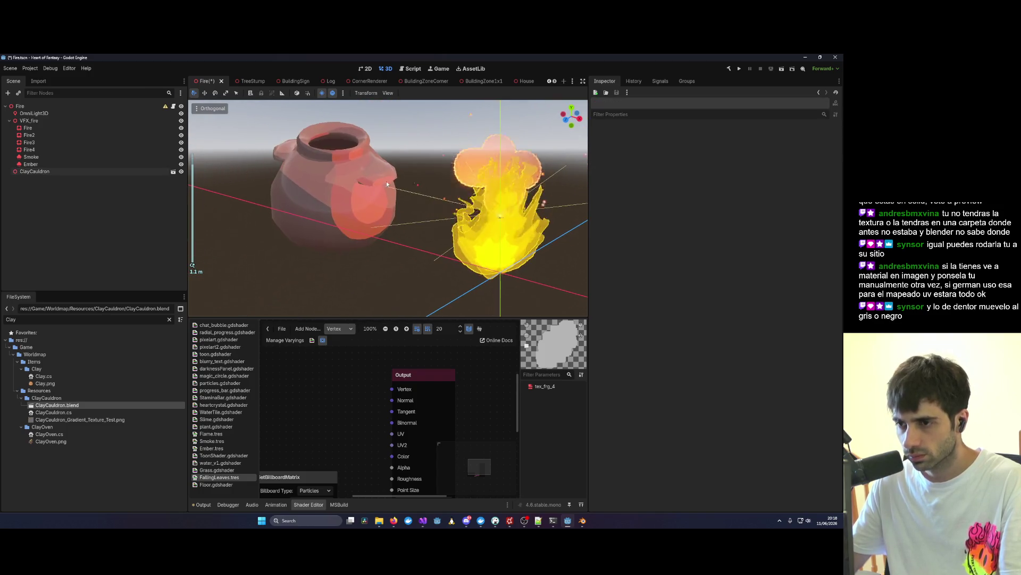
left_click(365, 205)
mouse_move(365, 205)
left_mouse_down()
mouse_move(452, 242)
mouse_move(383, 209)
left_mouse_up()
scroll(448, 207, "down", 4)
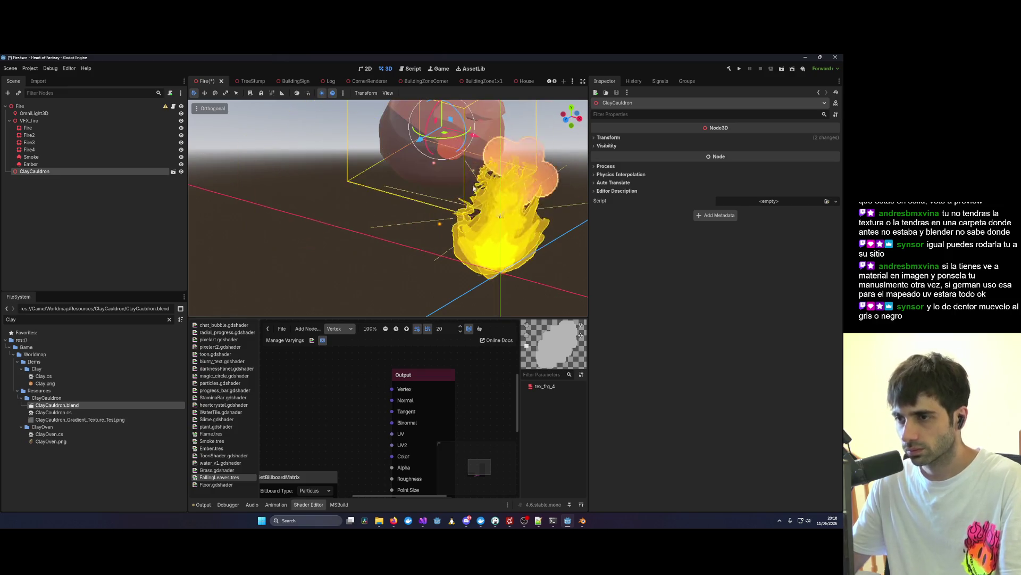
scroll(448, 206, "down", 3)
key("ctrl+z")
key("ctrl+z")
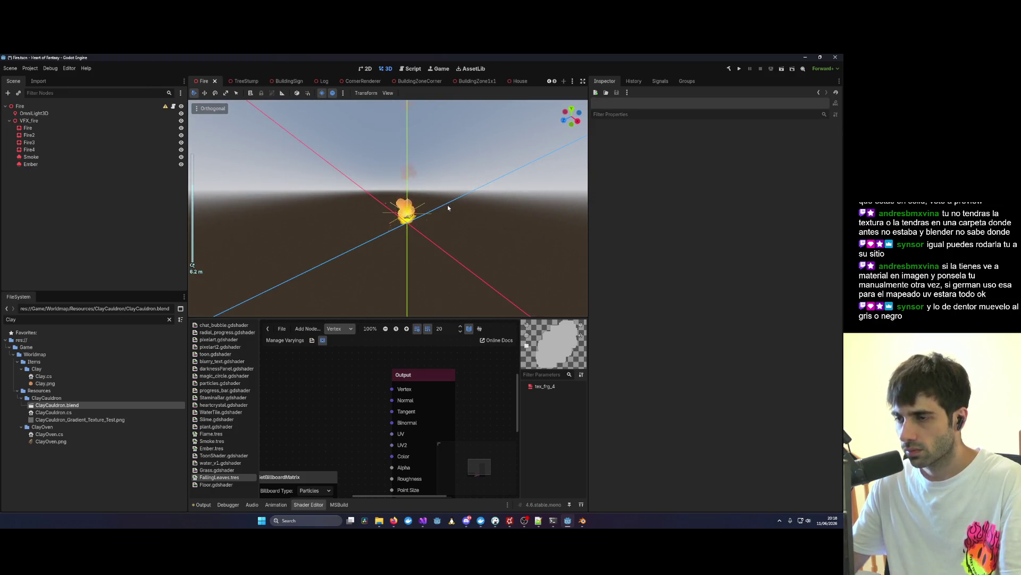
Step: Save the Fire scene, then open Campfire.tscn by filtering FileSystem for 'Campfire'
key("ctrl+s")
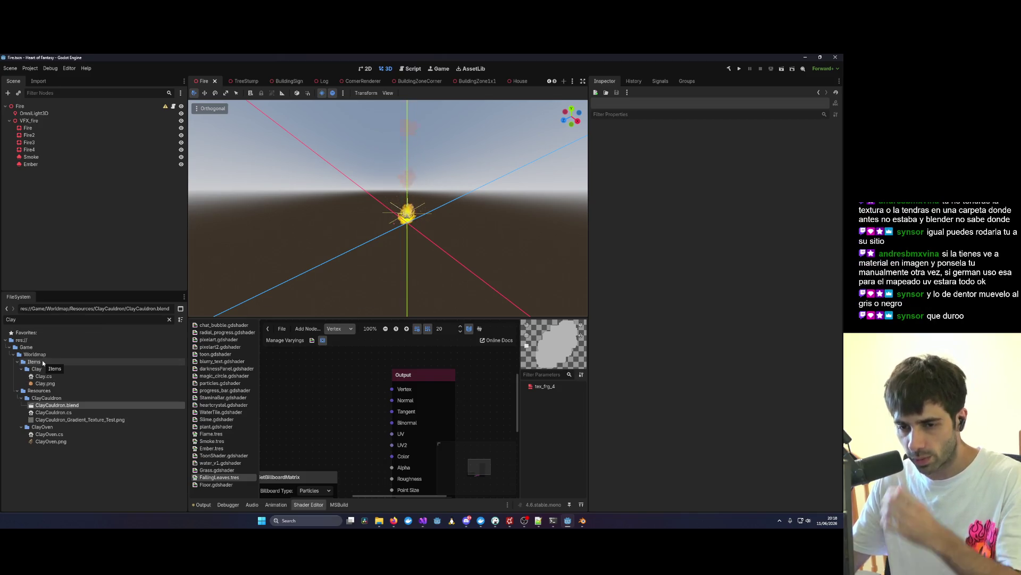
key("ctrl+a")
type("Campfire")
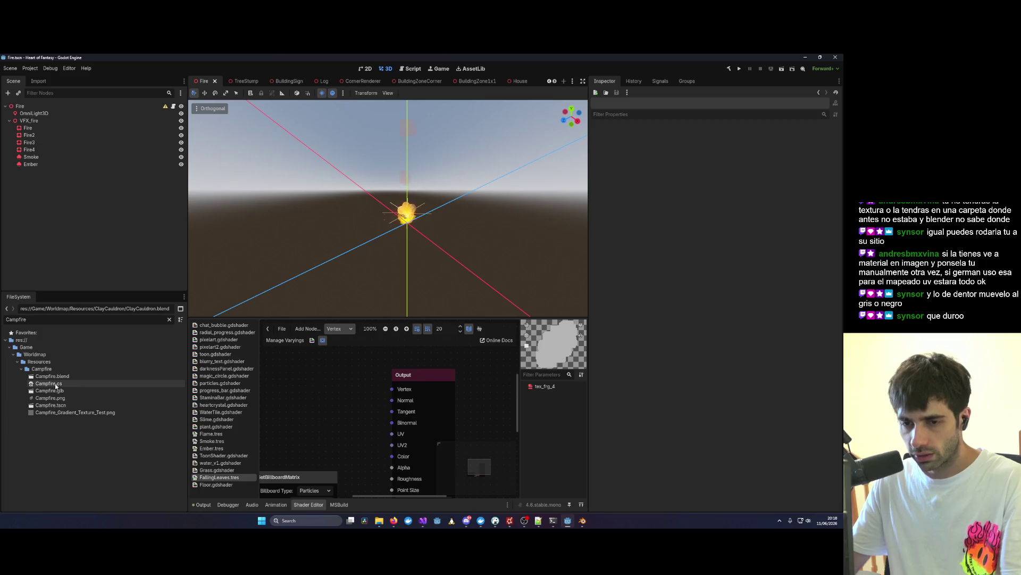
double_click(51, 404)
Step: Delete the old Campfire model node so only Fire remains, then minimize Godot
scroll(417, 248, "up", 3)
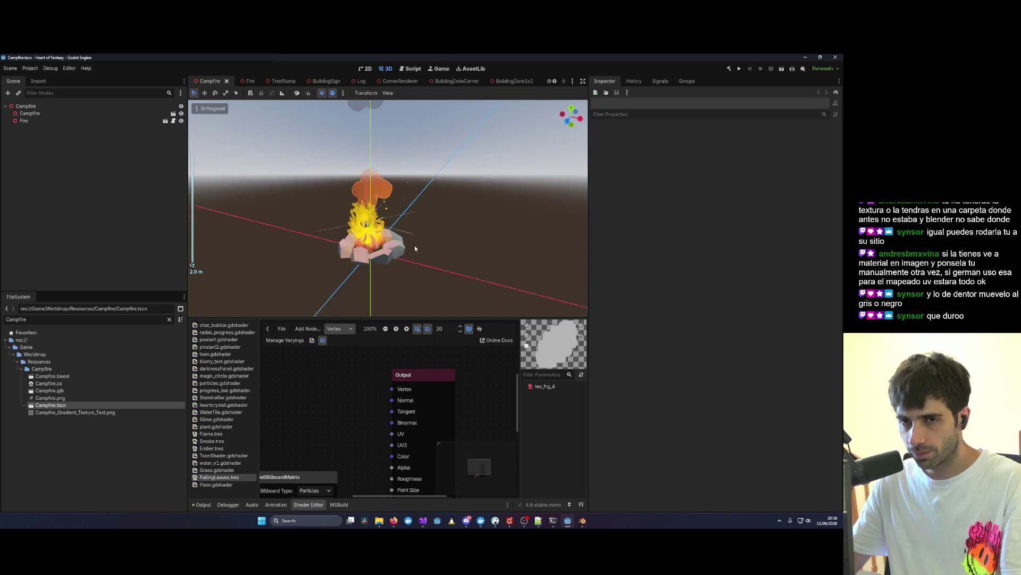
left_click(396, 250)
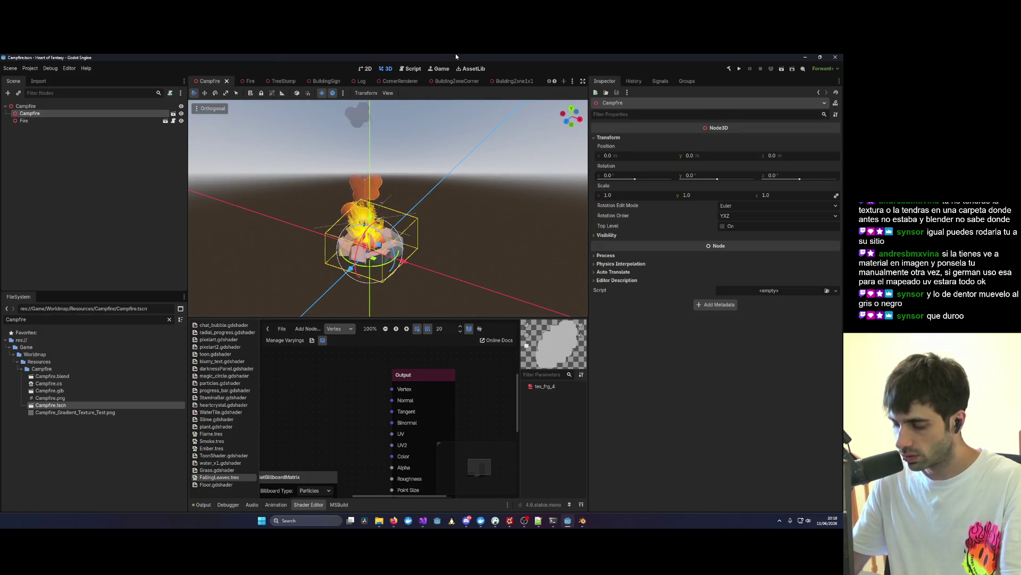
key("Delete")
key("Return")
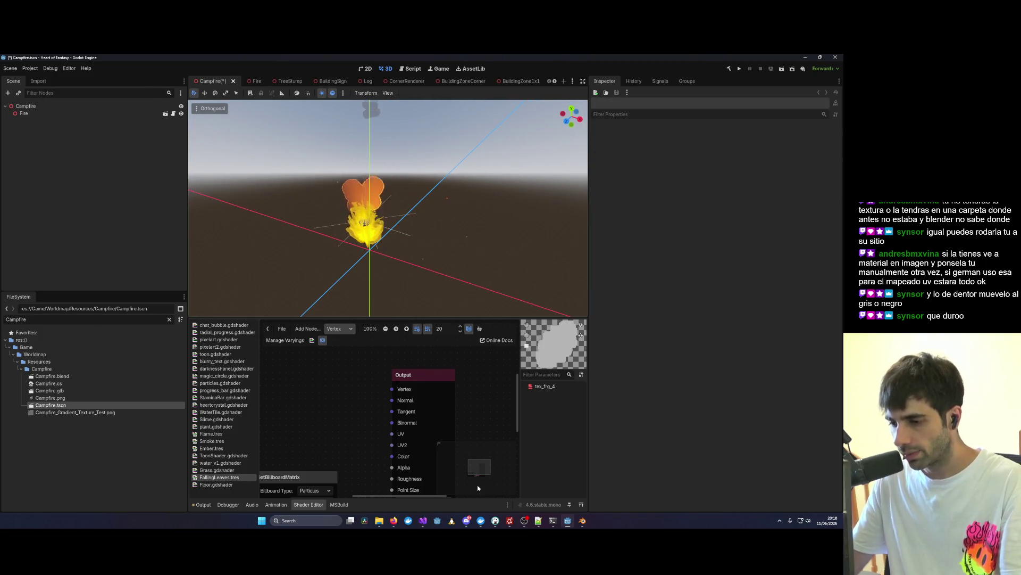
mouse_move(364, 519)
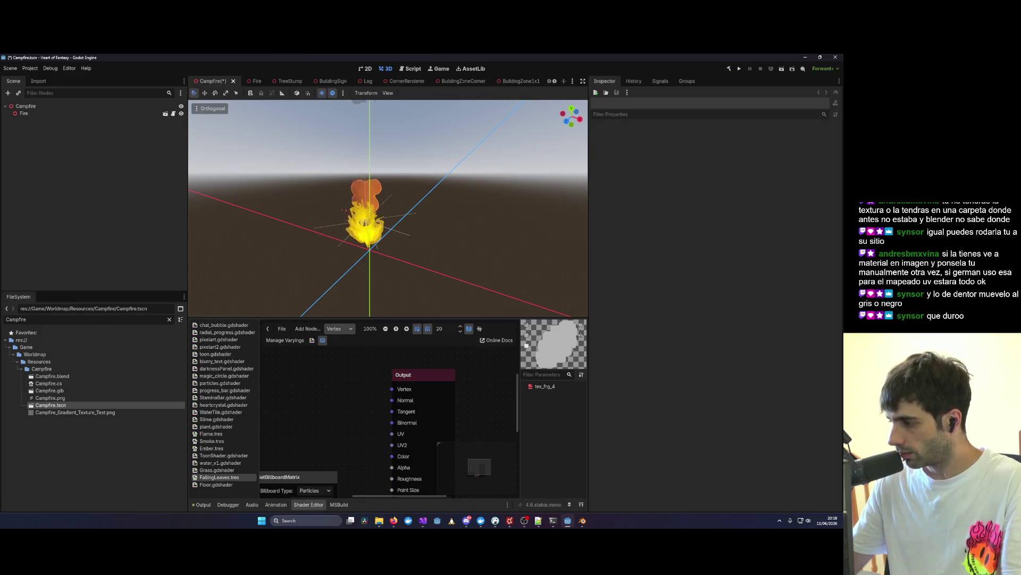
key("super+d")
key("super+d")
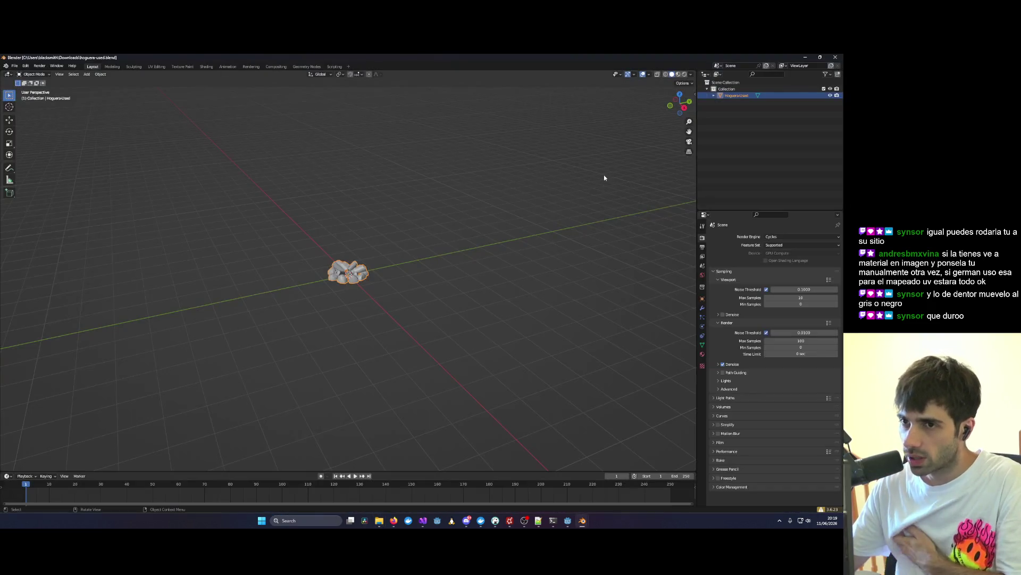
Step: Load Gradient_Texture_Test.png from Downloads into the campfire's Image Texture node
scroll(574, 159, "up", 10)
left_click(679, 75)
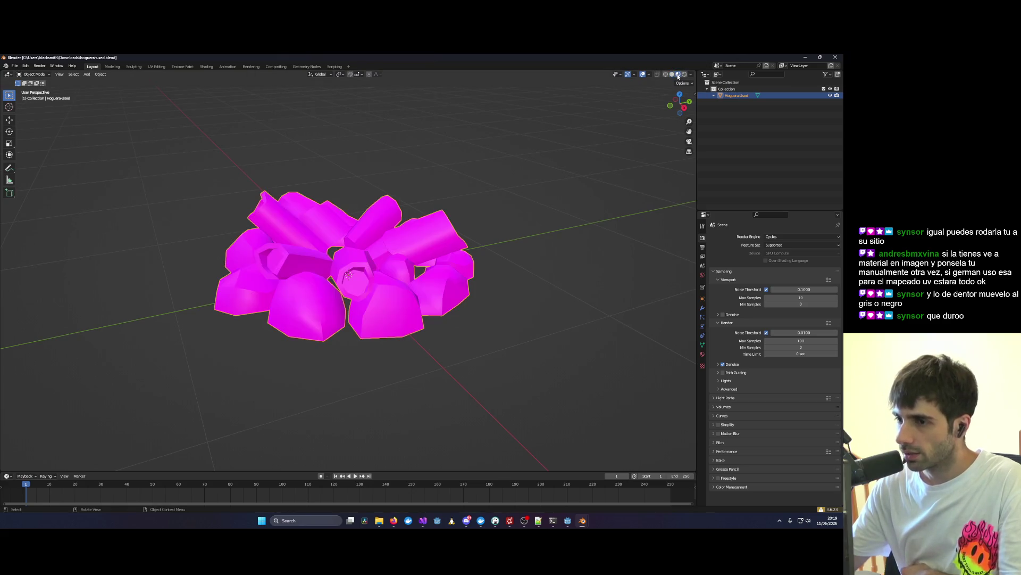
left_click(156, 67)
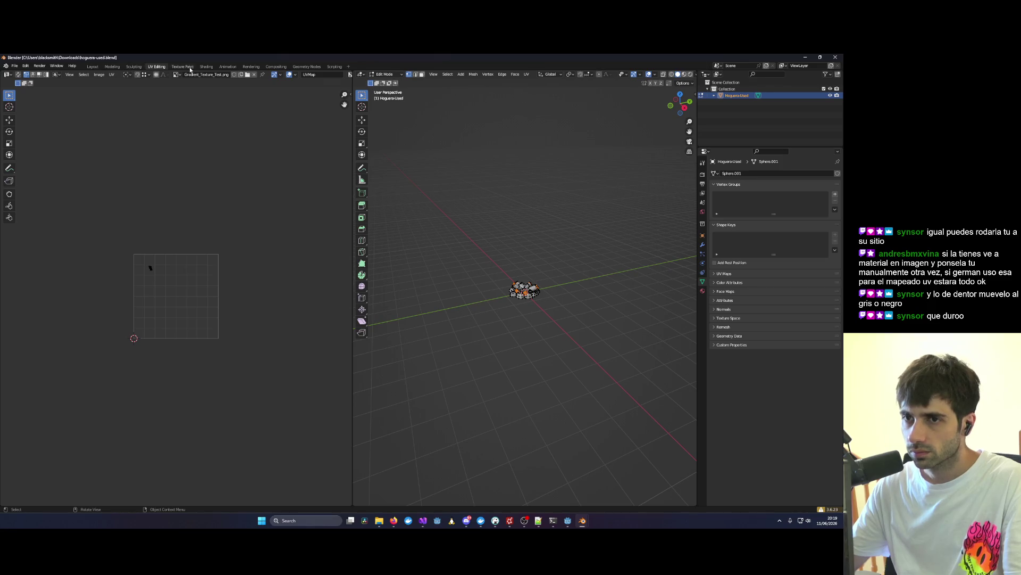
left_click(206, 66)
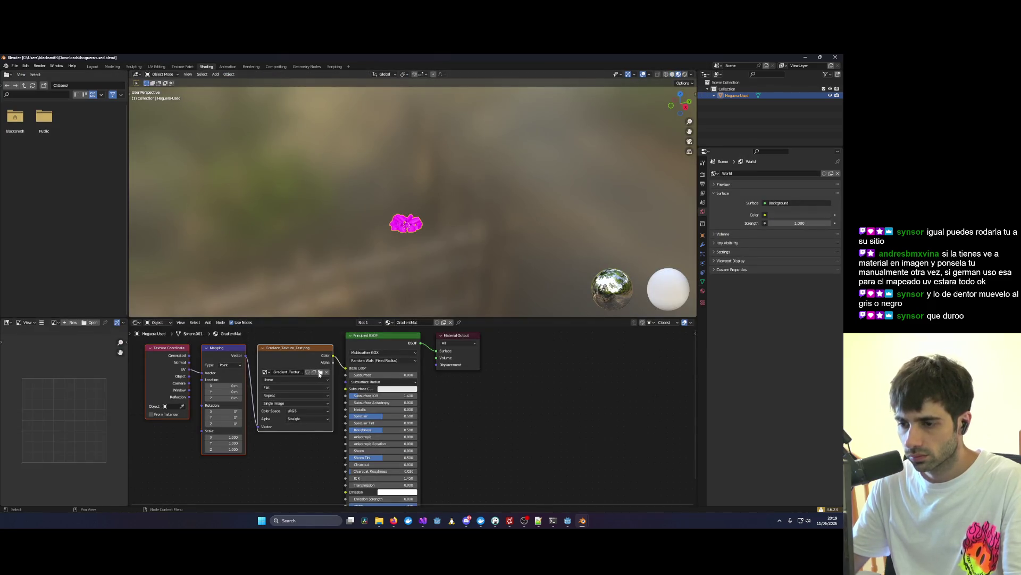
left_click(319, 373)
scroll(280, 306, "down", 2)
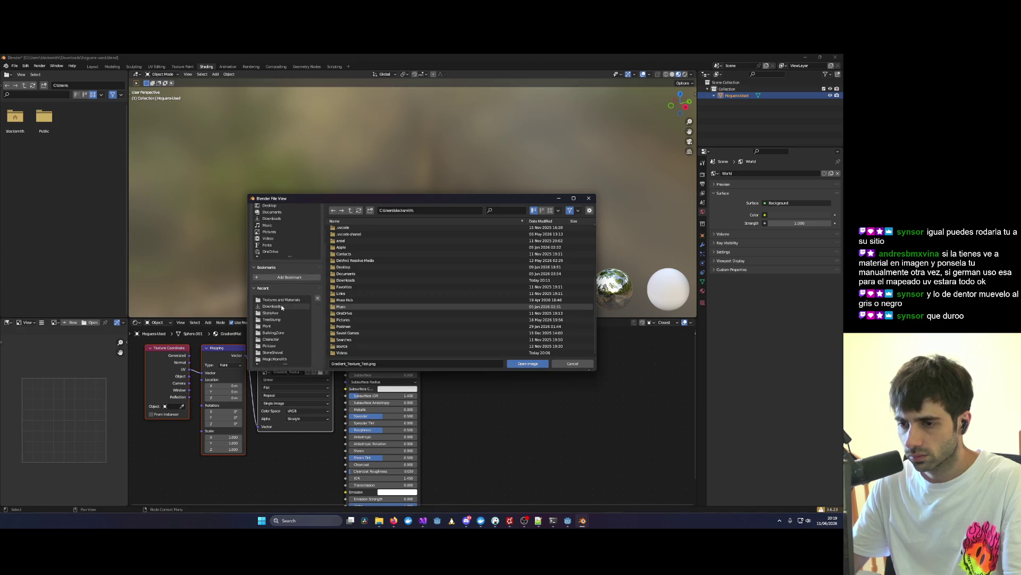
left_click(281, 306)
double_click(354, 242)
scroll(420, 235, "up", 5)
mouse_move(439, 252)
left_mouse_down()
mouse_move(439, 140)
mouse_move(440, 210)
mouse_move(480, 176)
left_mouse_up()
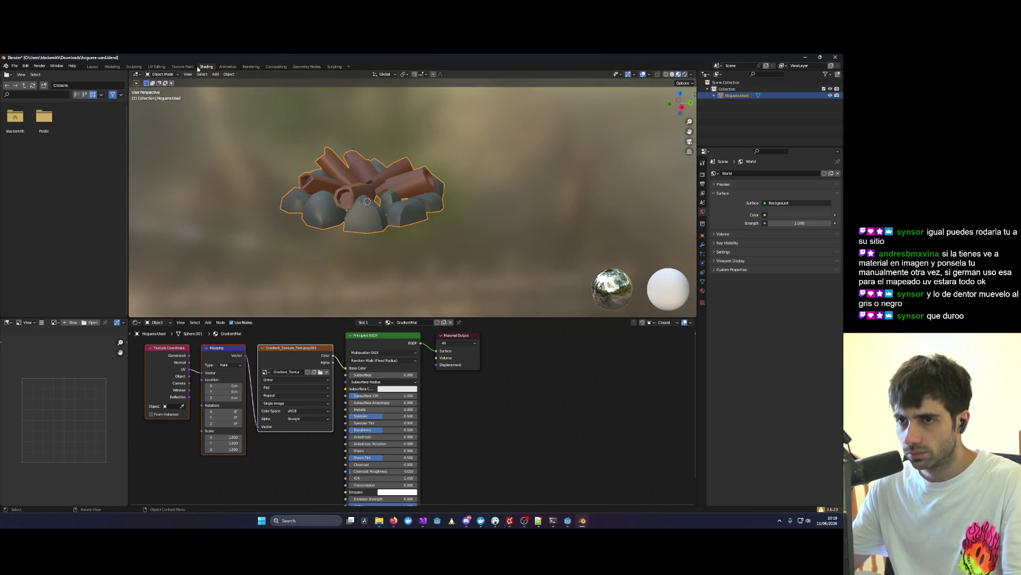
Step: Check the palette-coloured logs and stones in Object Mode with Material Preview
left_click(157, 67)
scroll(495, 316, "up", 6)
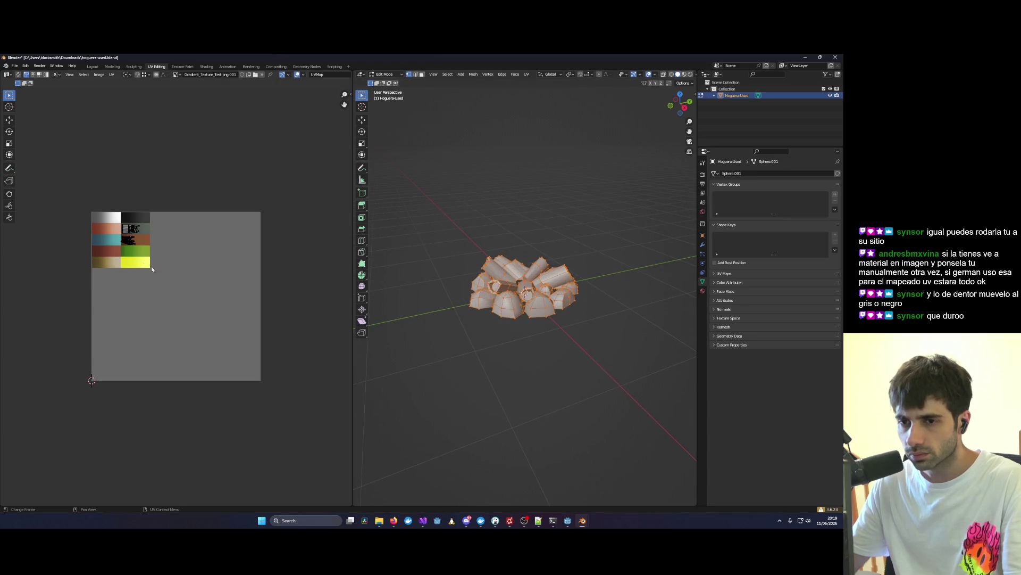
scroll(155, 270, "up", 4)
left_click_drag(620, 299, 598, 292)
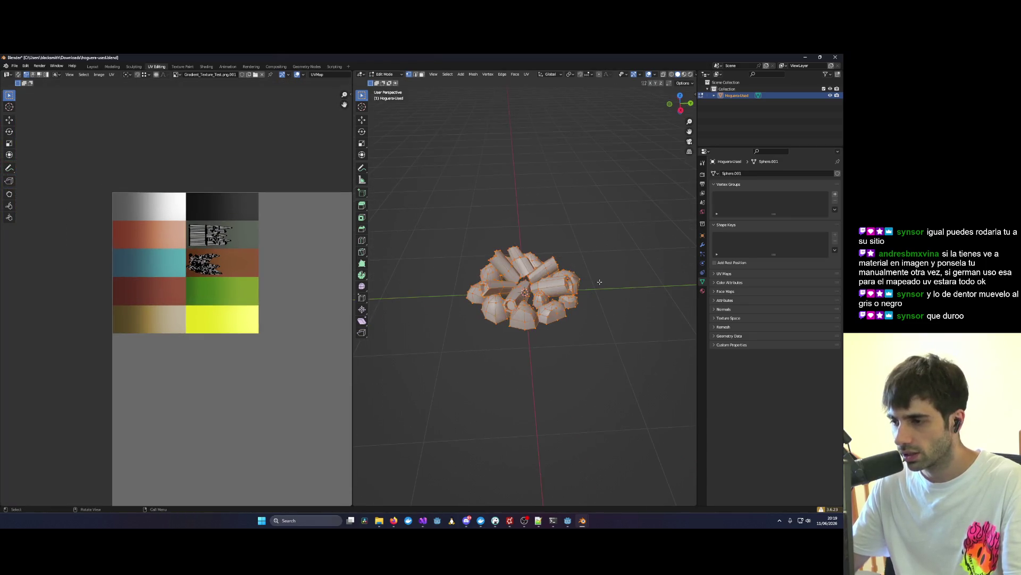
key("Tab")
left_click(678, 74)
left_click(634, 219)
mouse_move(633, 219)
left_mouse_down()
mouse_move(484, 209)
mouse_move(569, 220)
left_mouse_up()
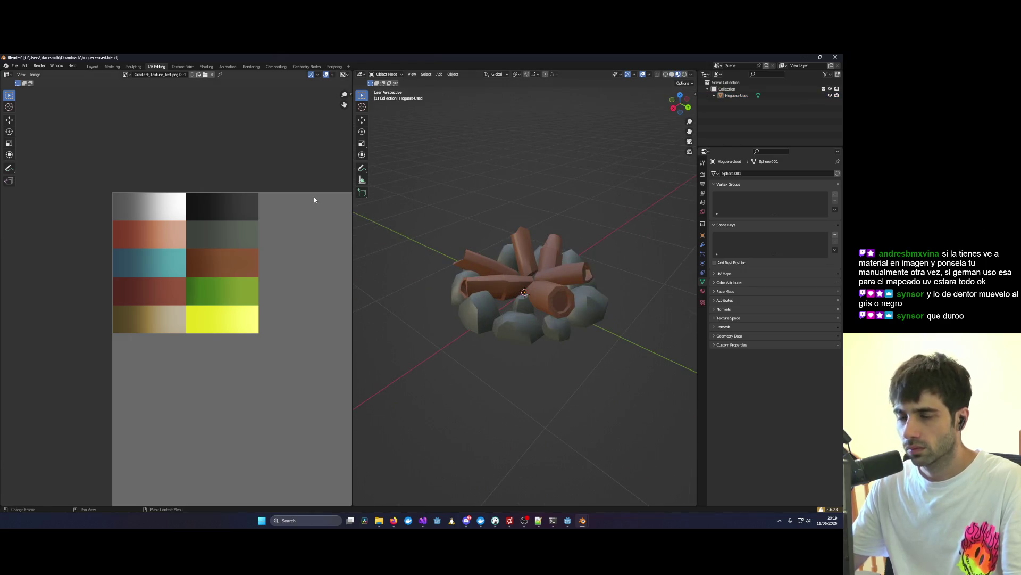
Step: Save hoguera-used.blend and switch back to the Godot editor
left_click(14, 66)
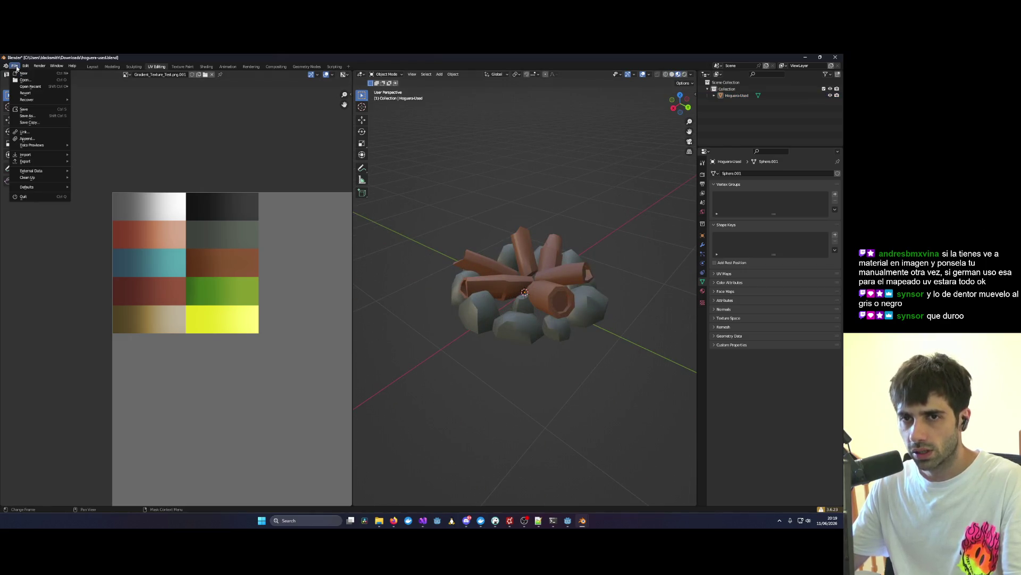
left_click(39, 110)
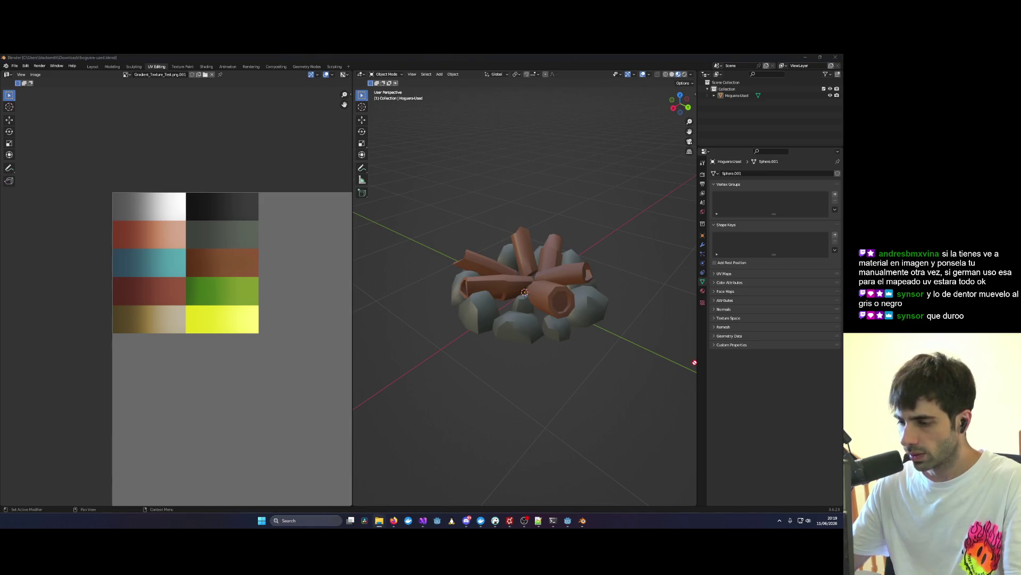
left_click(565, 523)
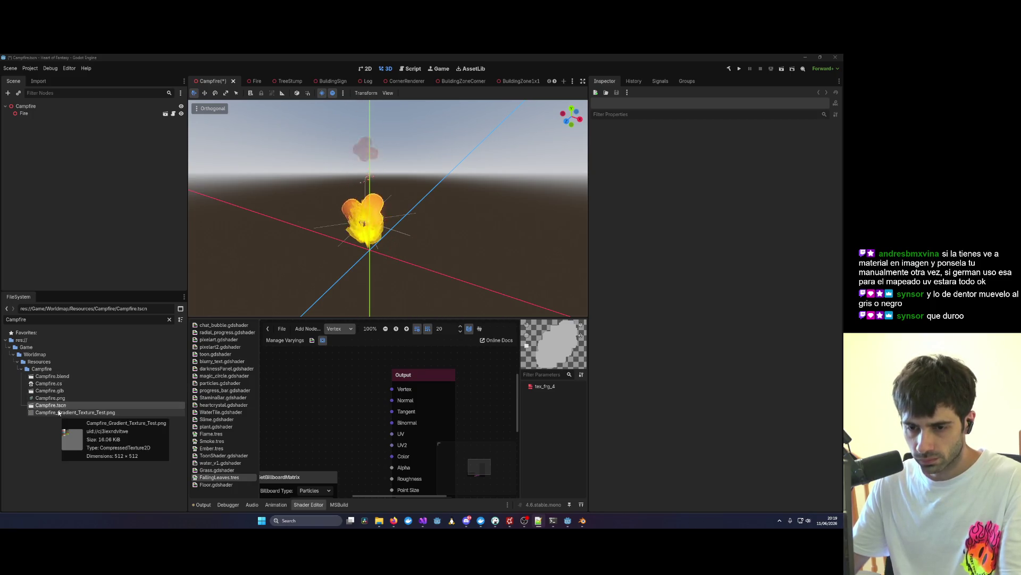
Step: Remove the old Campfire.blend from the project's FileSystem
double_click(58, 378)
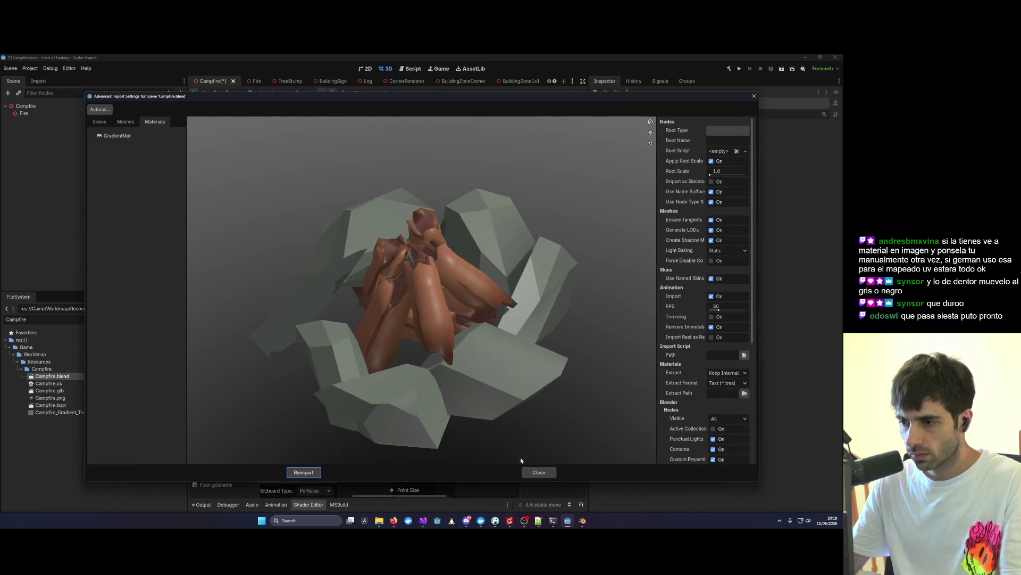
left_click(529, 472)
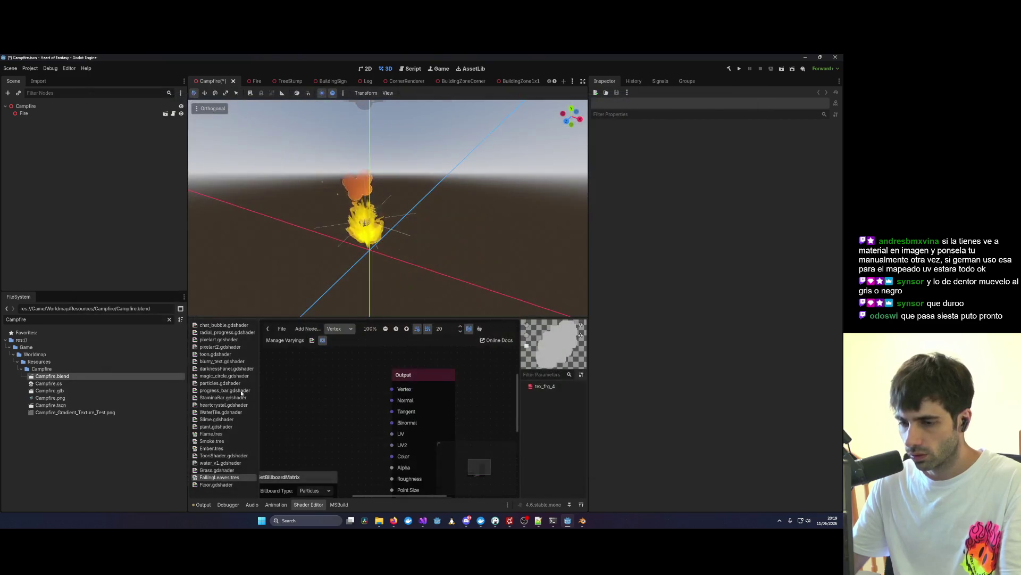
key("Delete")
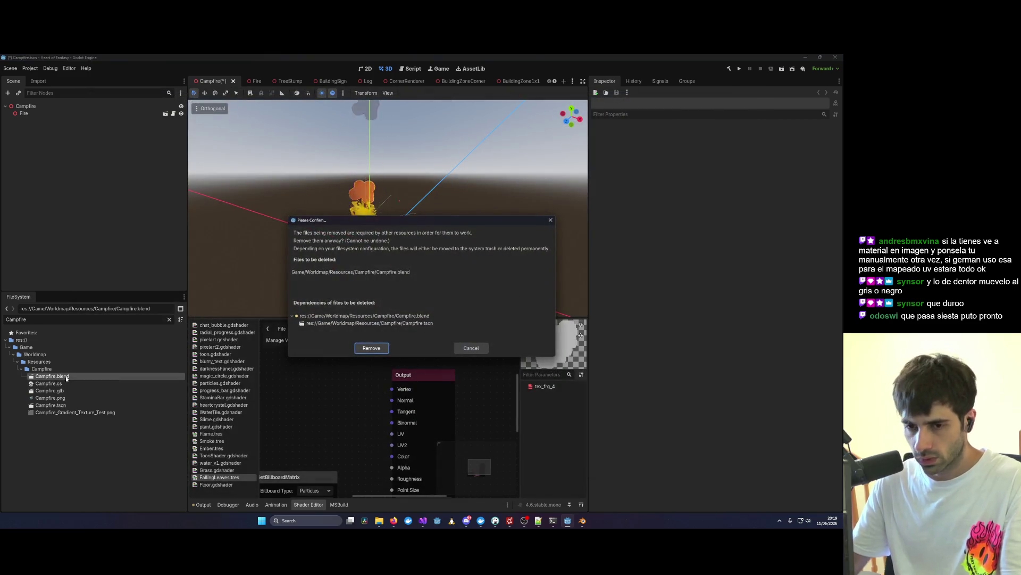
left_click(372, 346)
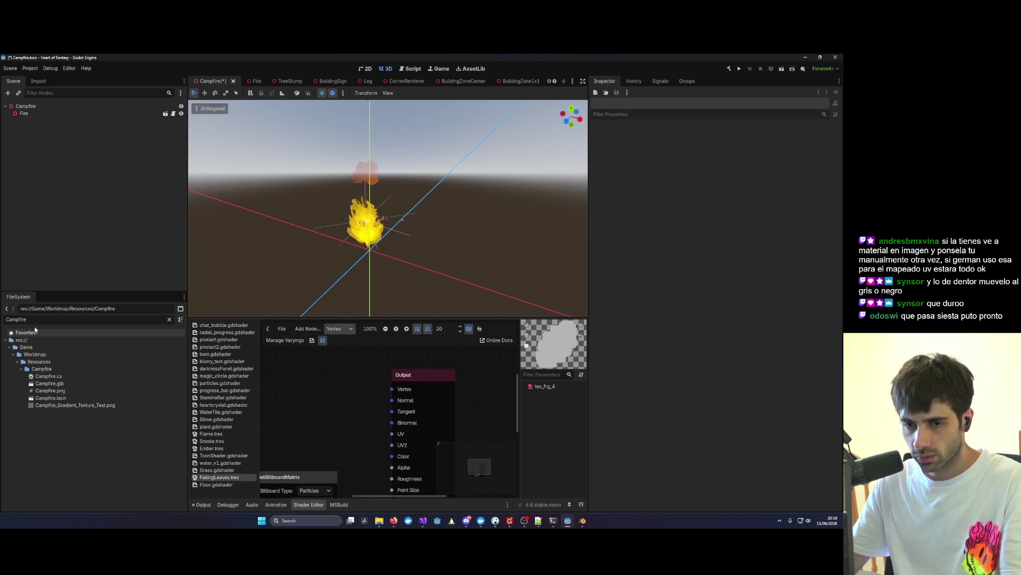
Step: Confirm hoguera-used.blend imports with its GradientMat material, then return to Blender
left_click(169, 320)
scroll(68, 470, "down", 5)
left_click(51, 459)
double_click(51, 461)
key("Escape")
double_click(69, 461)
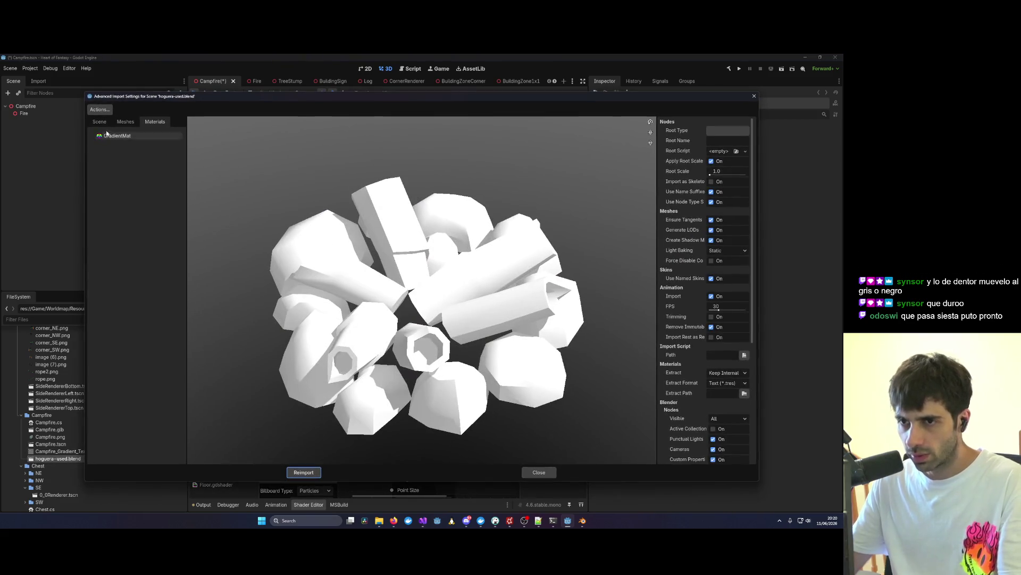
left_click(155, 122)
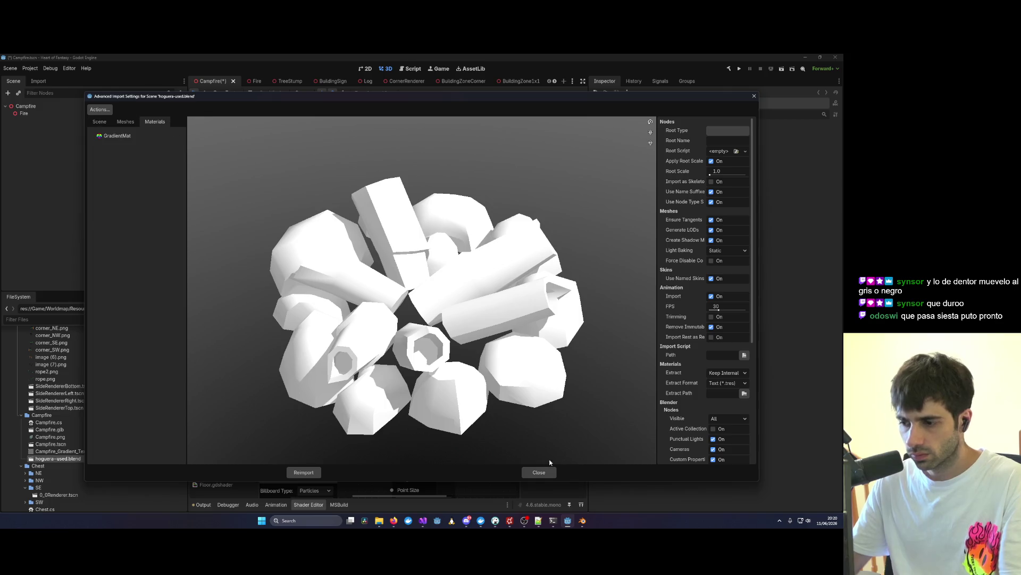
scroll(682, 248, "down", 5)
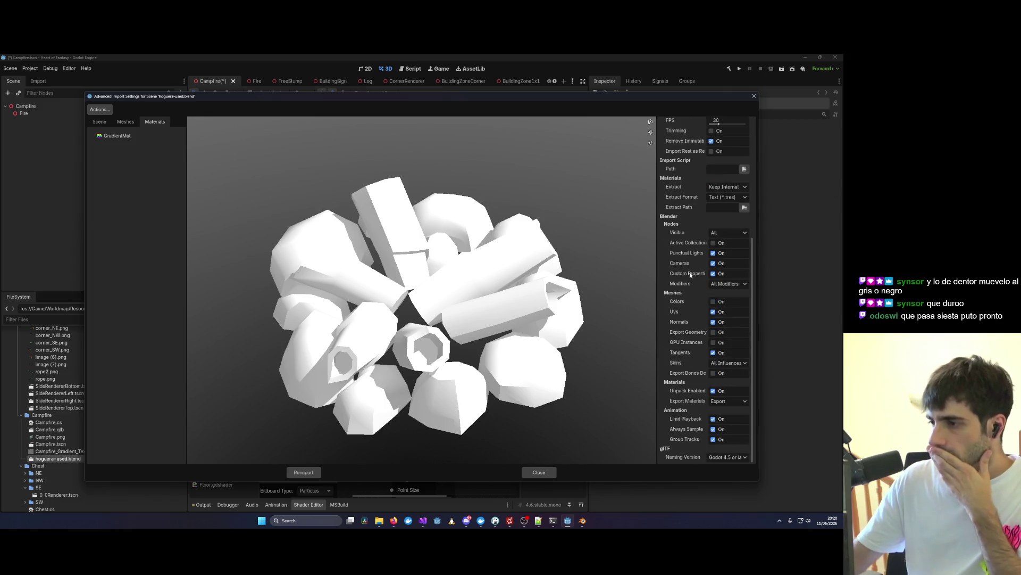
left_click(539, 472)
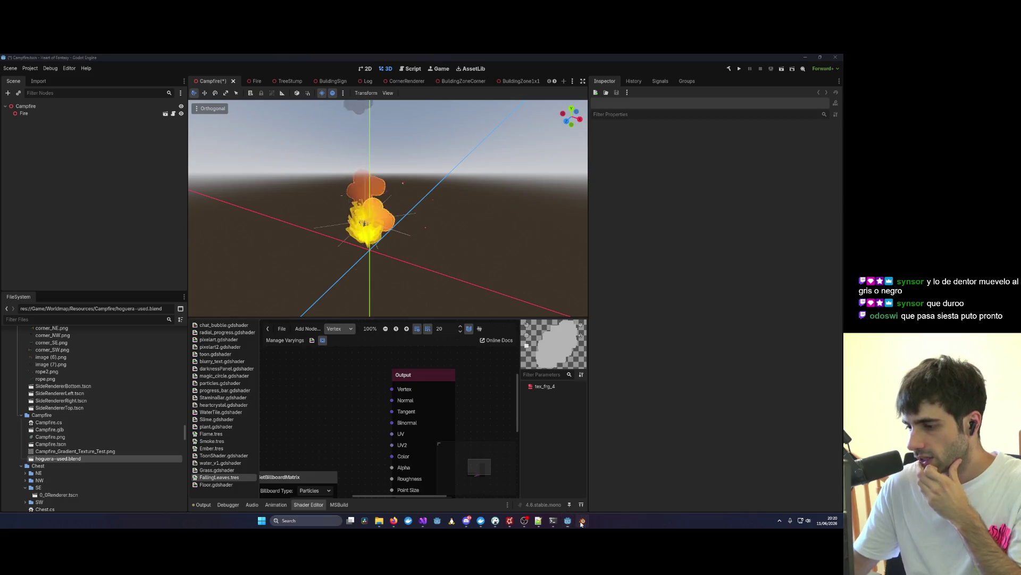
mouse_move(582, 520)
left_click(609, 493)
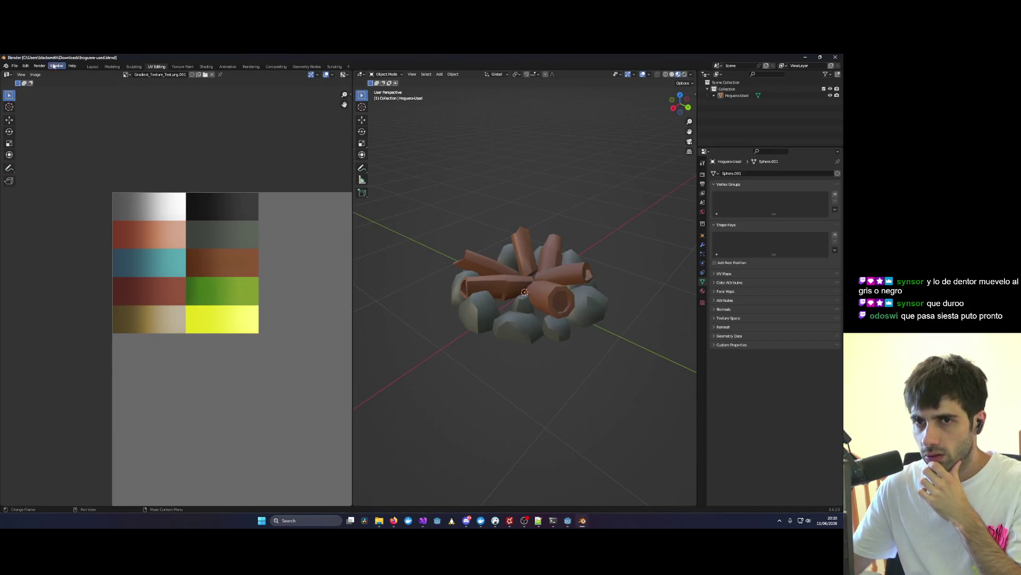
Step: Close the Blender campfire window and switch to a File Explorer window
left_click(838, 58)
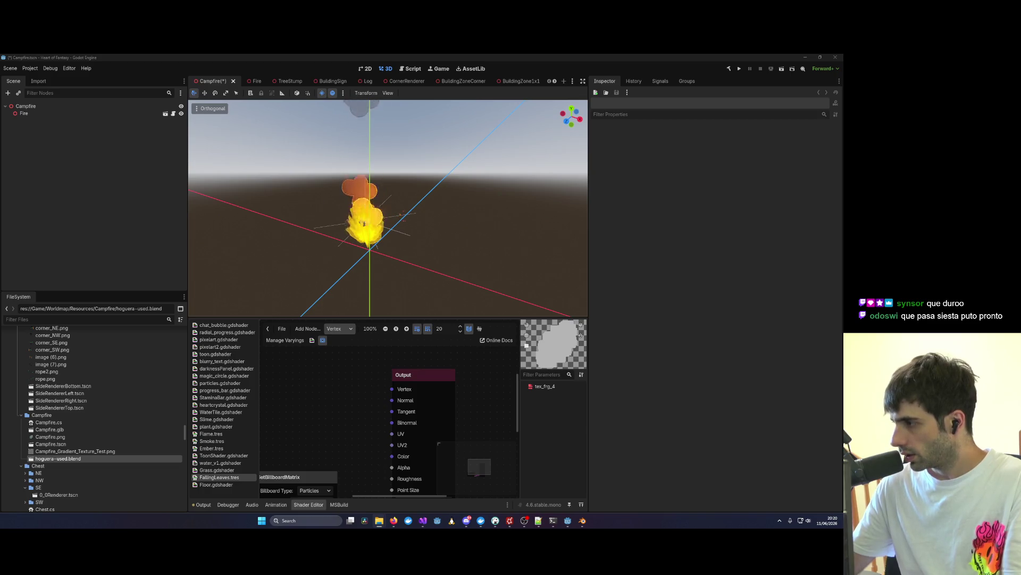
key("alt+Tab")
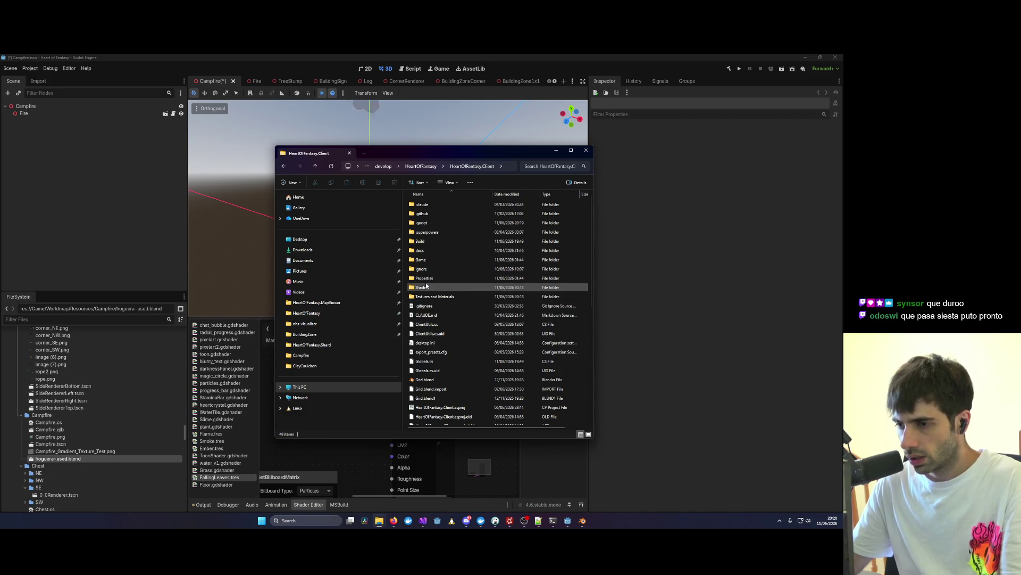
Step: Go to Game\Worldmap\Resources\Campfire and open hoguera-used.blend in Blender
double_click(422, 260)
double_click(427, 278)
double_click(429, 251)
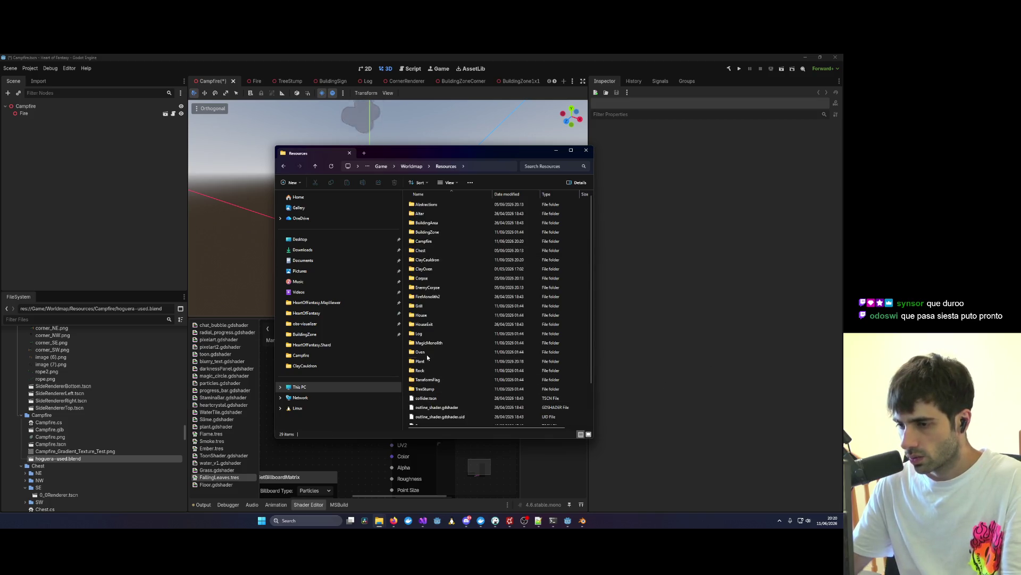
double_click(426, 242)
left_click(425, 244)
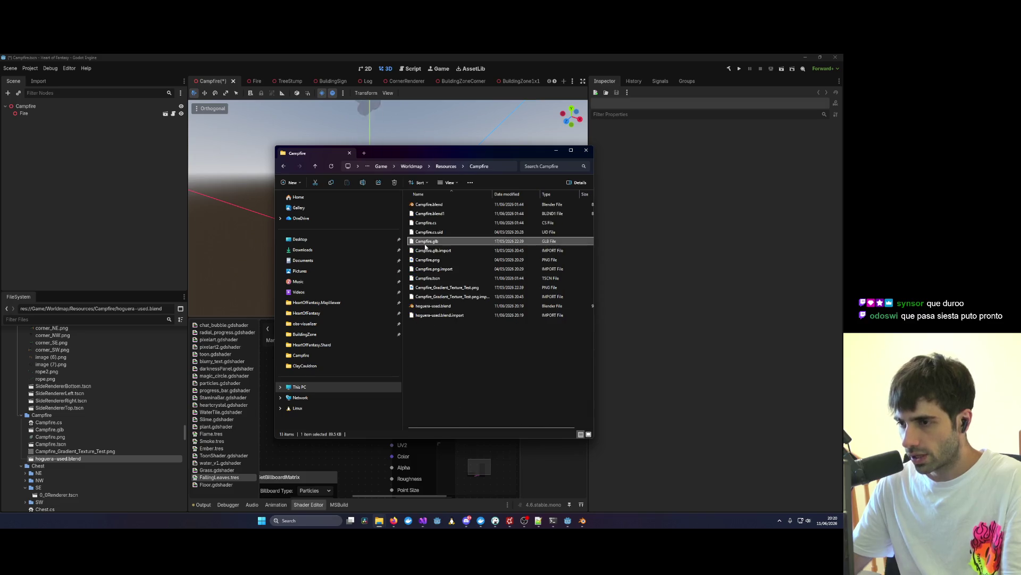
double_click(442, 307)
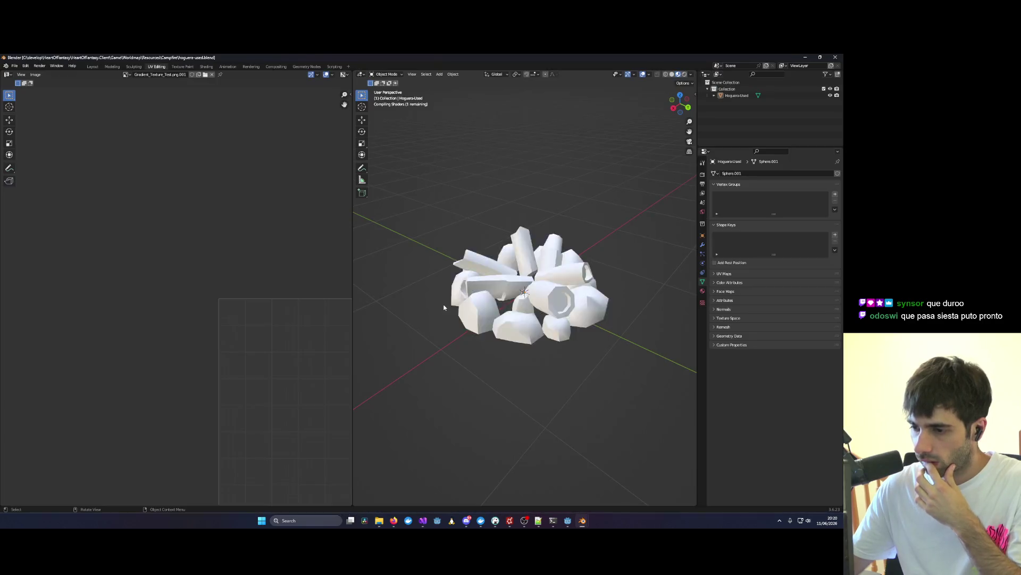
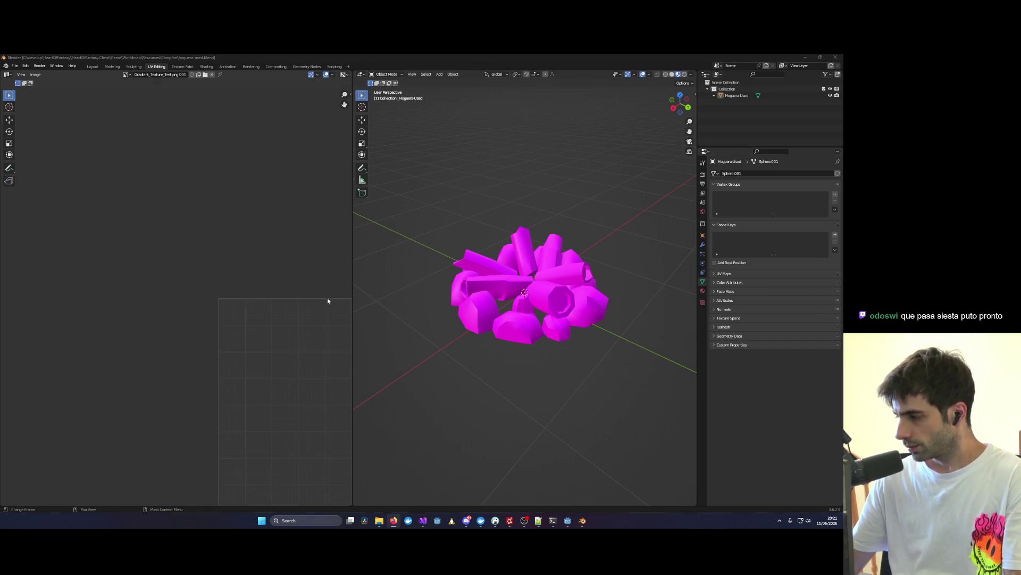
Step: Check the campfire's UVs in edit mode, then return to object mode and reframe the view
key("Tab")
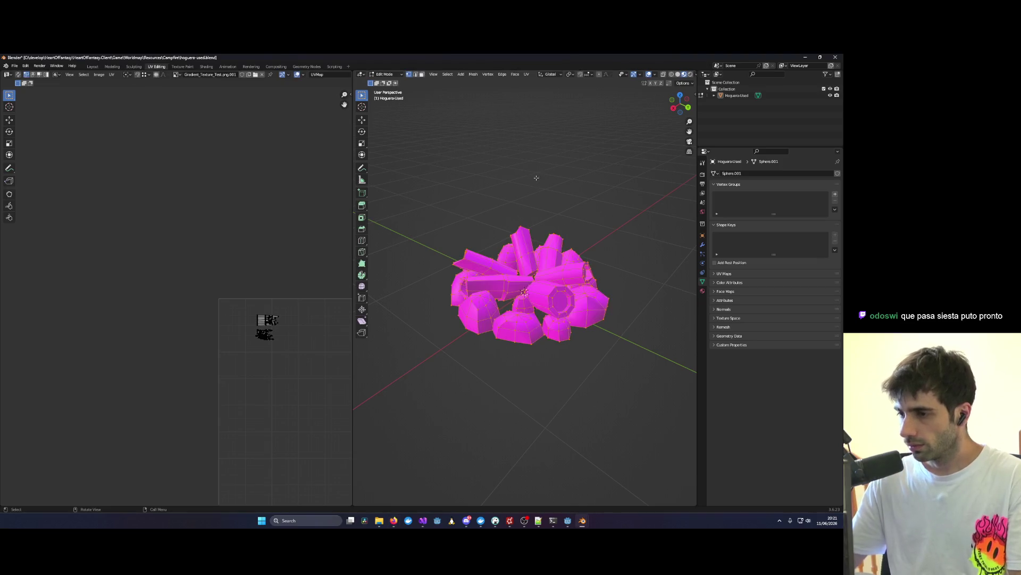
key("Tab")
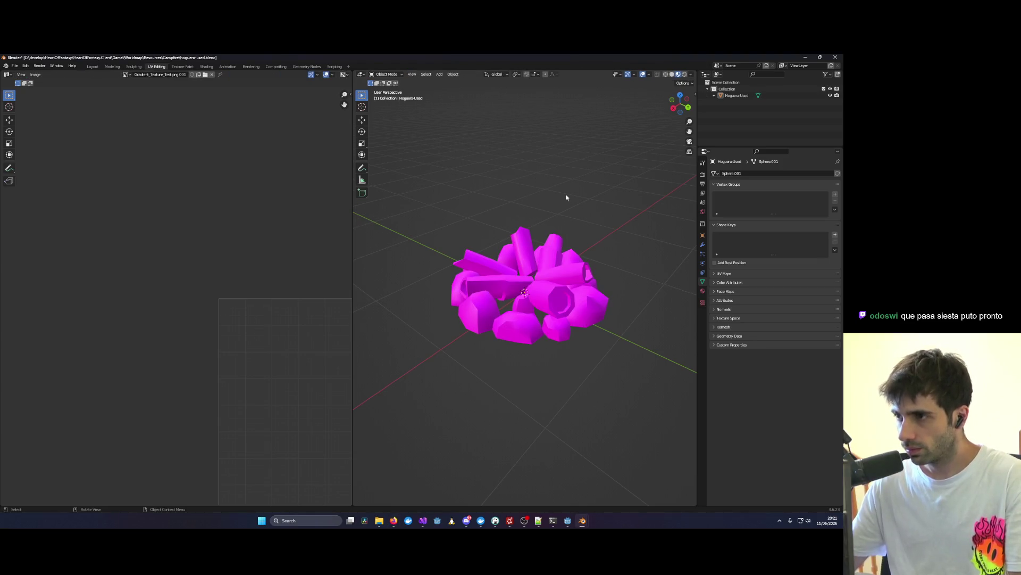
left_click_drag(560, 190, 589, 200)
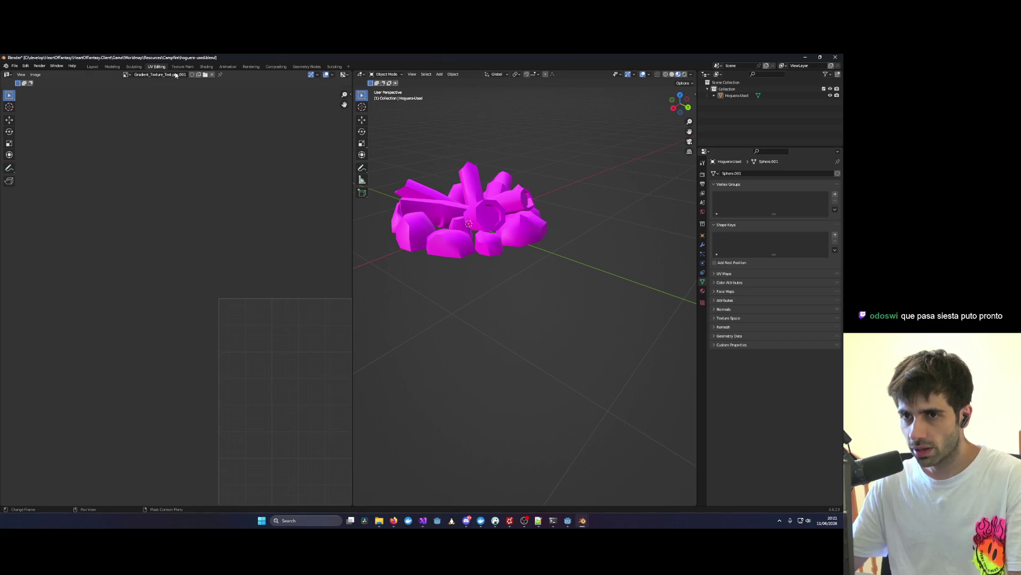
Step: Load Gradient_Texture_Test.png as the campfire's texture, save hoguera-used.blend and close Blender
left_click(207, 67)
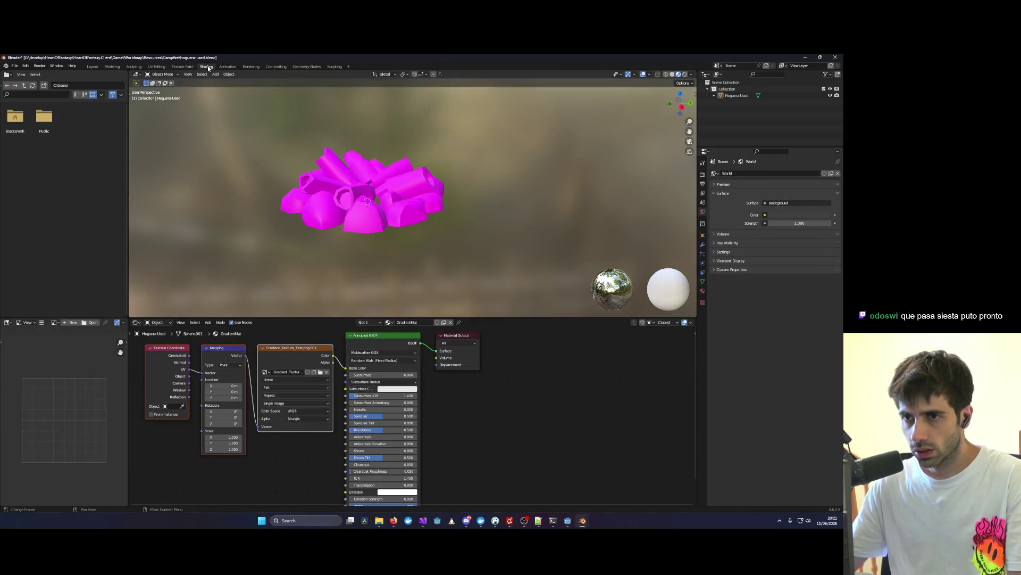
left_click(320, 372)
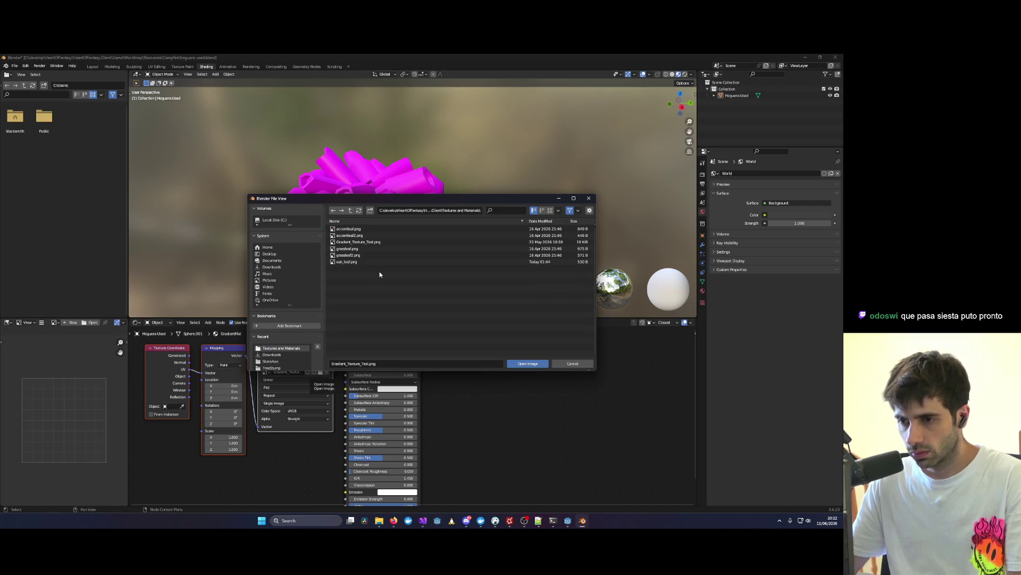
key("Return")
key("ctrl+s")
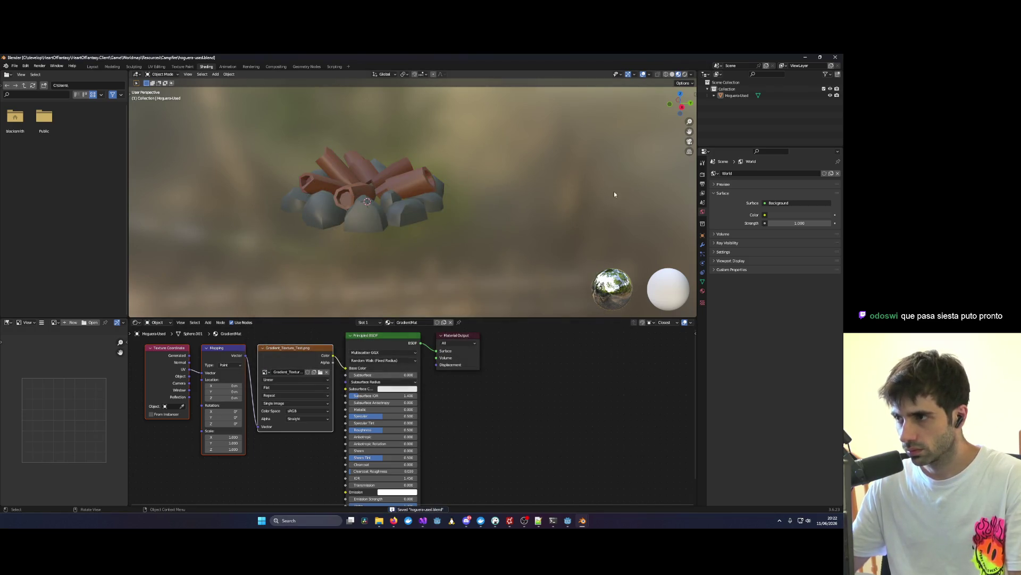
left_click(834, 59)
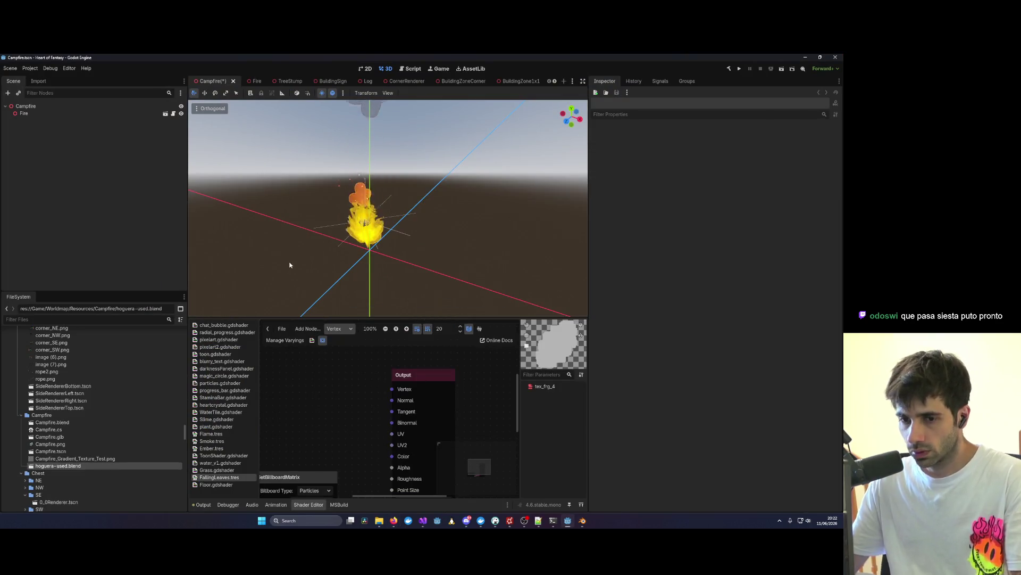
Step: Rename hoguera-used.blend to CampfireUsed.blend in the FileSystem dock
double_click(61, 466)
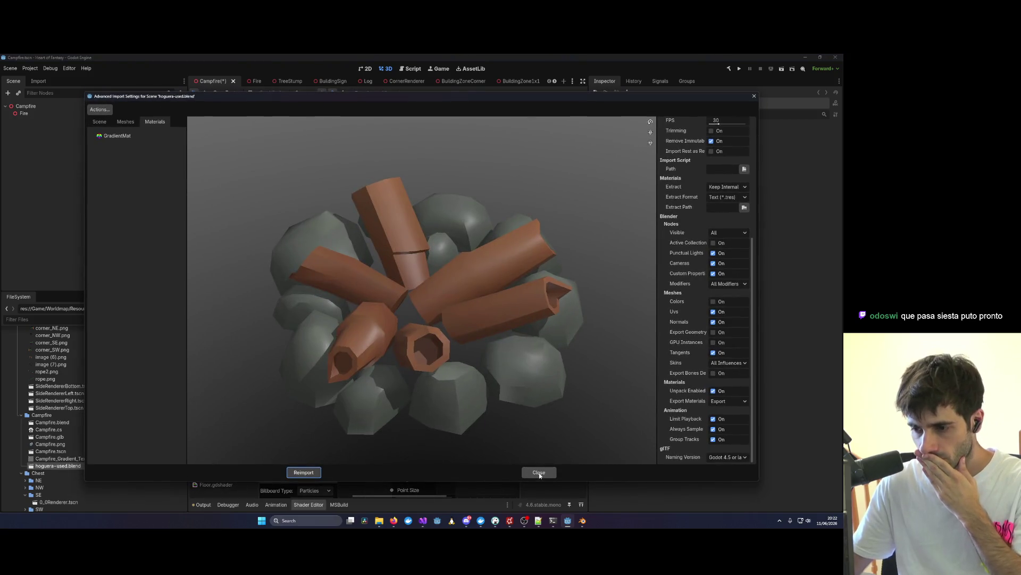
left_click(539, 473)
right_click(54, 466)
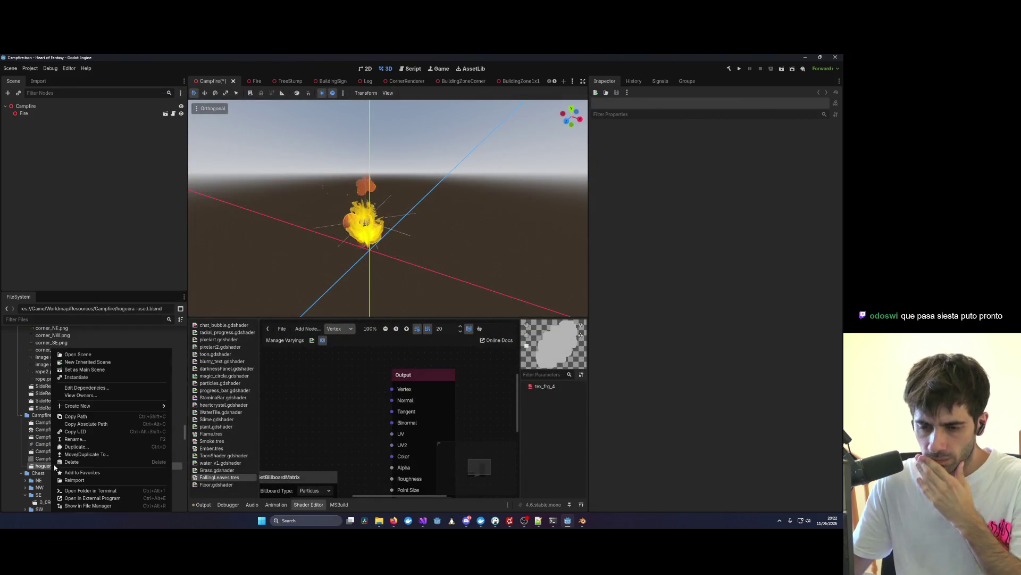
left_click(73, 439)
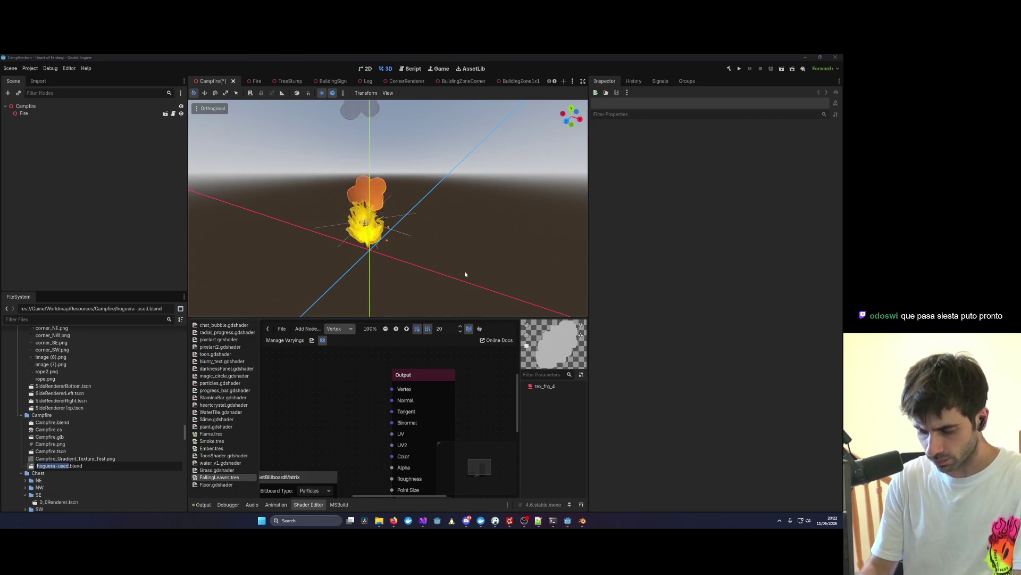
type("CampfireUsed")
key("Return")
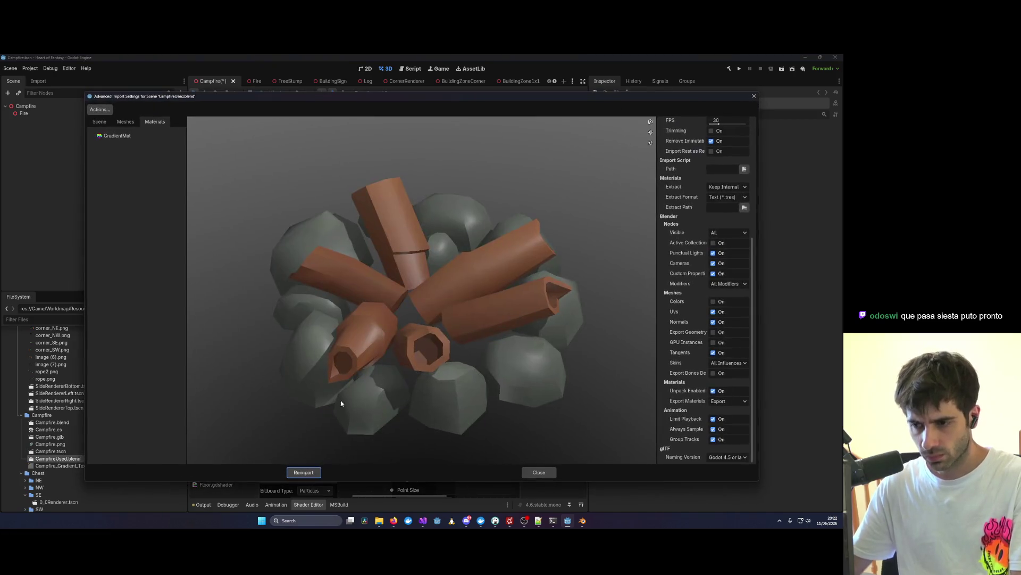
Step: Set GradientMat to use an external material file and reimport the campfire
left_click(127, 137)
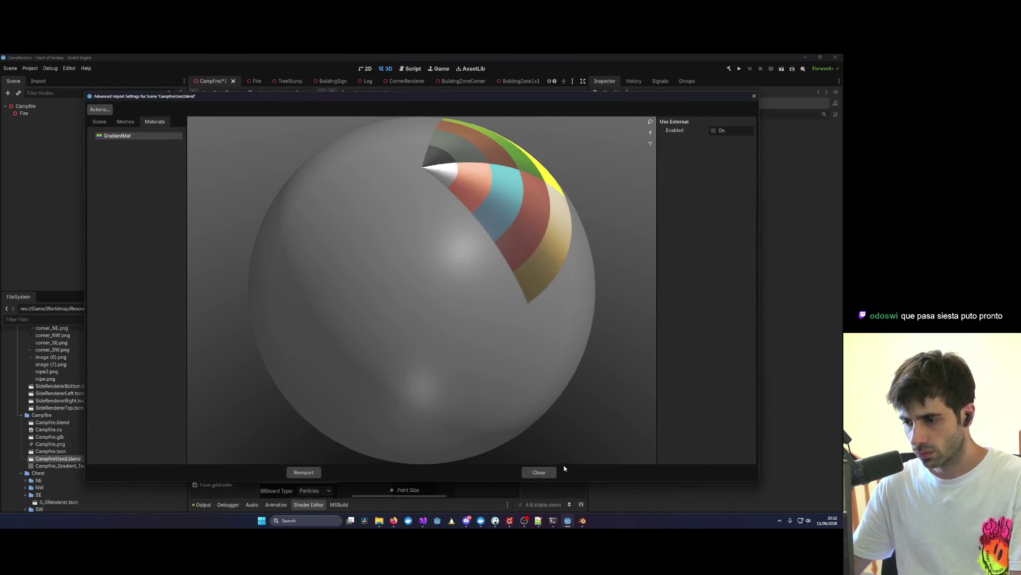
left_click(749, 141)
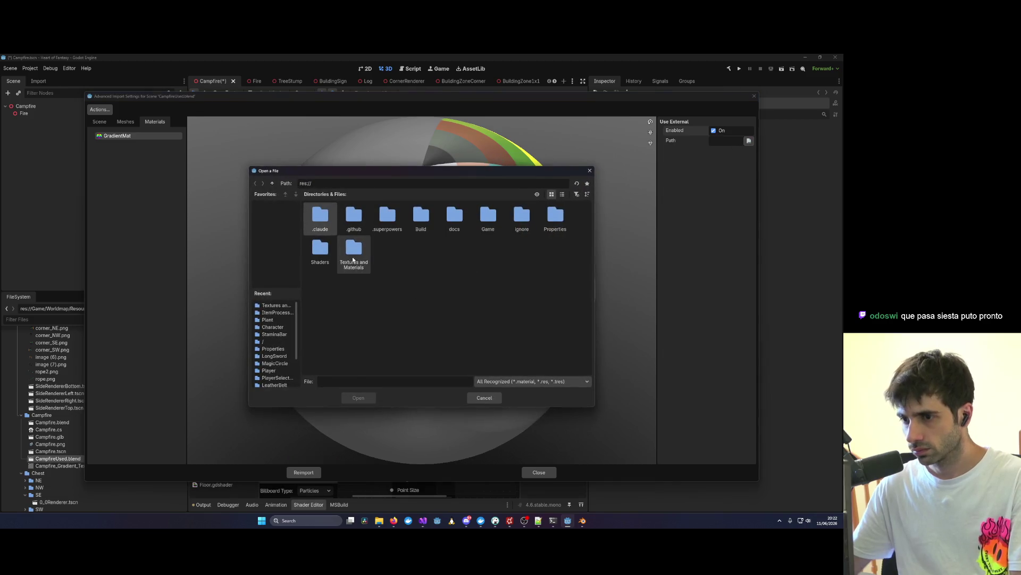
double_click(431, 215)
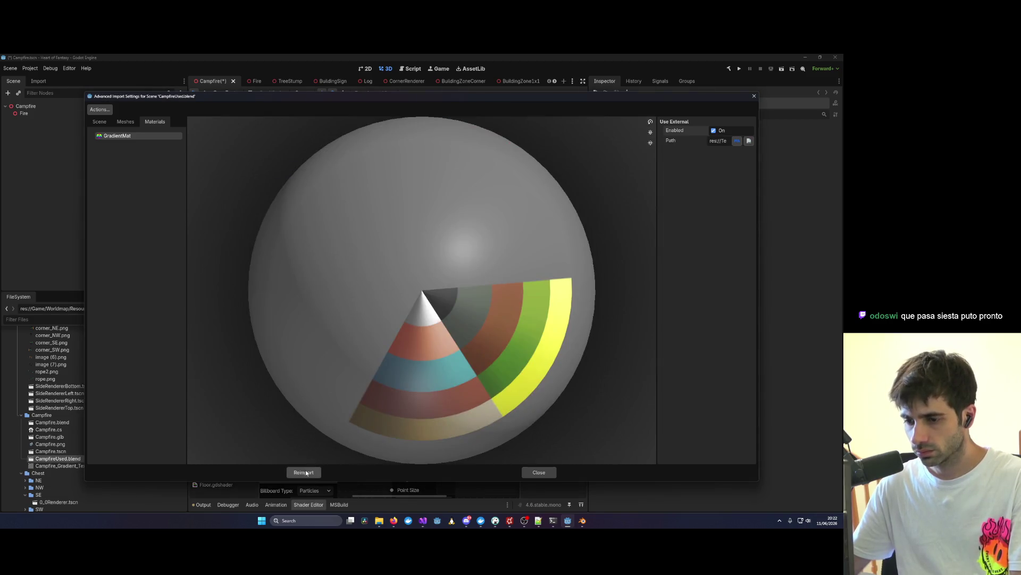
left_click(304, 472)
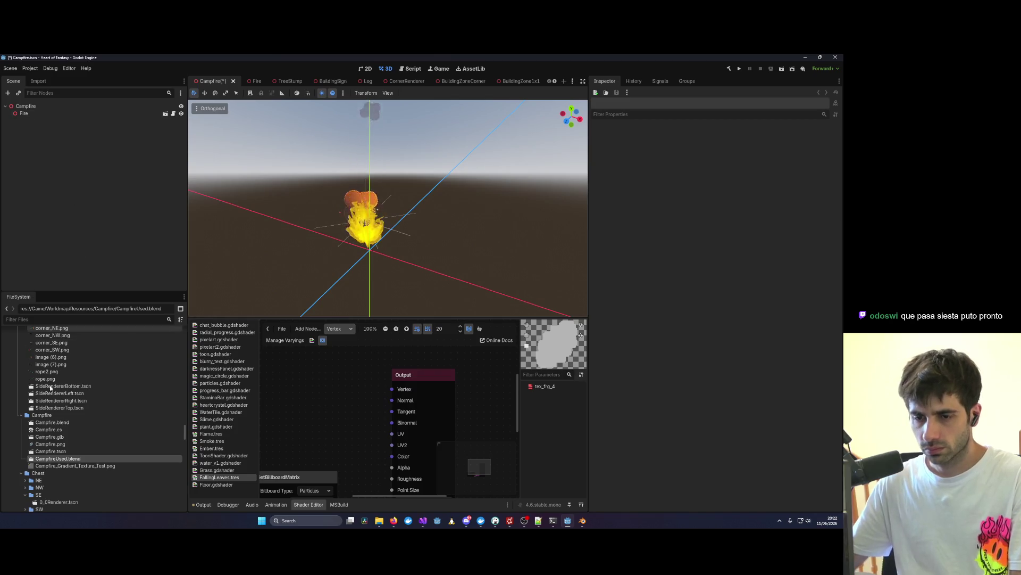
Step: Drop a CampfireUsed instance into the scene and zero its Transform position
mouse_move(58, 458)
left_mouse_down()
mouse_move(391, 237)
mouse_move(367, 260)
left_mouse_up()
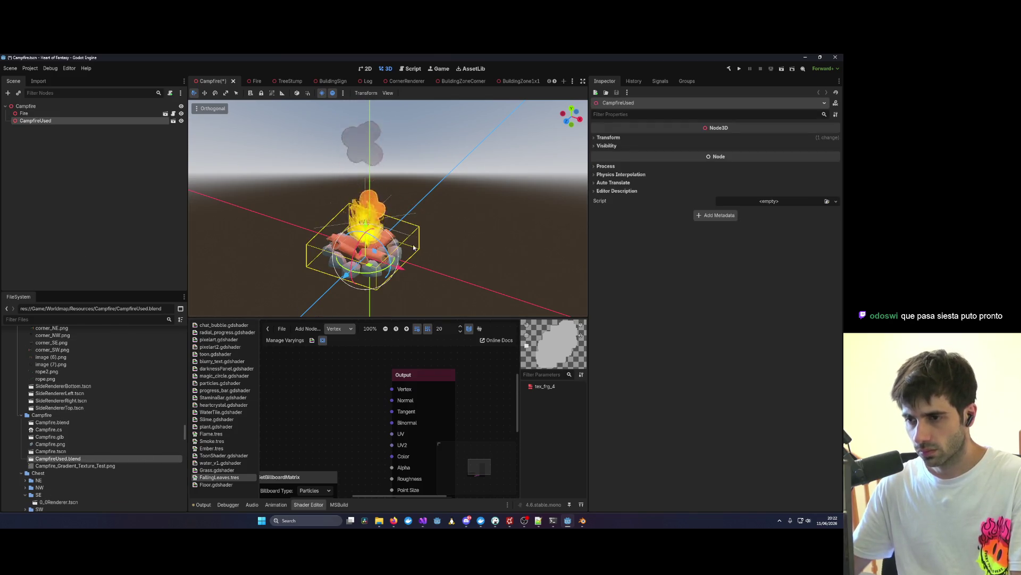
left_click(599, 139)
left_click(671, 155)
type("0")
key("Tab")
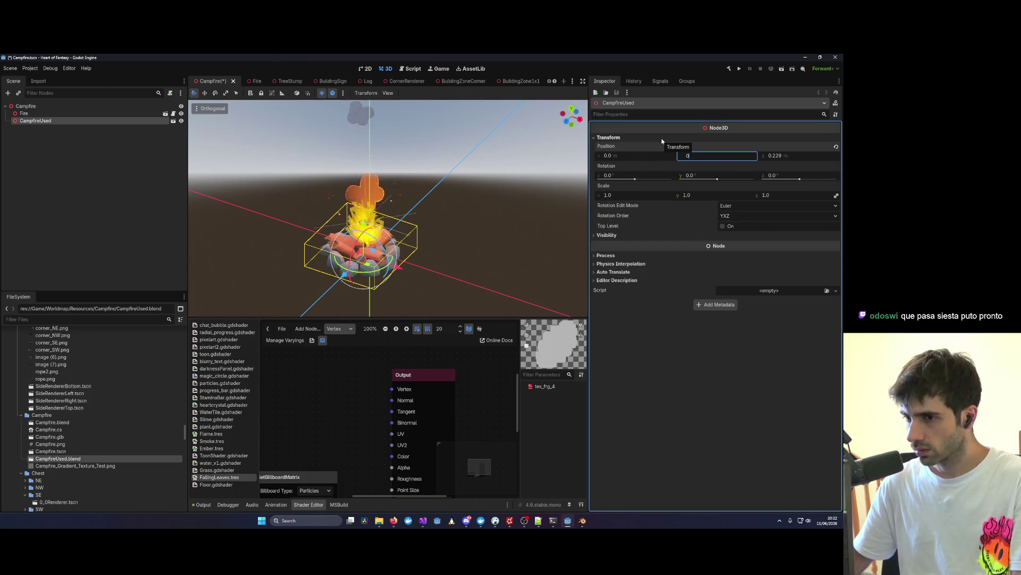
left_click(477, 202)
Step: Zoom in and out to check the placement, then save the Campfire scene
scroll(442, 233, "up", 3)
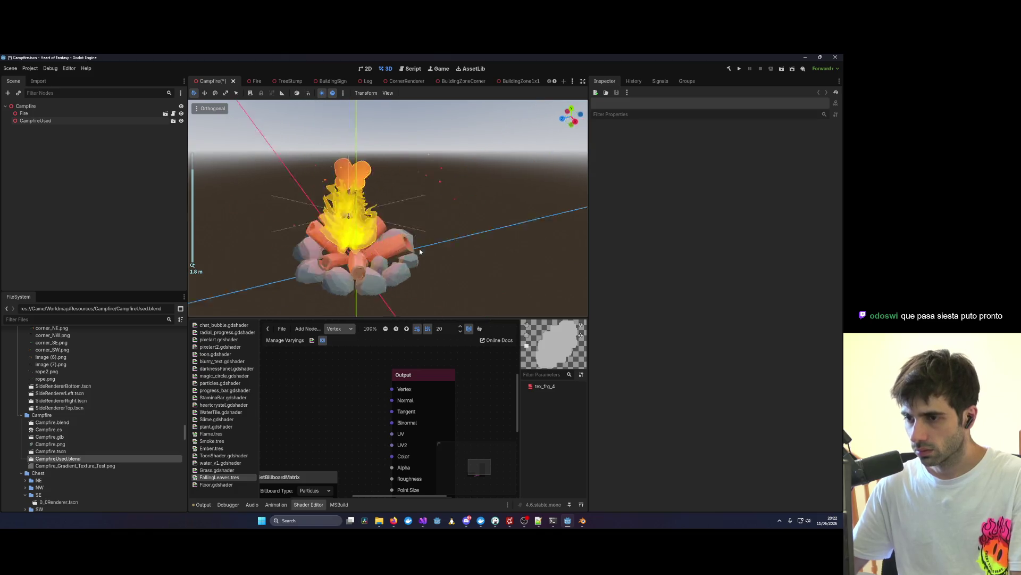
scroll(357, 231, "up", 5)
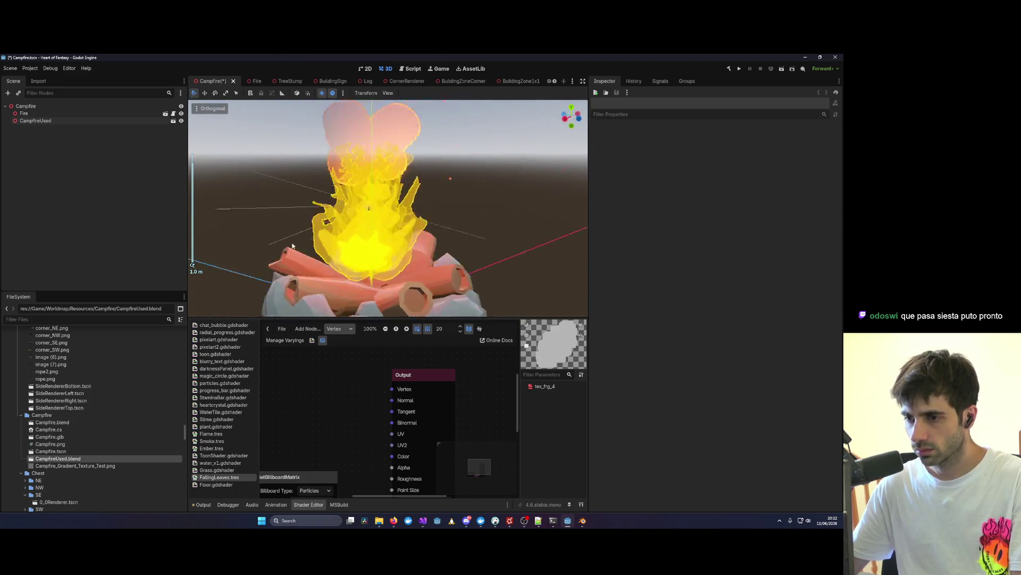
scroll(303, 246, "down", 6)
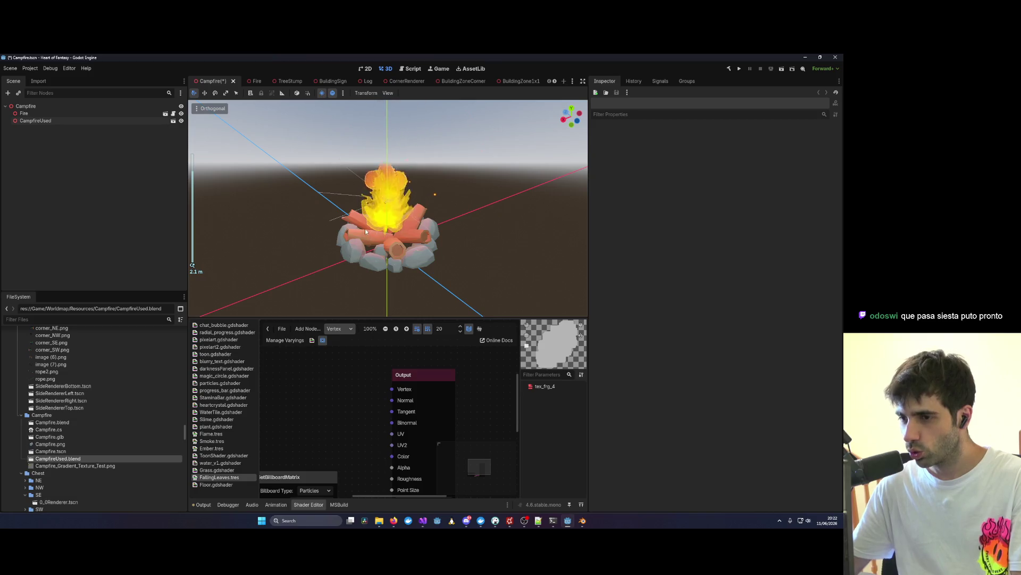
scroll(444, 201, "down", 5)
key("ctrl+s")
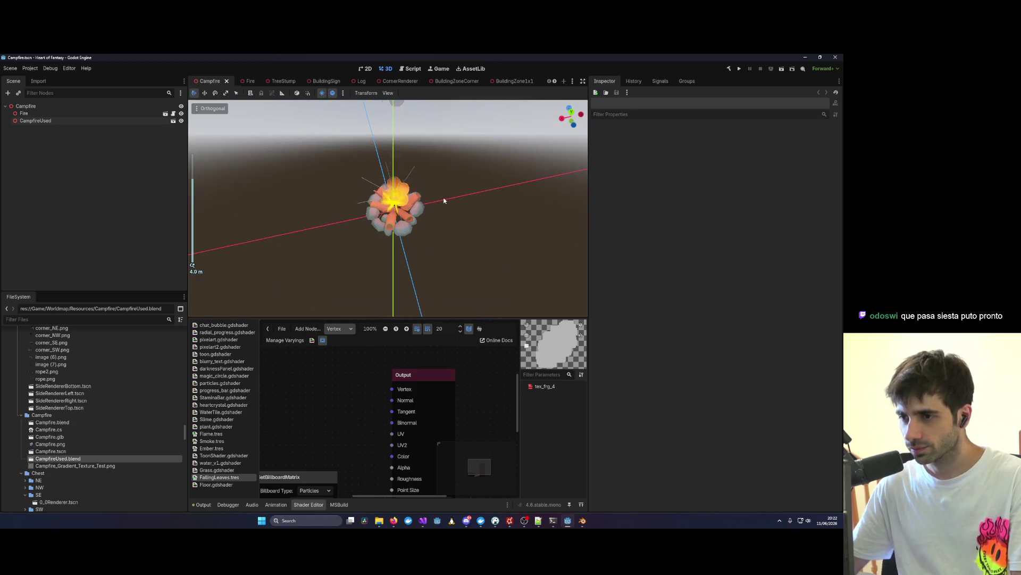
left_click(582, 521)
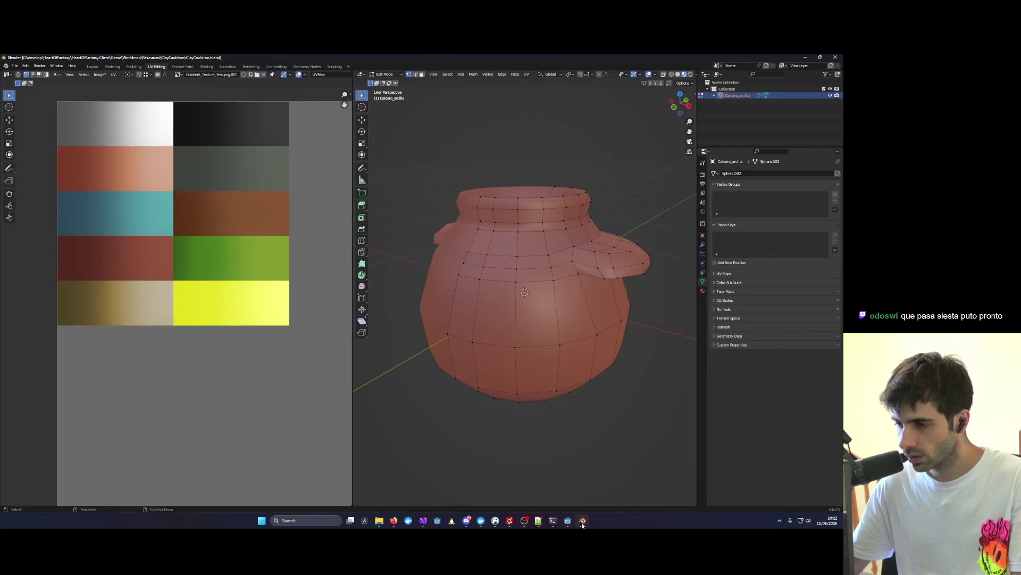
Step: Orbit around the clay cauldron, minimize Blender, and bring up the Campfire folder window
scroll(536, 343, "down", 6)
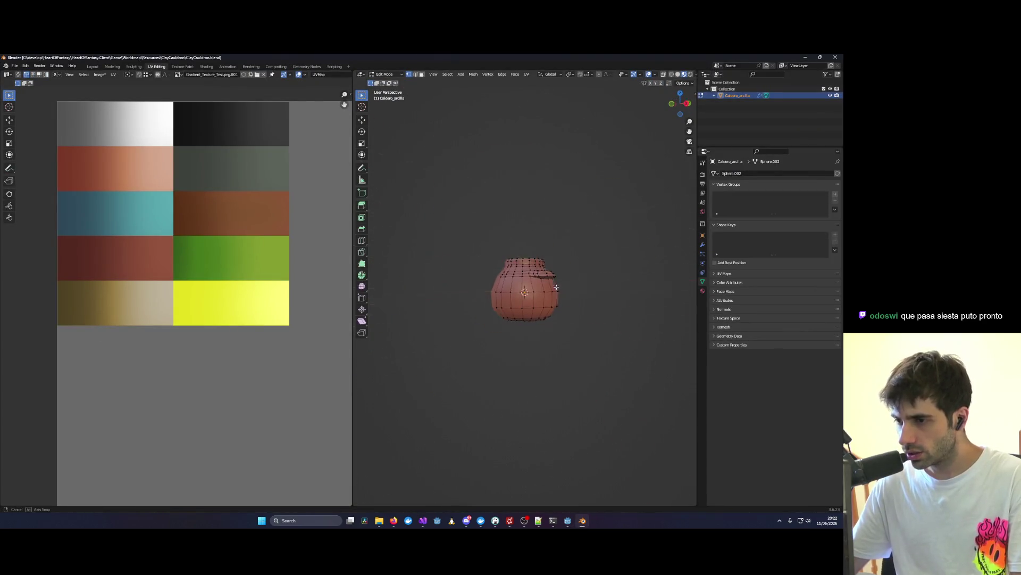
left_click_drag(535, 343, 526, 343)
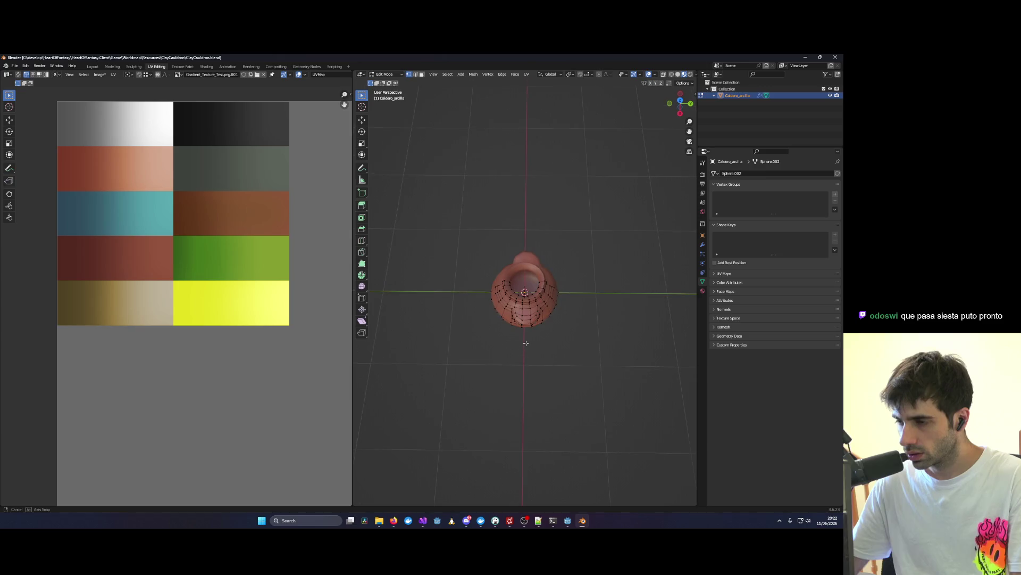
left_click(807, 57)
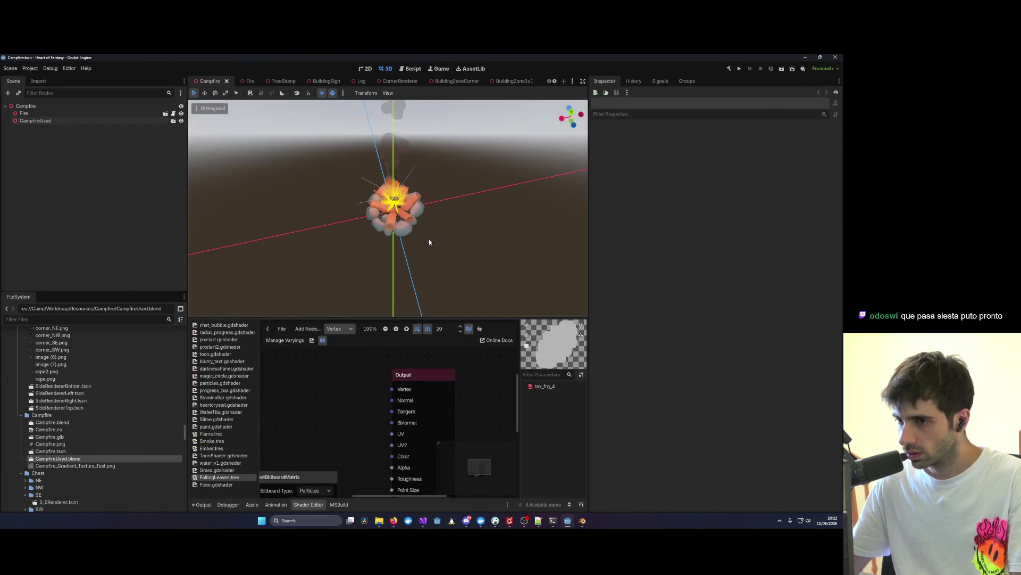
scroll(455, 244, "up", 2)
mouse_move(583, 521)
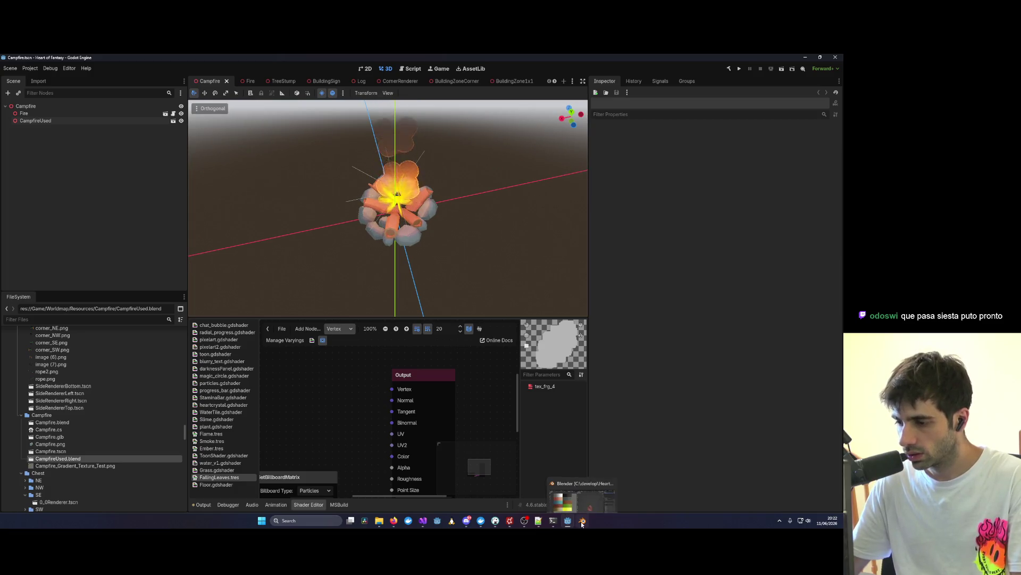
mouse_move(379, 520)
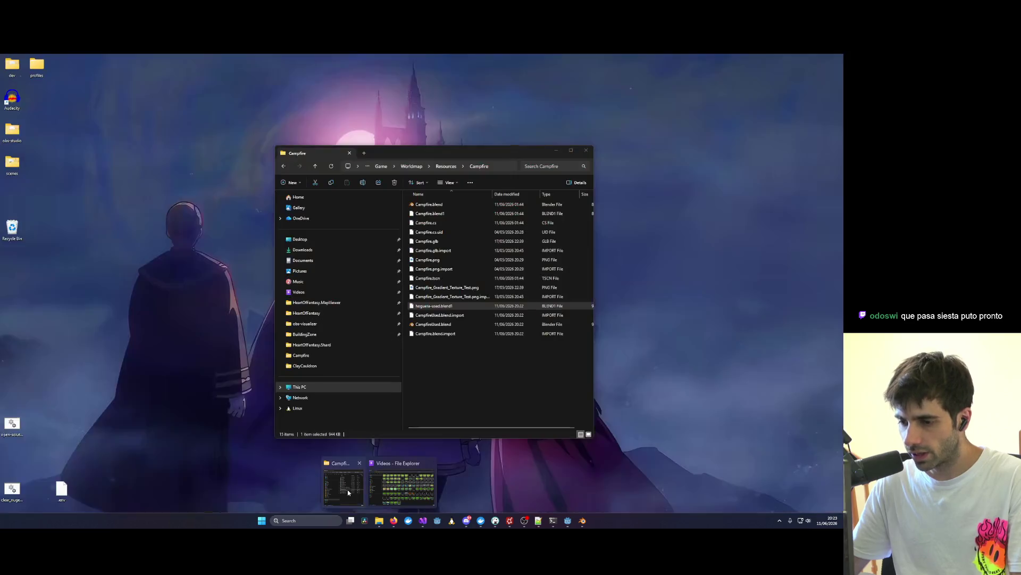
left_click(349, 492)
Step: Open CampfireUsed.blend in the Layout workspace and select the whole campfire from a top view
double_click(433, 324)
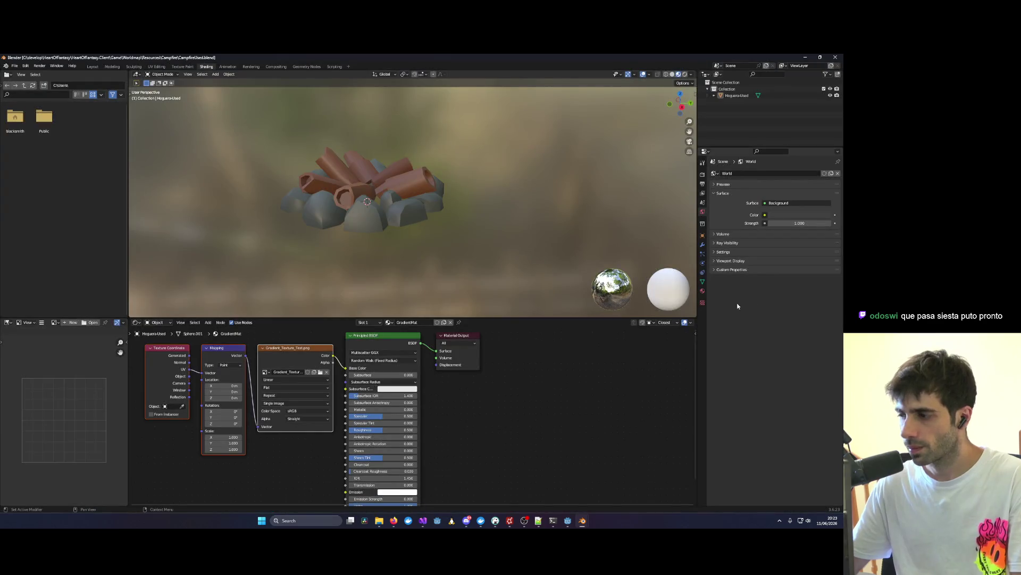
left_click_drag(410, 217, 496, 286)
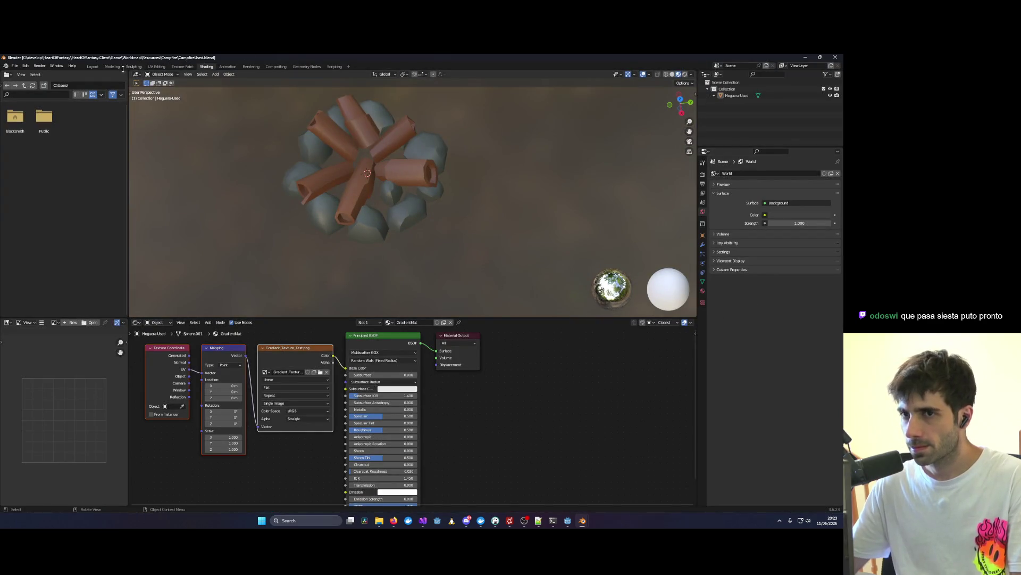
left_click(92, 68)
scroll(352, 292, "down", 5)
left_click_drag(353, 292, 373, 270)
left_click_drag(285, 213, 426, 336)
mouse_move(471, 312)
left_mouse_down()
mouse_move(428, 326)
mouse_move(385, 369)
mouse_move(356, 372)
left_mouse_up()
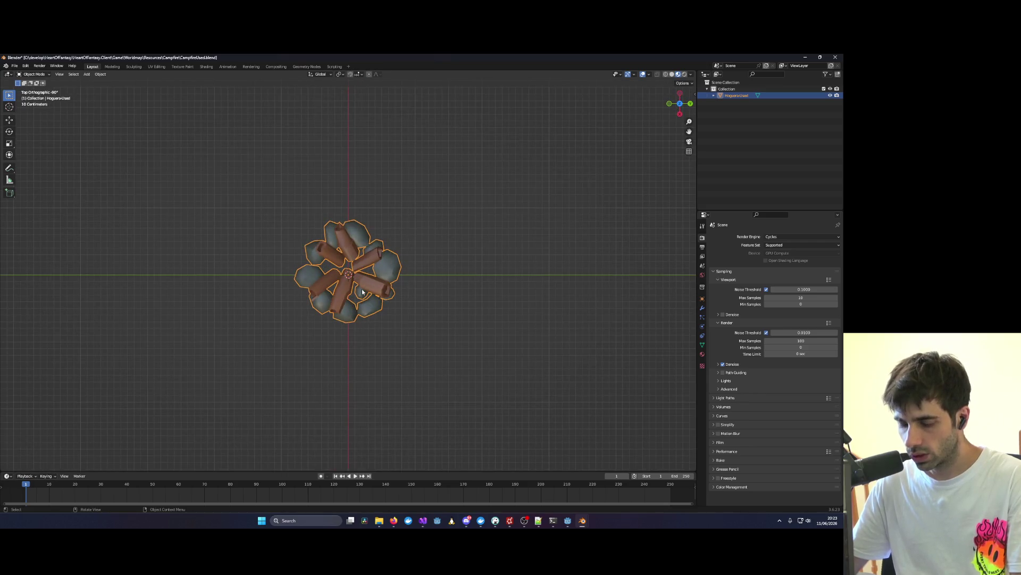
Step: Move the campfire and scale it down to a smaller size
key("g")
left_click(392, 326)
key("s")
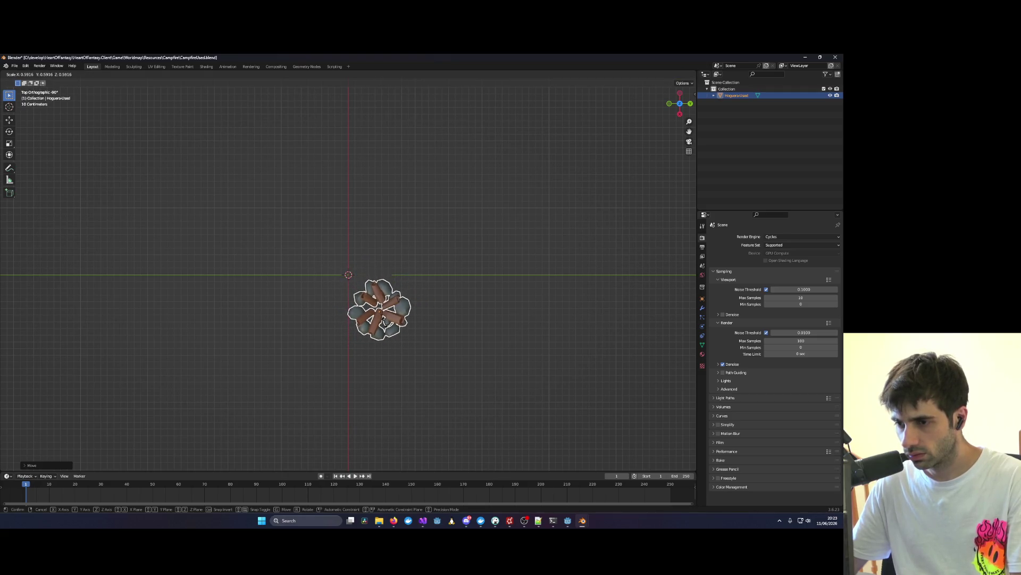
left_click(387, 324)
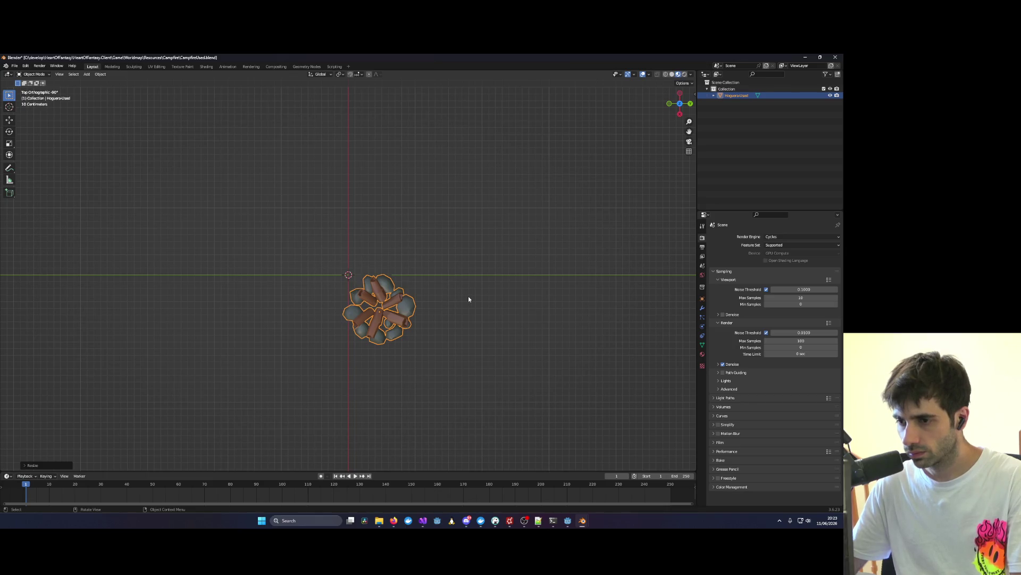
mouse_move(321, 162)
left_mouse_down()
mouse_move(446, 254)
mouse_move(399, 210)
mouse_move(518, 203)
mouse_move(496, 211)
mouse_move(461, 259)
left_mouse_up()
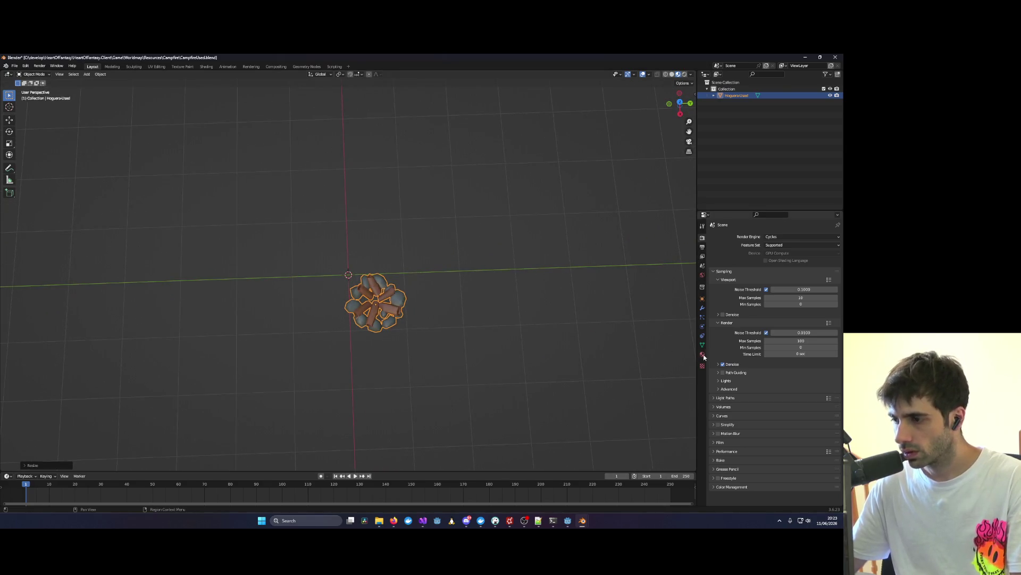
Step: Set the campfire's Location X and Y to 0, then return to Godot
left_click(703, 301)
left_click(785, 258)
type("0")
key("Tab")
type("0")
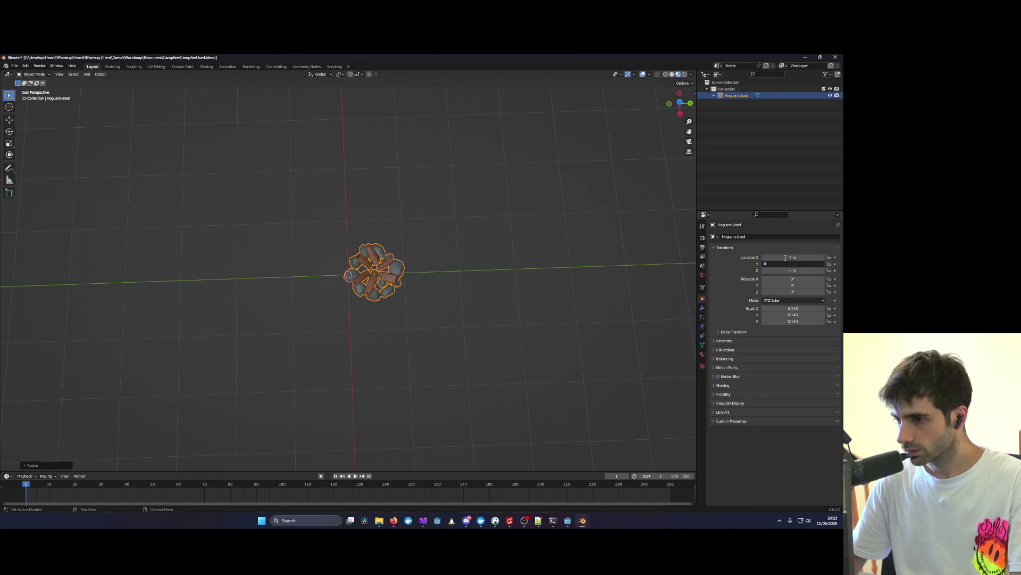
key("Return")
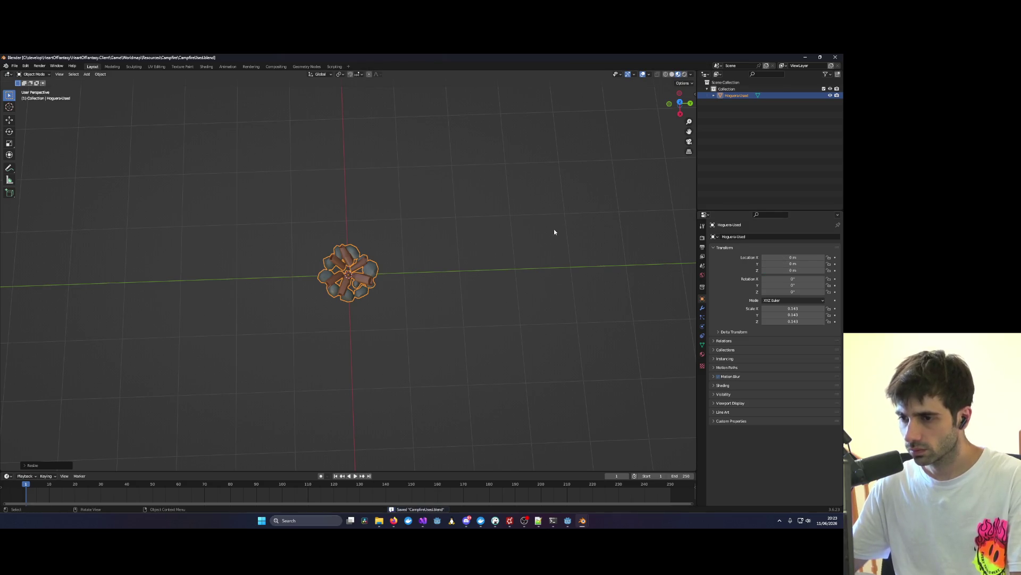
left_click(805, 57)
left_click(258, 214)
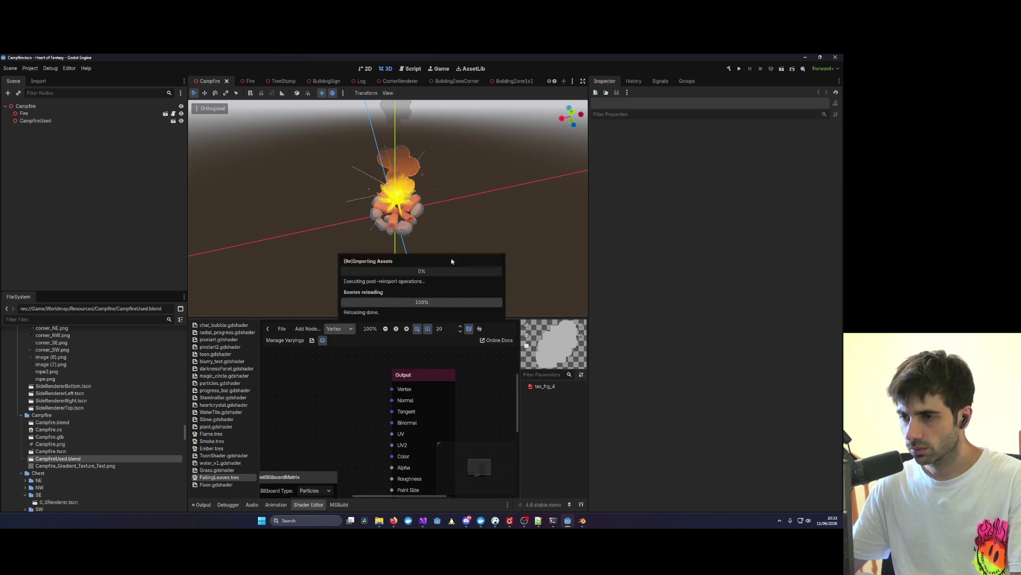
Step: Lower the Fire node slightly so the flames sit on the campfire
left_click_drag(469, 251, 432, 213)
scroll(436, 229, "up", 6)
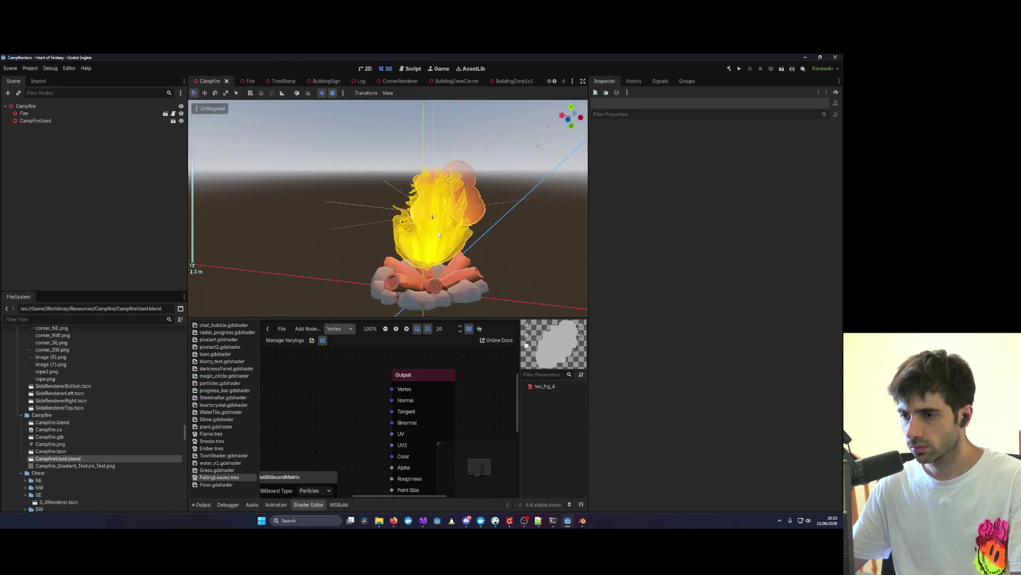
left_click(23, 114)
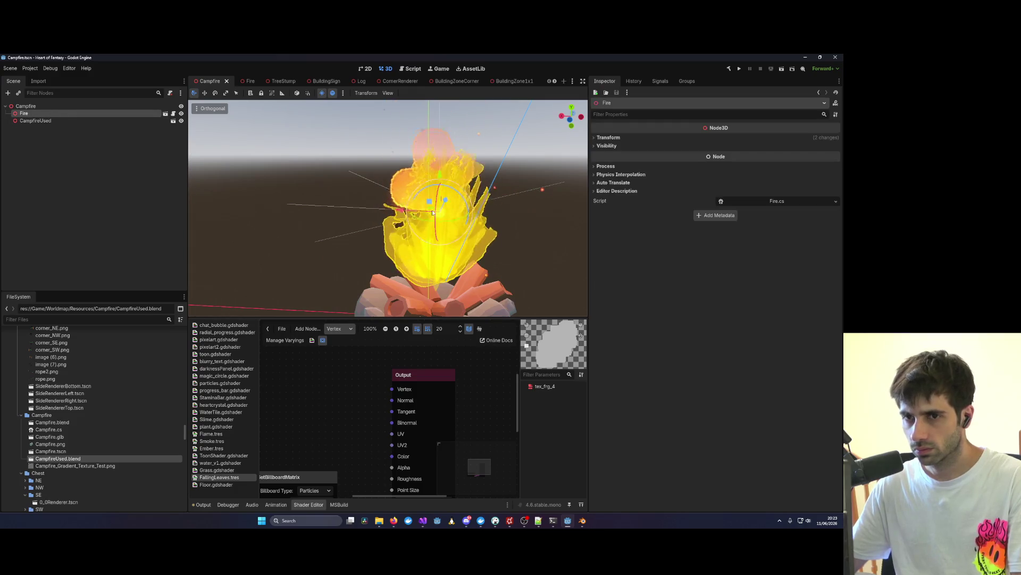
left_click_drag(439, 185, 440, 195)
left_click(546, 237)
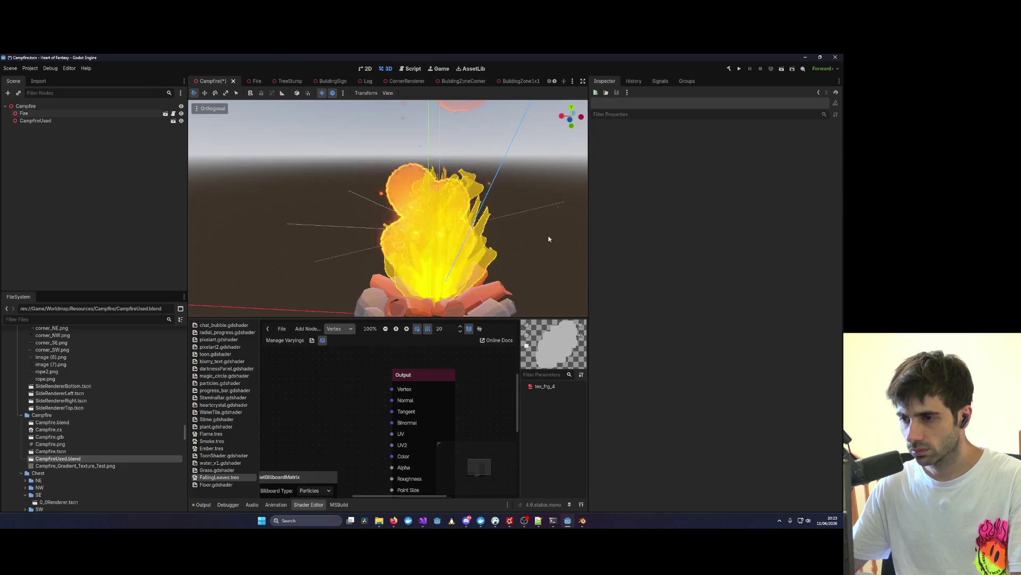
Step: Move CampfireUsed above Fire under the Campfire node and save the scene
scroll(526, 239, "down", 8)
mouse_move(454, 288)
left_mouse_down()
mouse_move(317, 275)
mouse_move(502, 273)
left_mouse_up()
left_click(37, 121)
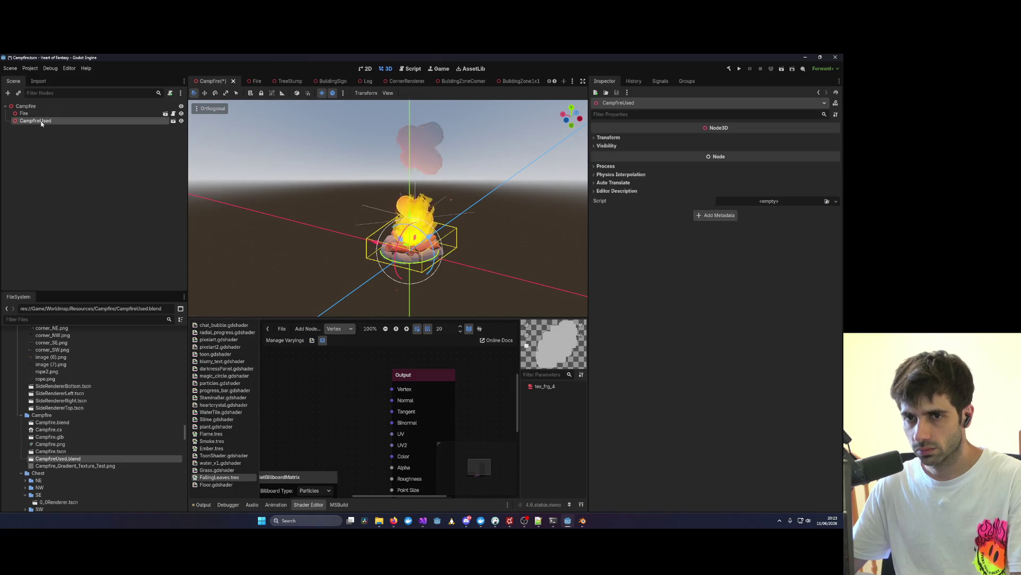
left_click_drag(28, 122, 28, 110)
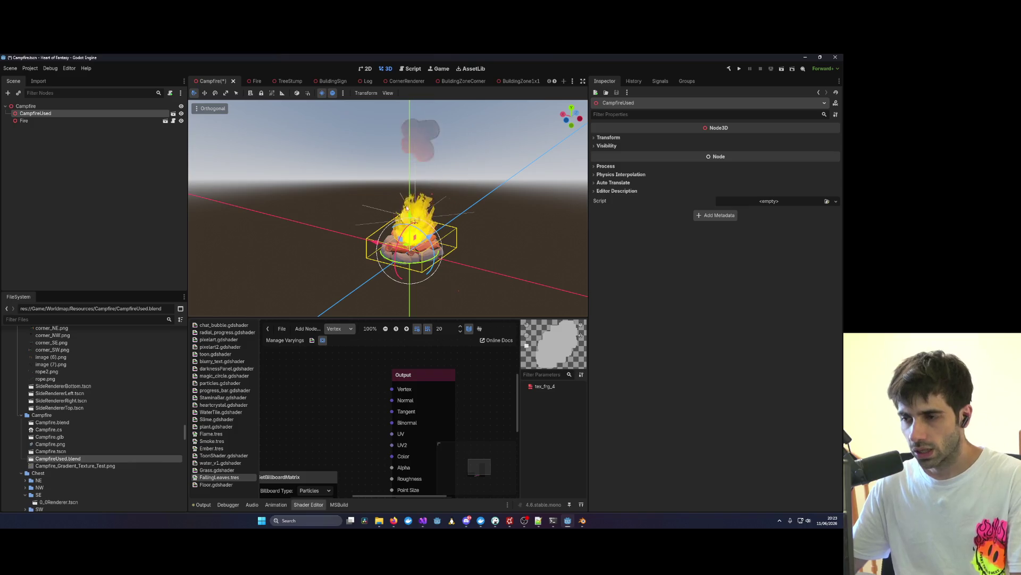
left_click(65, 171)
key("ctrl+s")
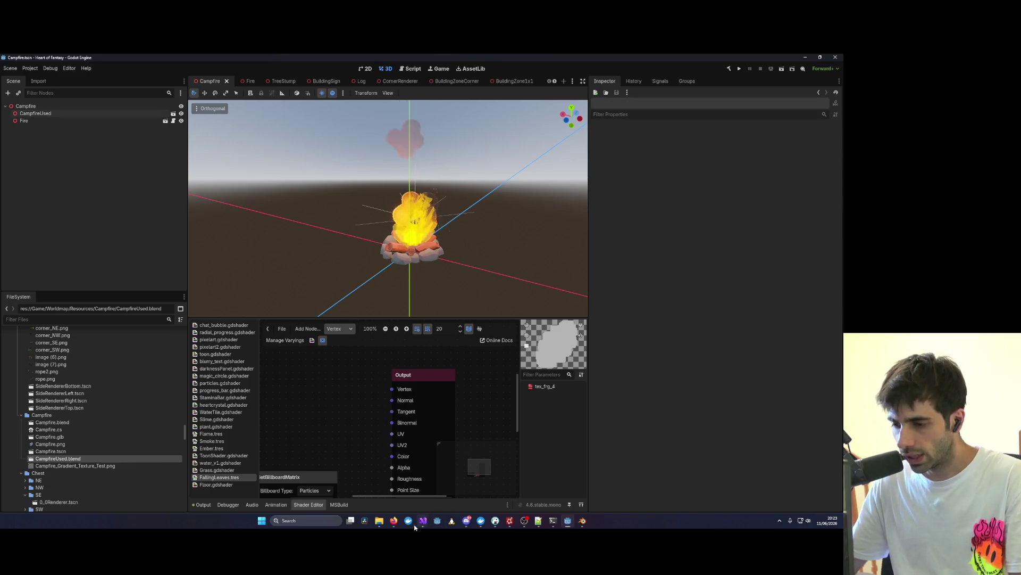
mouse_move(423, 524)
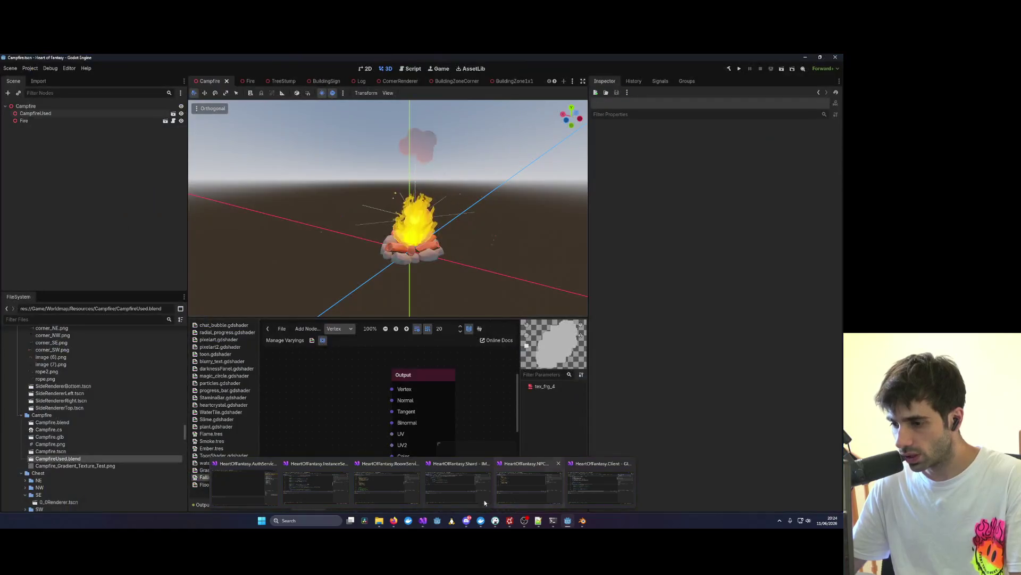
mouse_move(379, 520)
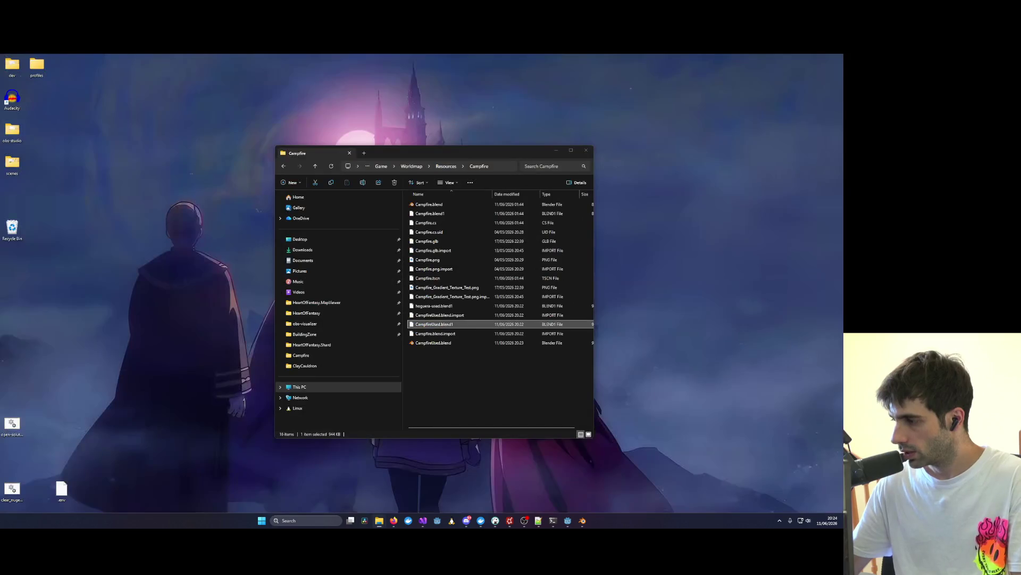
Step: Inspect the Campfire resources folder in File Explorer, then go back to Godot's FileSystem dock
left_click(379, 473)
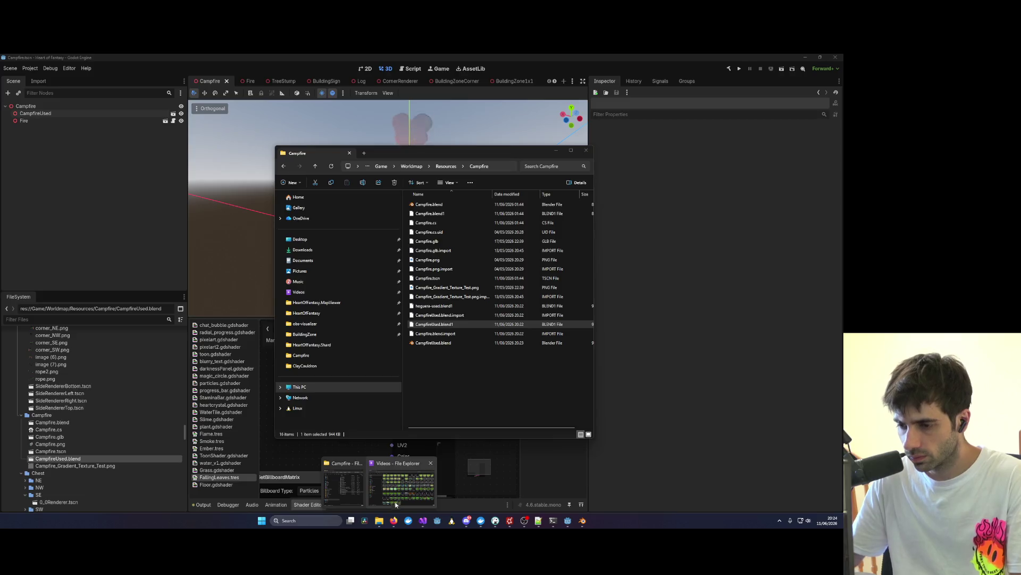
left_click(563, 457)
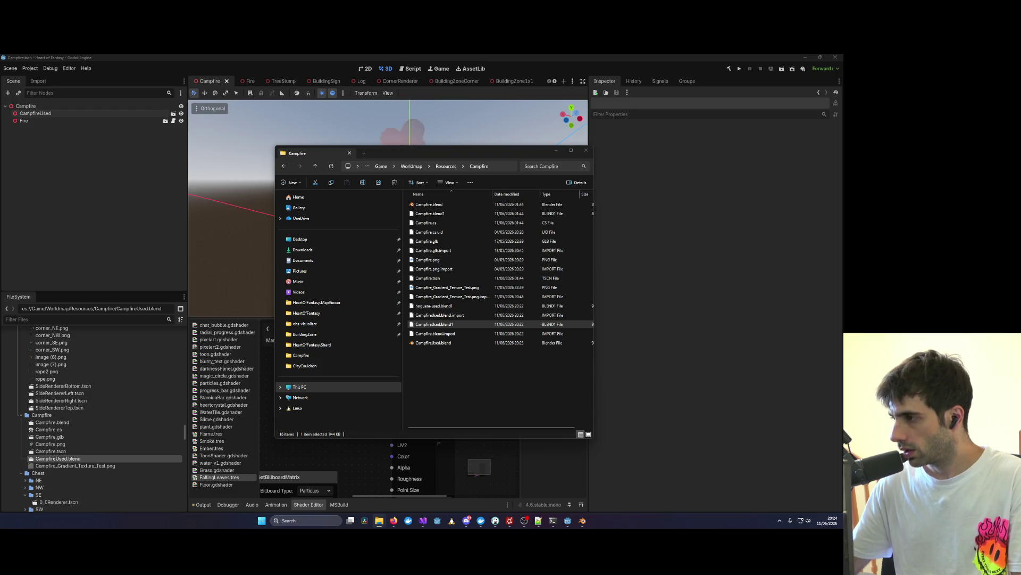
mouse_move(556, 152)
left_mouse_down()
mouse_move(653, 359)
mouse_move(596, 188)
left_mouse_up()
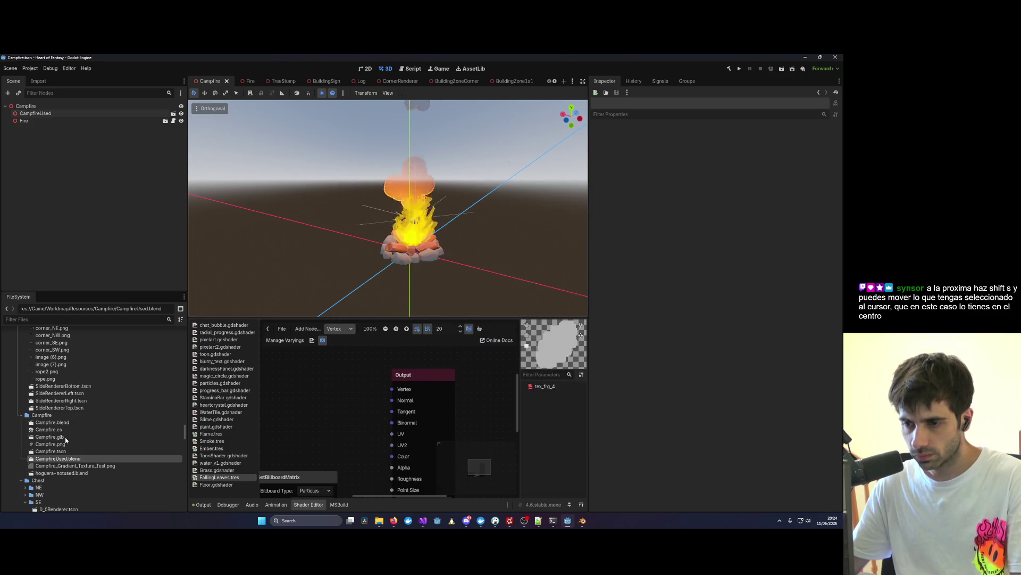
left_click(56, 466)
Step: Rename hoguera-notused.blend to CampfireNotUsed.blend in the Campfire folder
left_click(57, 458)
right_click(57, 459)
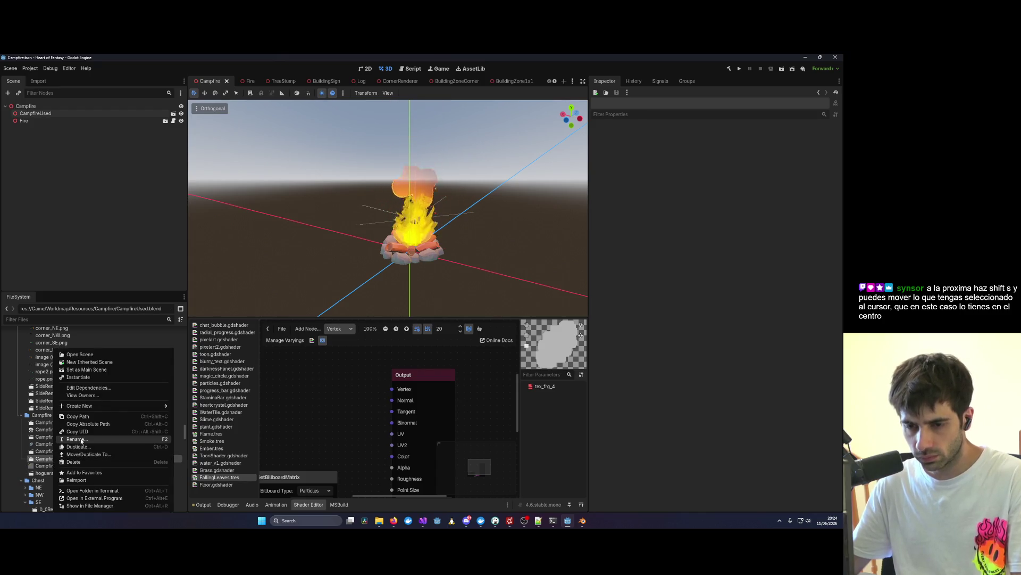
left_click(76, 439)
right_click(59, 473)
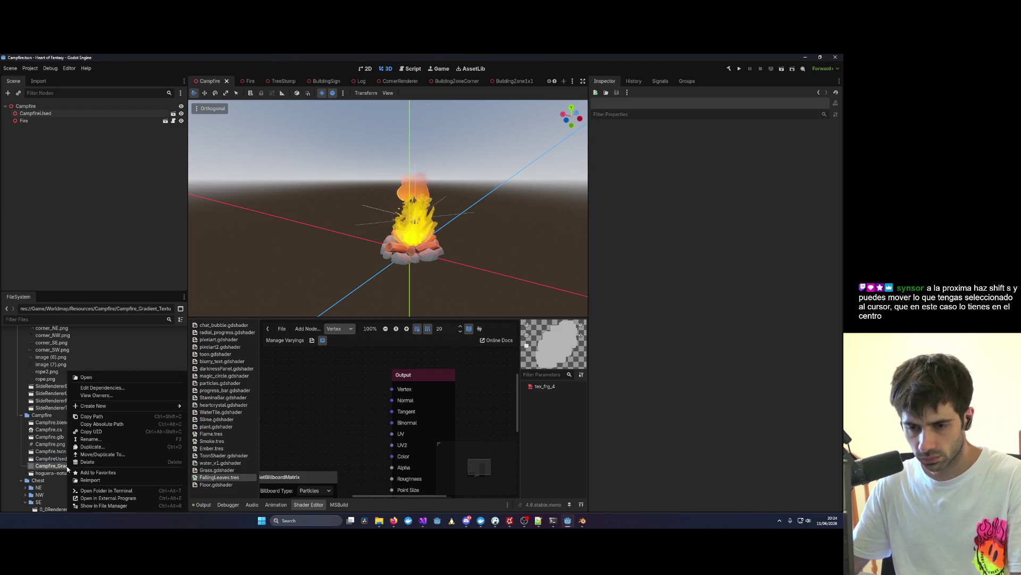
left_click(53, 472)
right_click(52, 471)
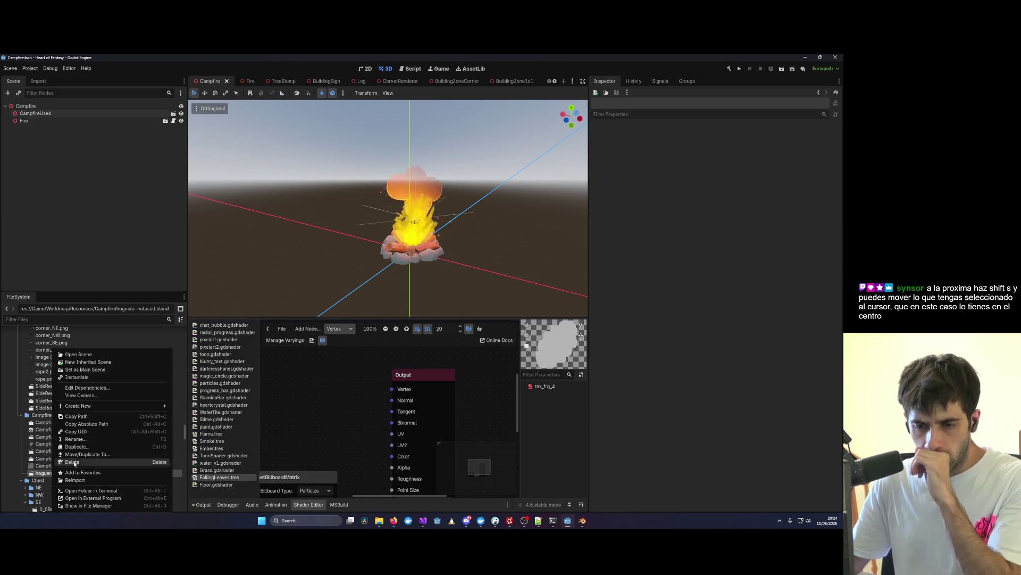
left_click(93, 440)
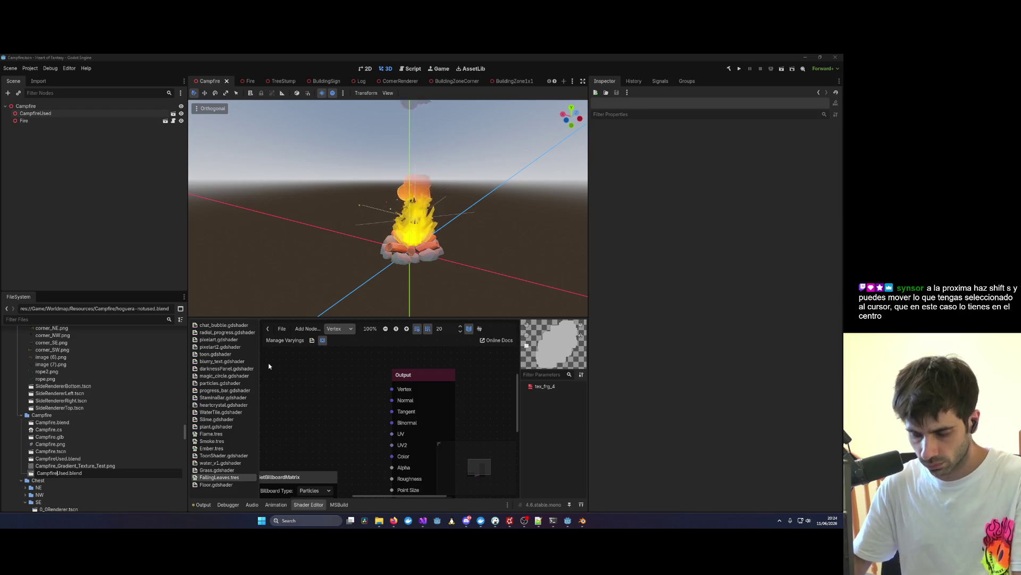
key("Return")
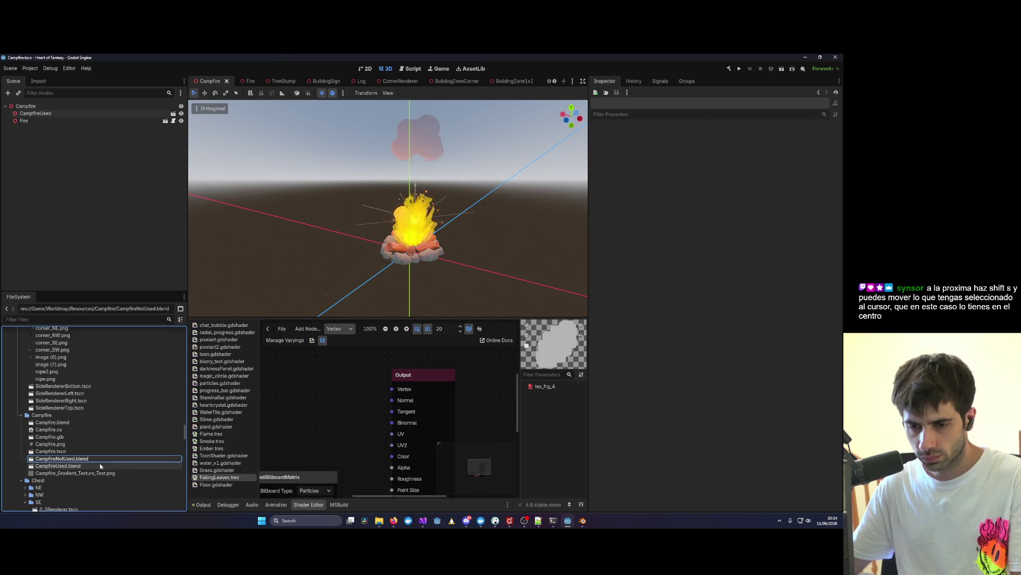
Step: Open CampfireNotUsed.blend in Blender from the Campfire folder and select the campfire
mouse_move(378, 520)
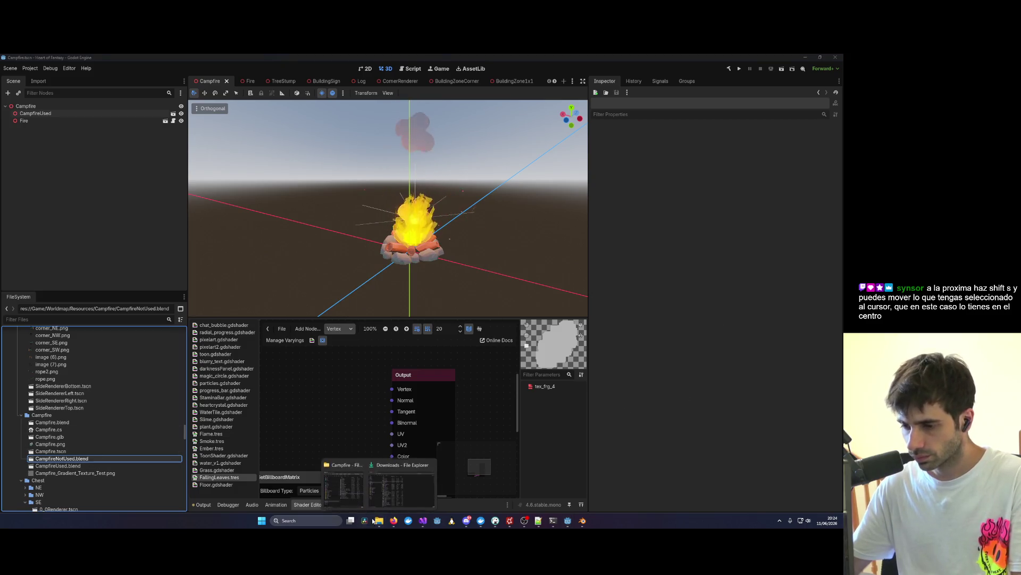
left_click(348, 496)
double_click(499, 388)
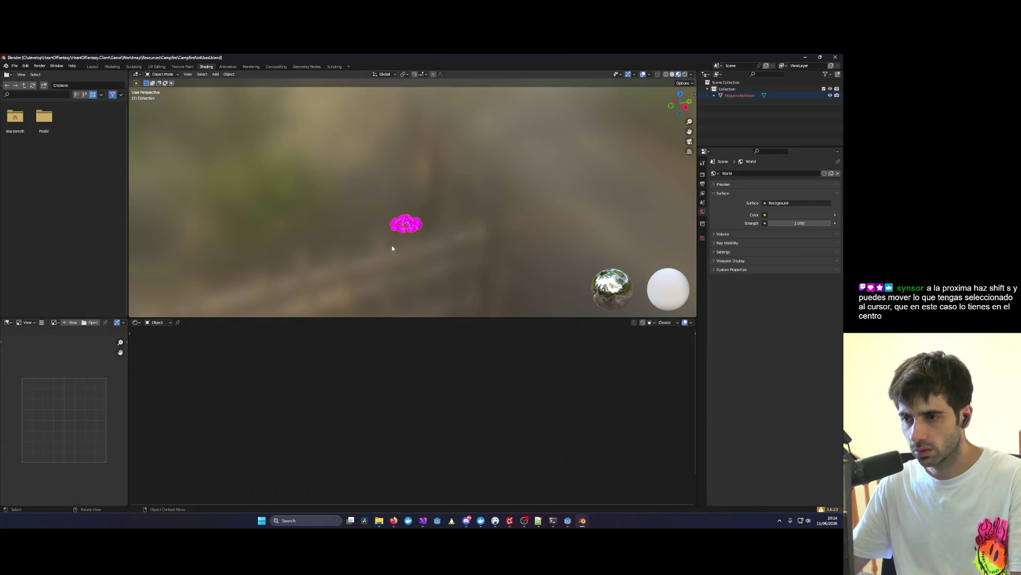
left_click(410, 223)
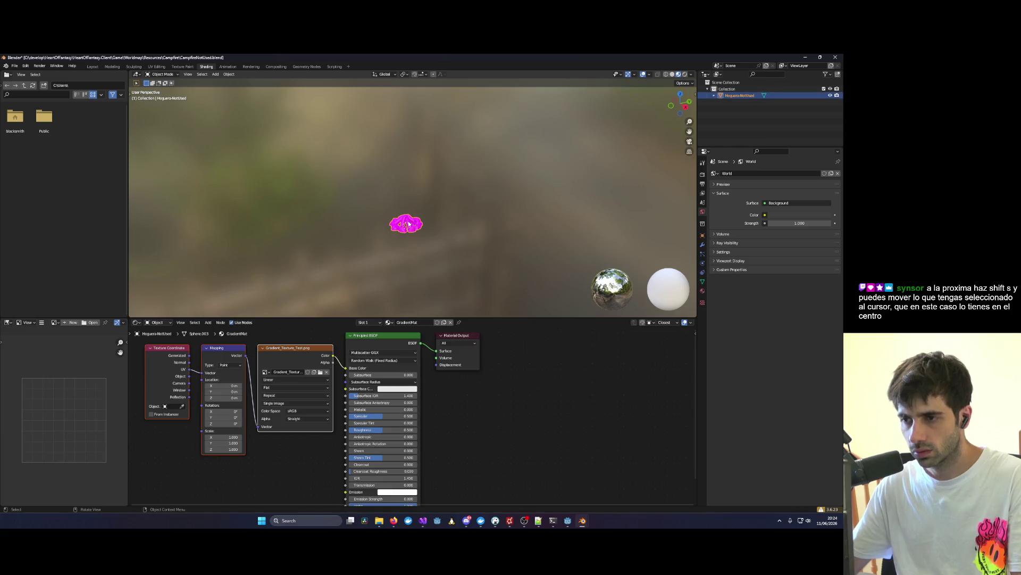
Step: Relink the texture to Textures and Materials/Gradient_Texture_Test.png and overwrite-save CampfireNotUsed.blend
left_click(321, 372)
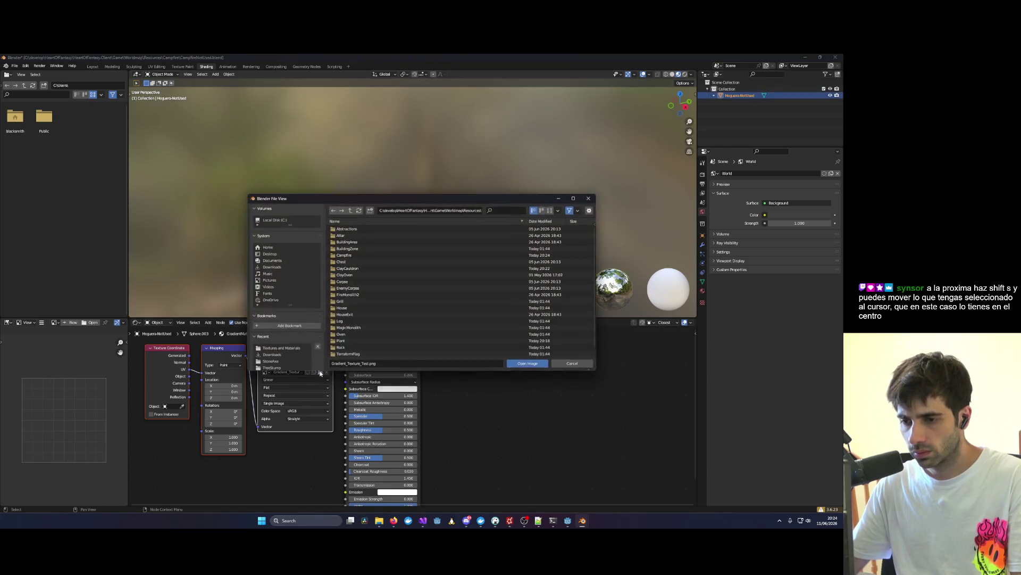
left_click(287, 349)
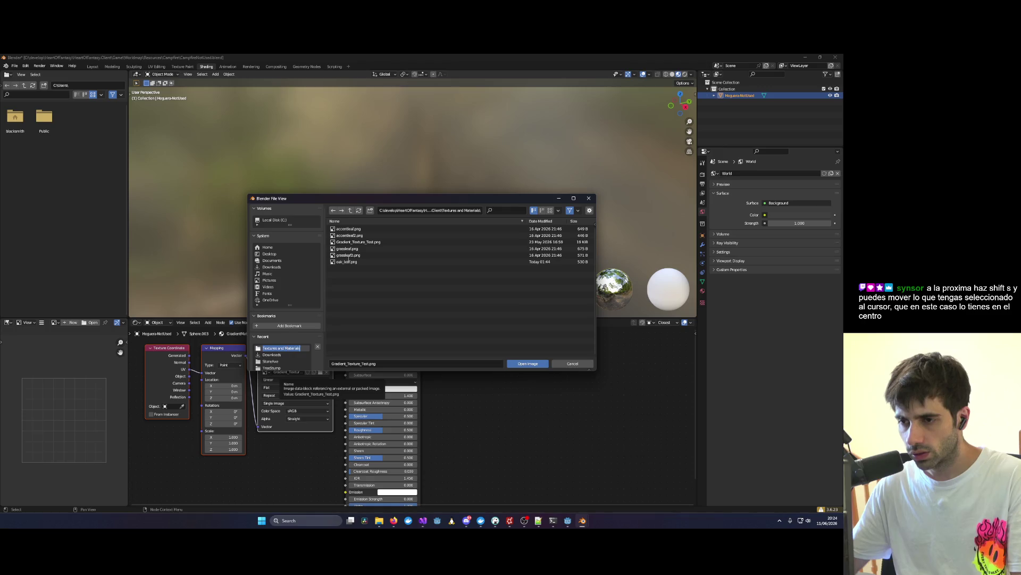
double_click(352, 241)
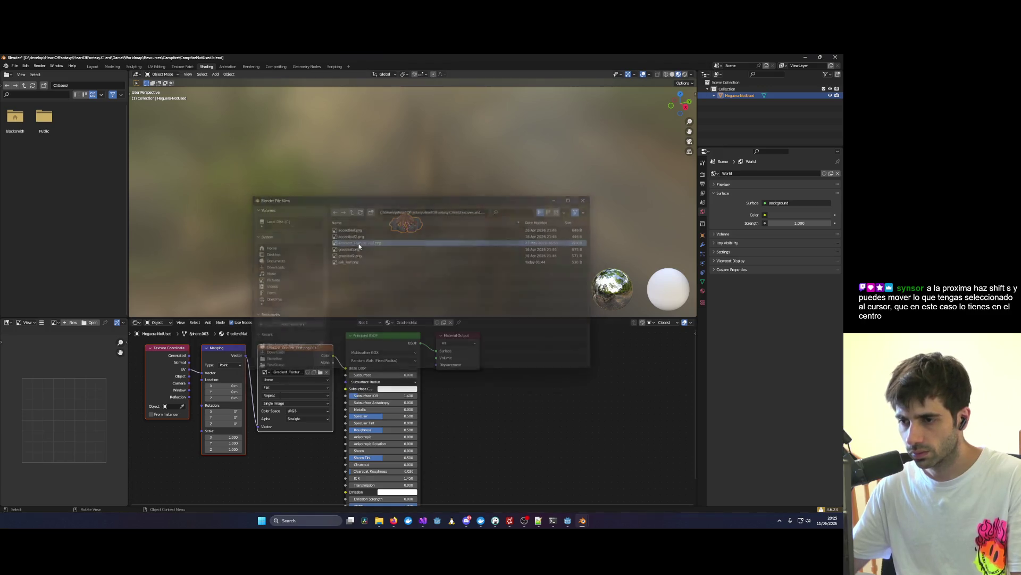
key("ctrl+s")
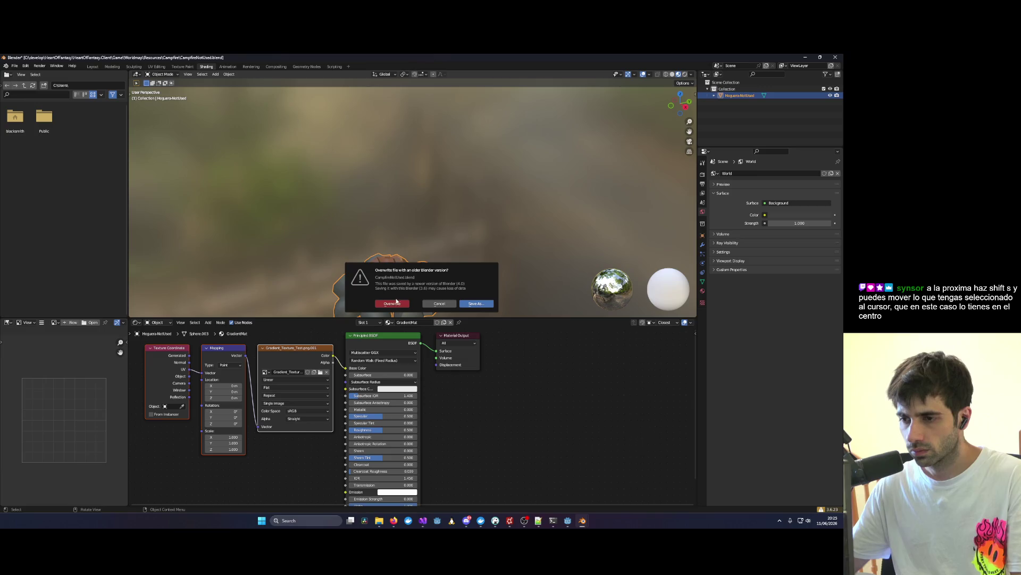
left_click(393, 303)
left_click(805, 57)
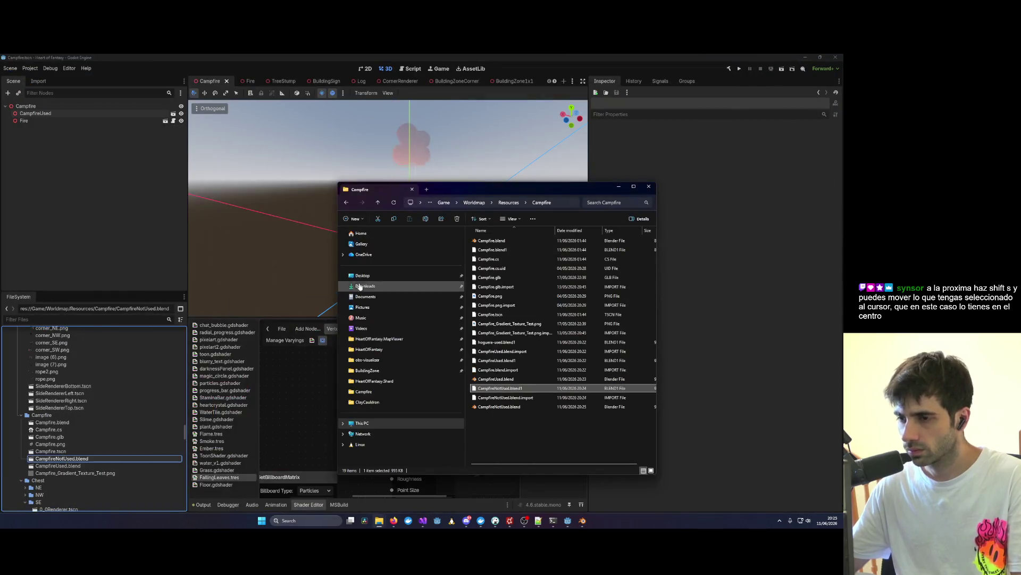
Step: Let Godot reimport CampfireNotUsed.blend and check its import settings
left_click(70, 458)
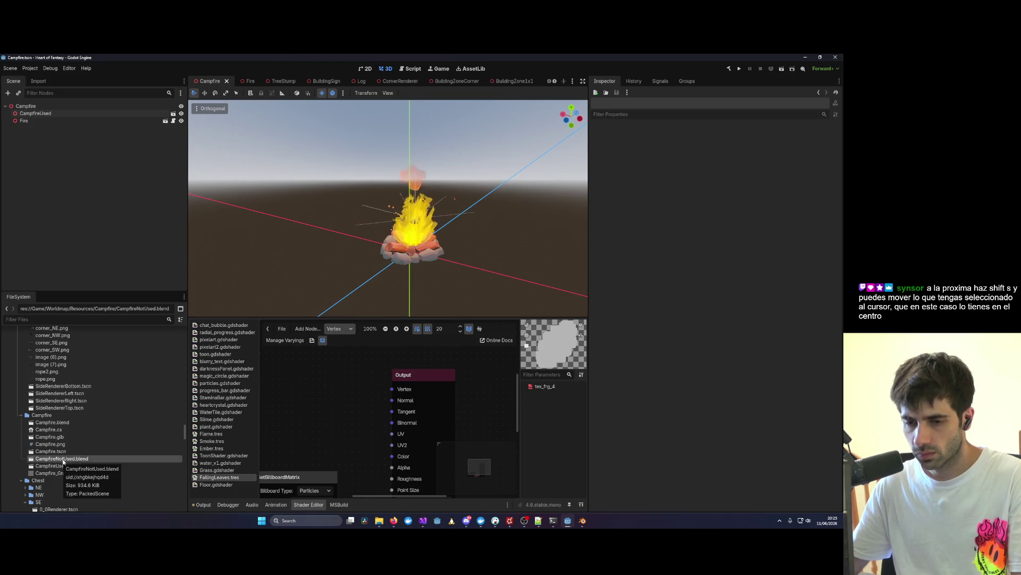
double_click(63, 459)
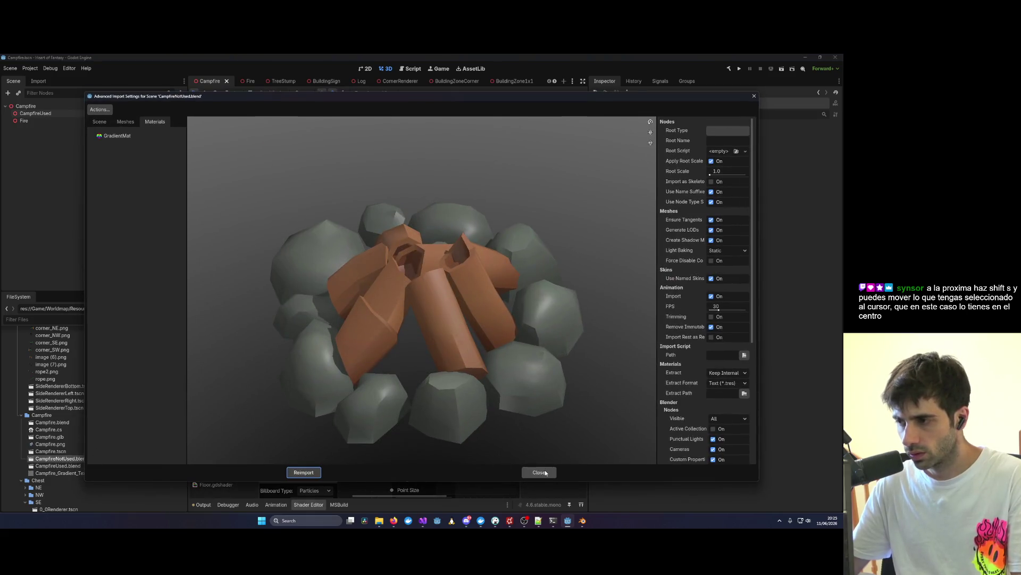
left_click(538, 472)
Step: Cycle through the open Blender windows, then open CampfireNotUsed.blend from the Campfire folder
left_click(379, 521)
mouse_move(582, 520)
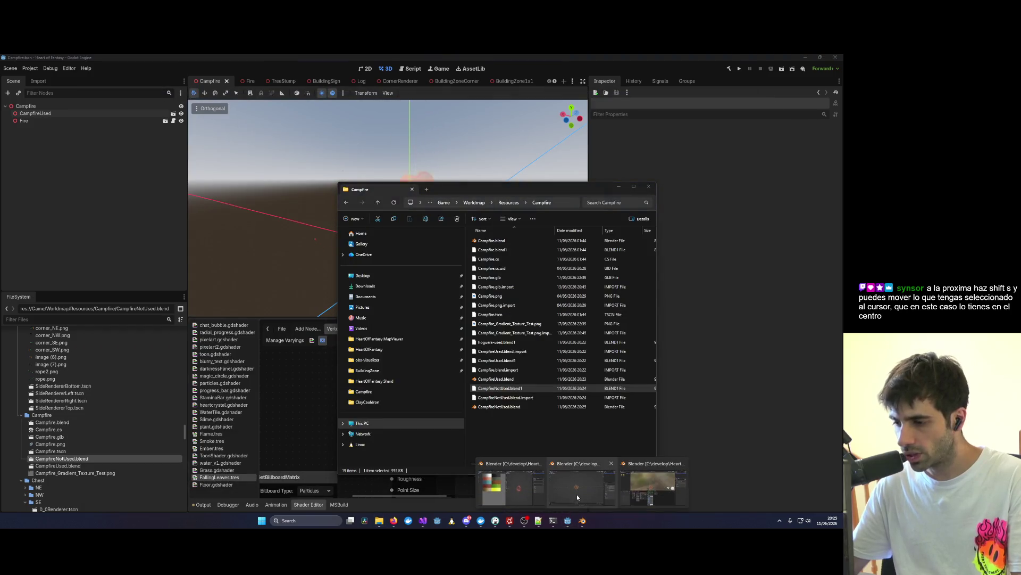
left_click(577, 496)
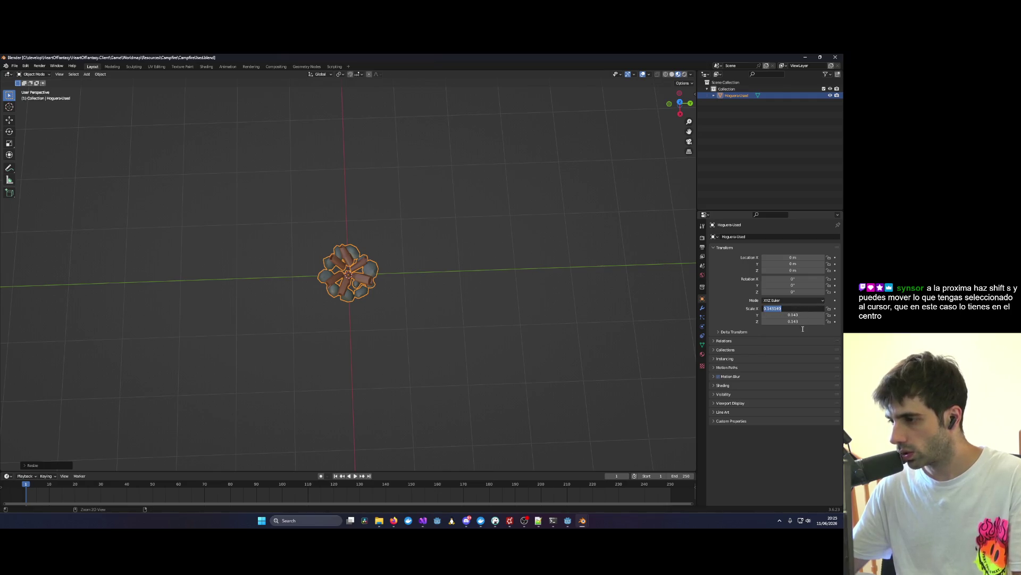
mouse_move(583, 522)
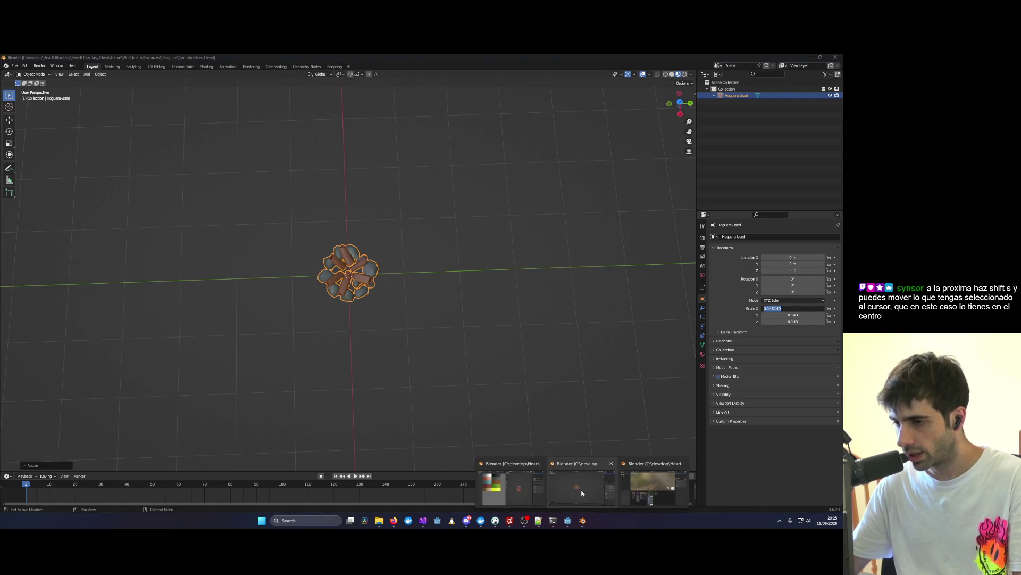
left_click(631, 477)
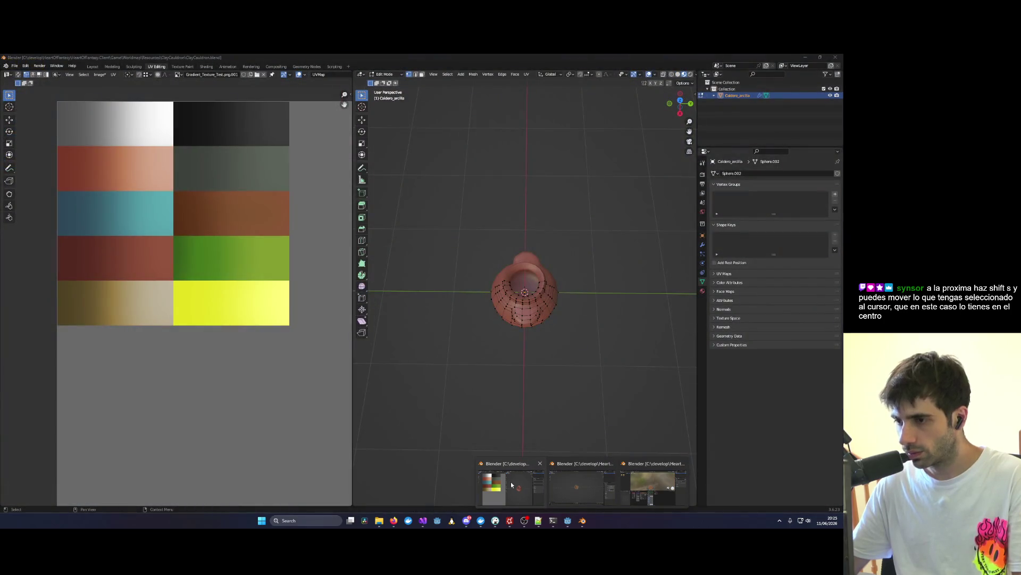
mouse_move(379, 520)
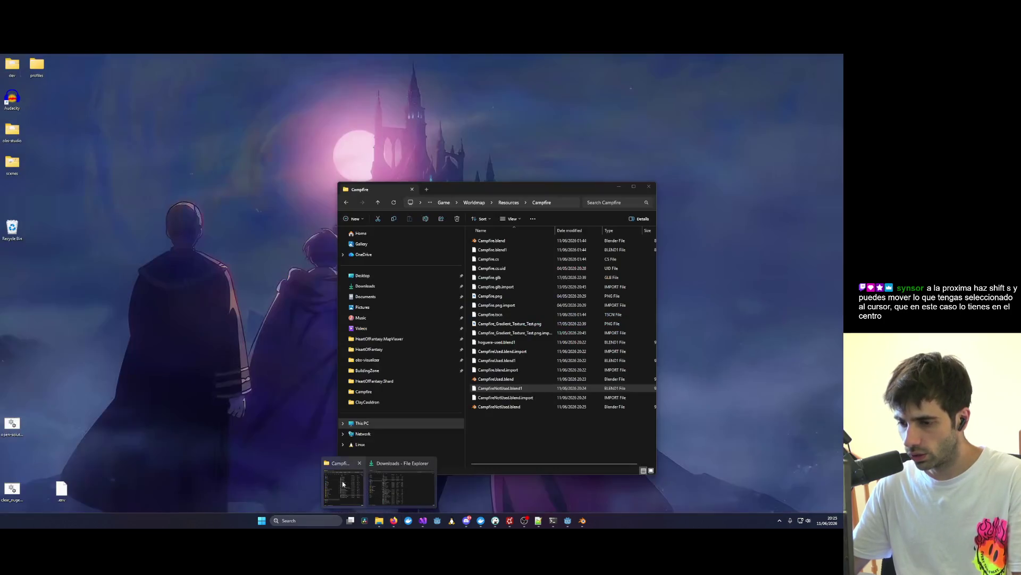
left_click(372, 484)
double_click(490, 408)
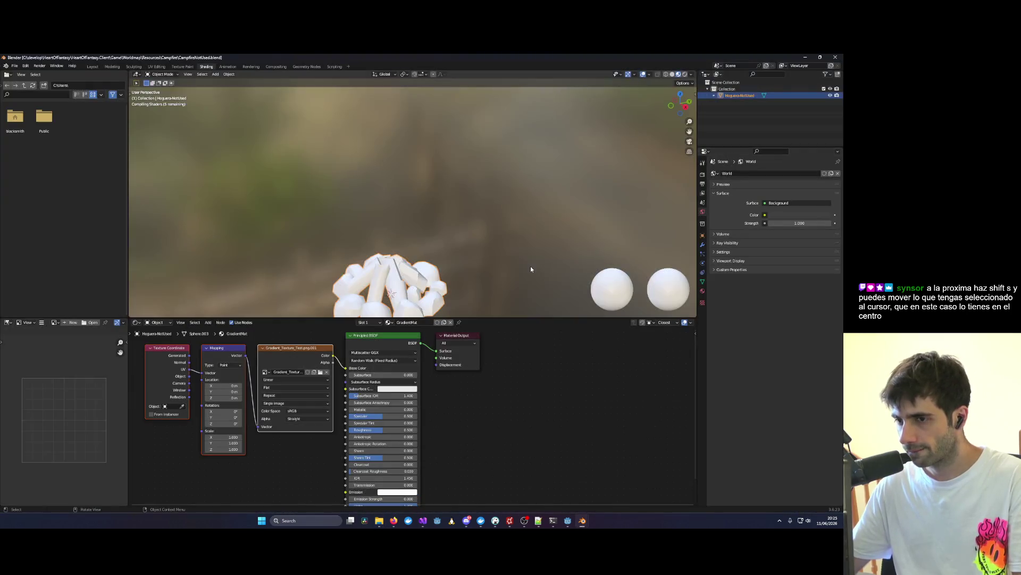
Step: Set the unburnt campfire's Scale X, Y and Z to 0.143 in Object properties
left_click(92, 67)
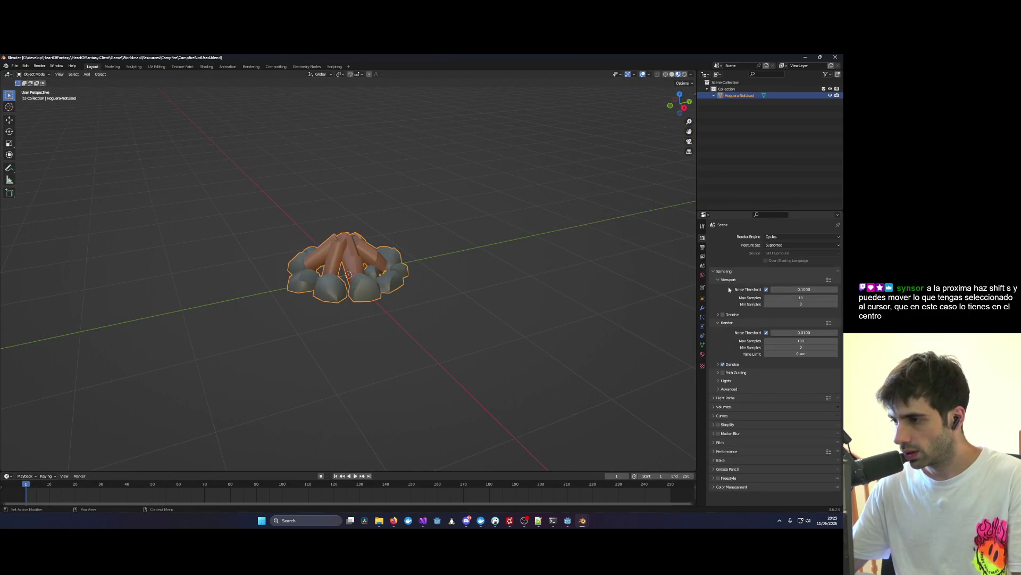
left_click(702, 299)
type("0.143")
key("Return")
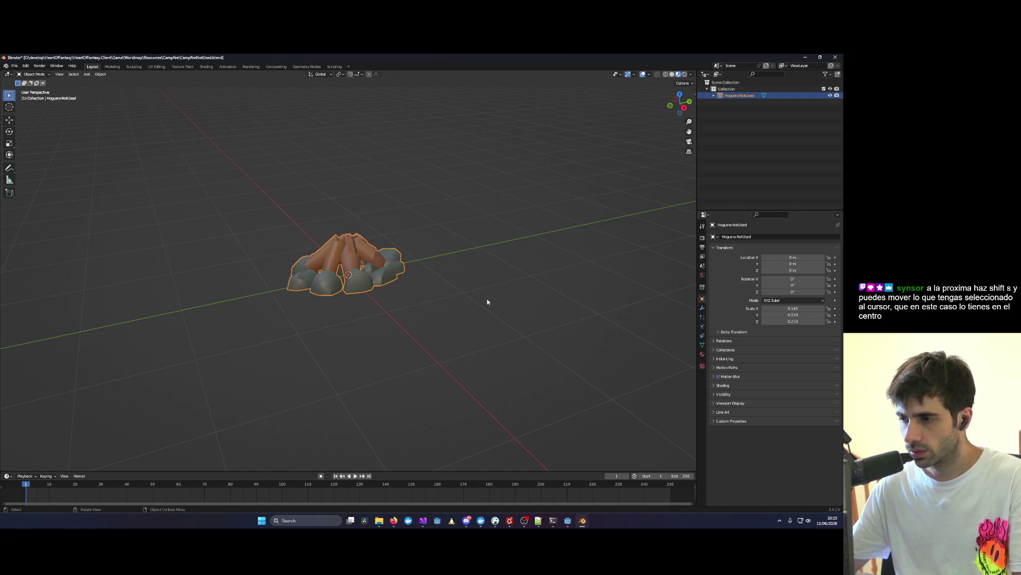
key("ctrl+z")
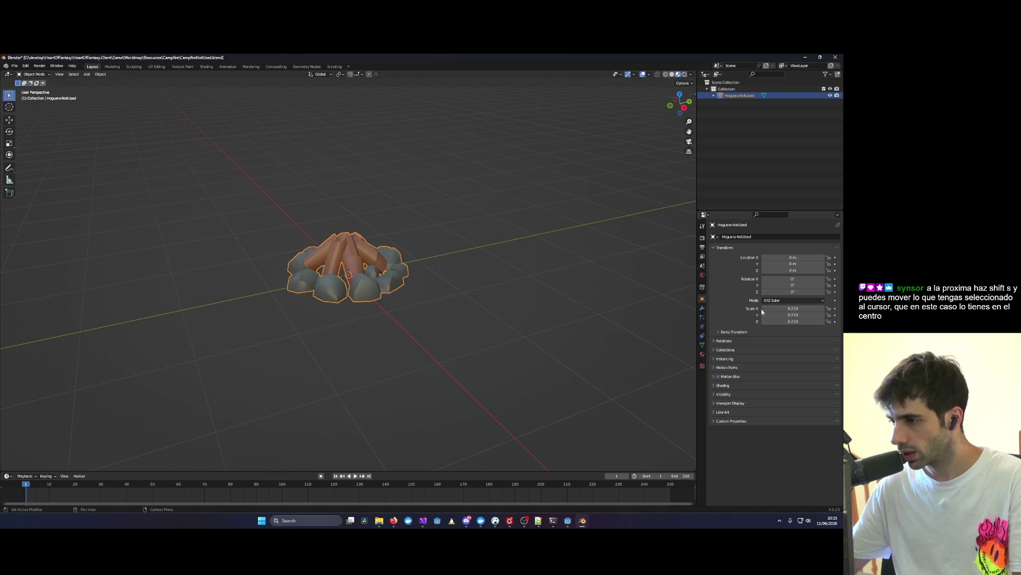
left_click(793, 308)
type("0.143")
key("Return")
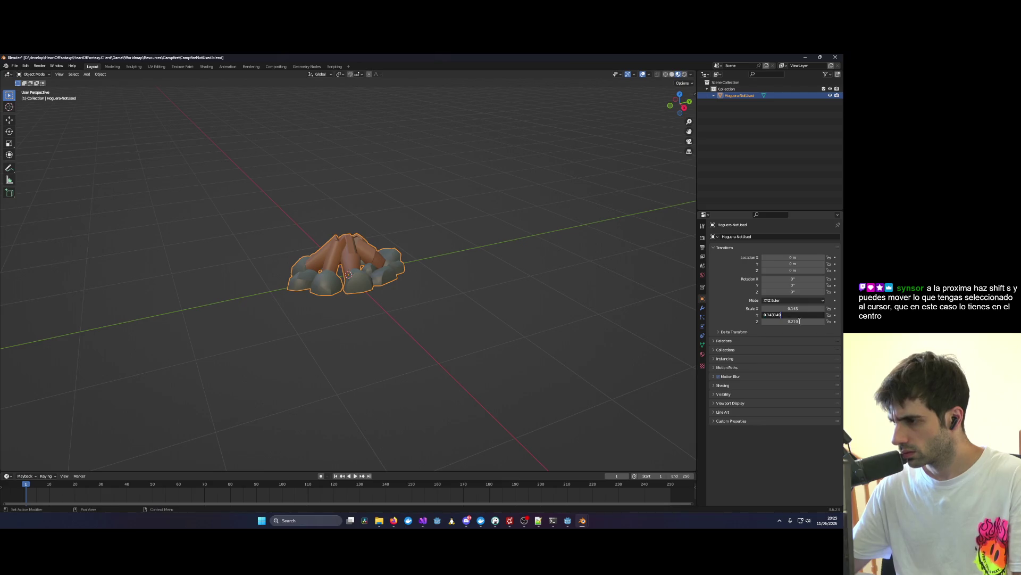
key("Return")
key("Return")
Step: Save CampfireNotUsed.blend and minimize the Blender window
mouse_move(529, 269)
left_mouse_down()
mouse_move(549, 258)
mouse_move(524, 267)
mouse_move(537, 277)
left_mouse_up()
key("ctrl+s")
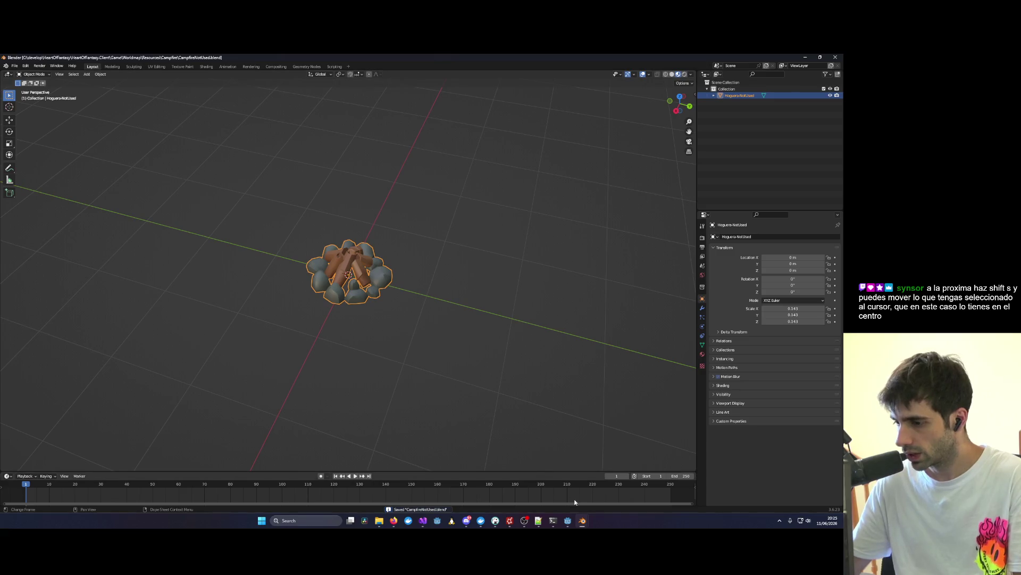
mouse_move(583, 520)
mouse_move(540, 486)
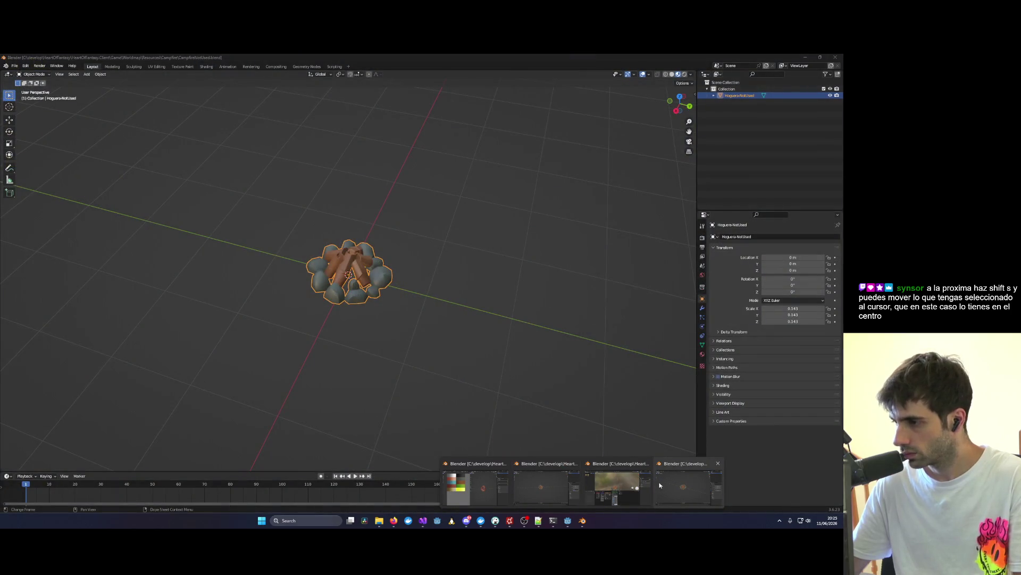
left_click_drag(509, 323, 470, 323)
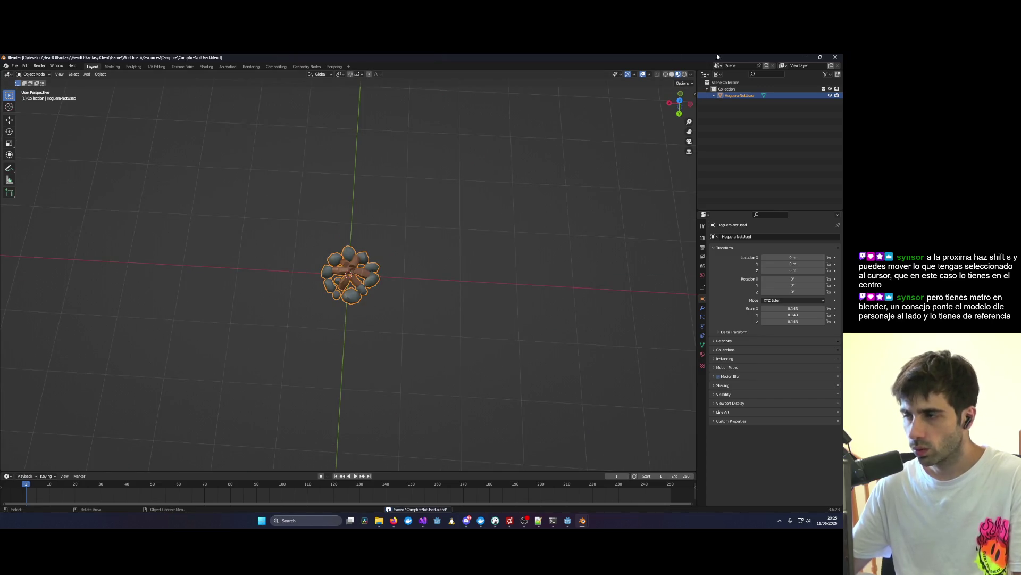
left_click(805, 57)
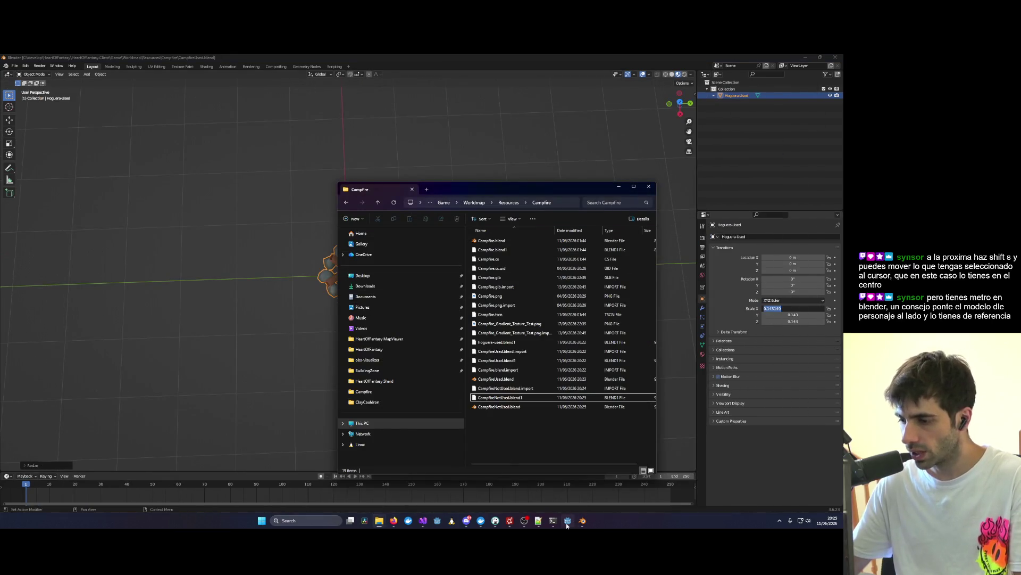
Step: Drop CampfireNotUsed.blend into the Campfire scene at position 0, 0, 0
left_click(567, 521)
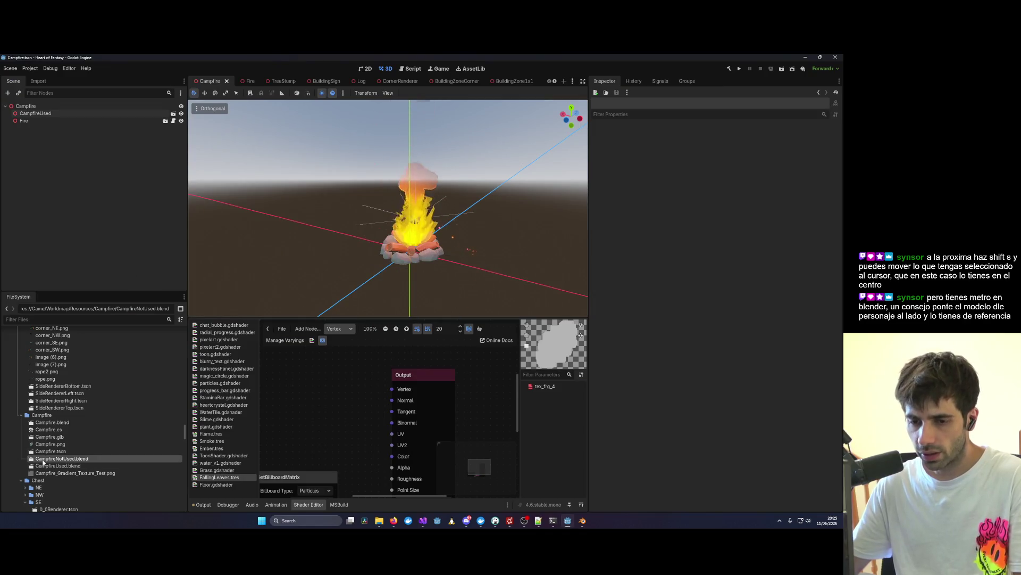
mouse_move(60, 459)
left_mouse_down()
mouse_move(342, 251)
mouse_move(411, 249)
left_mouse_up()
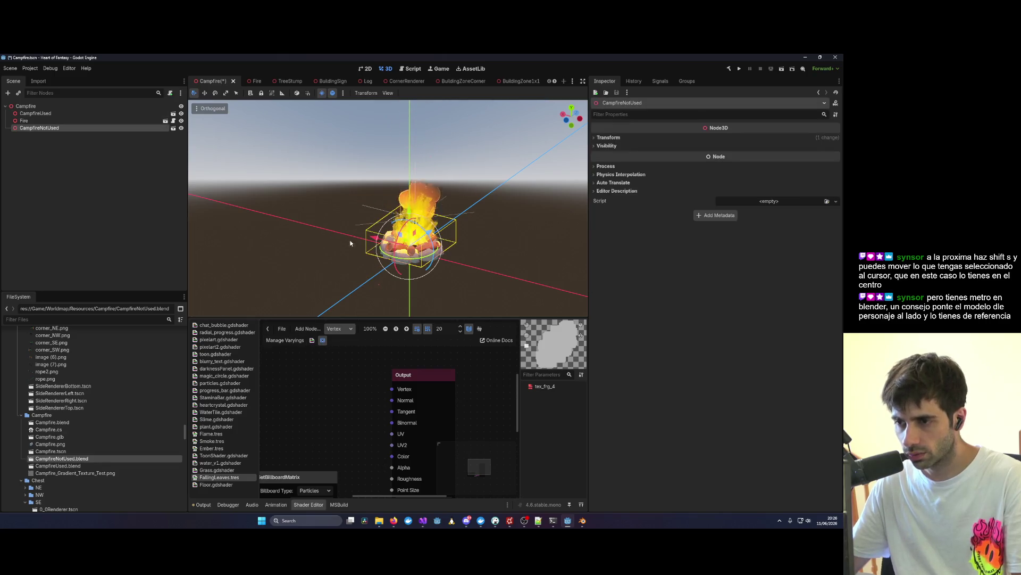
left_click(598, 138)
left_click(620, 156)
key("Tab")
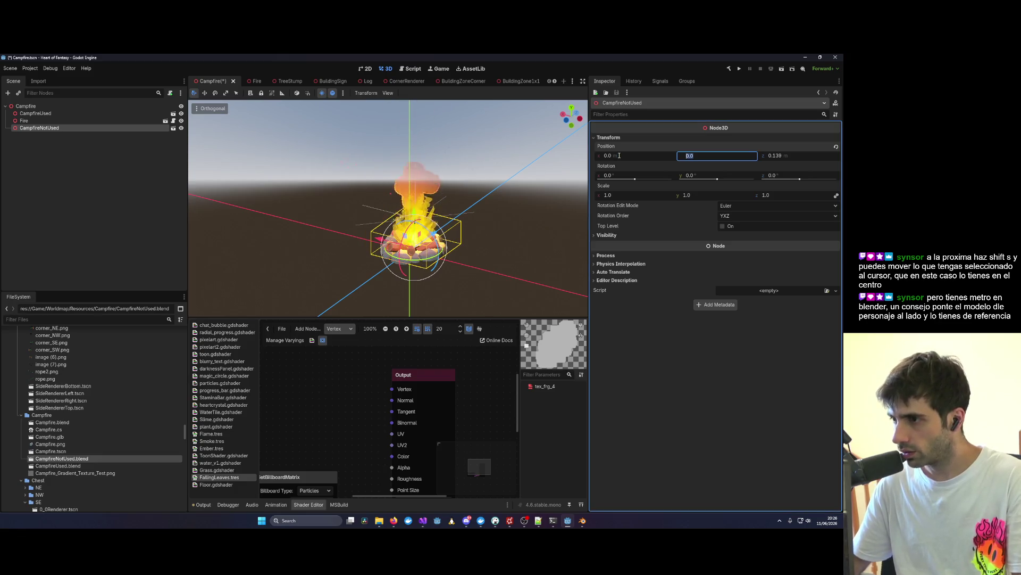
type("0")
key("Return")
left_click(502, 240)
Step: Compare the campfires by toggling CampfireNotUsed and Fire particle visibility
scroll(501, 240, "up", 8)
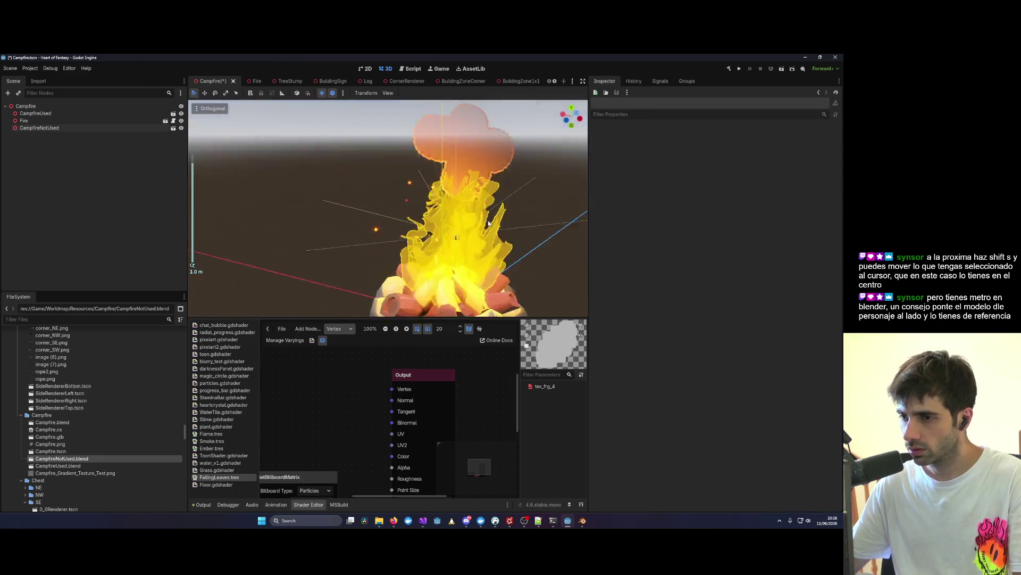
scroll(501, 240, "down", 6)
left_click_drag(502, 240, 485, 241)
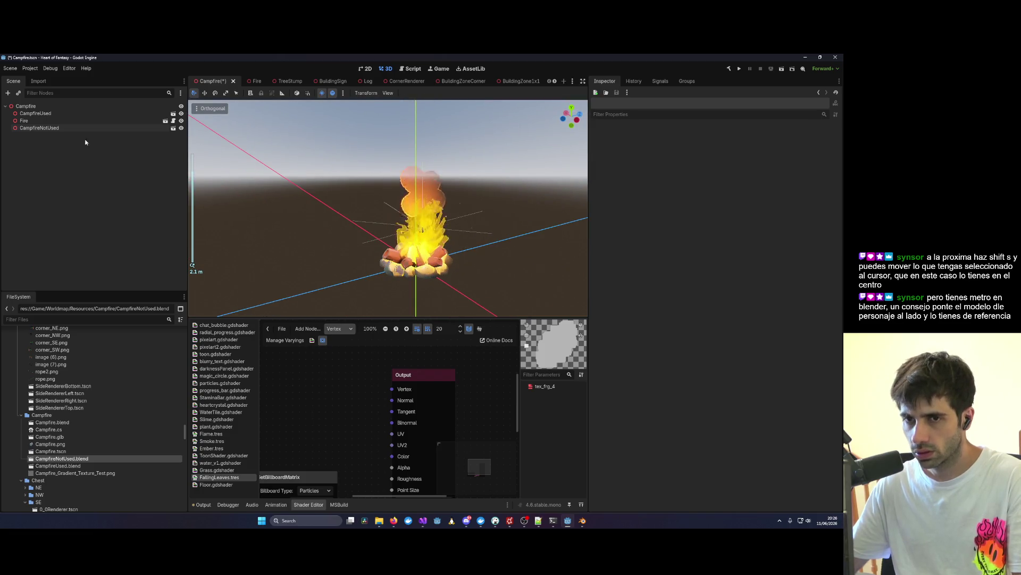
left_click(181, 127)
left_click_drag(485, 225, 197, 214)
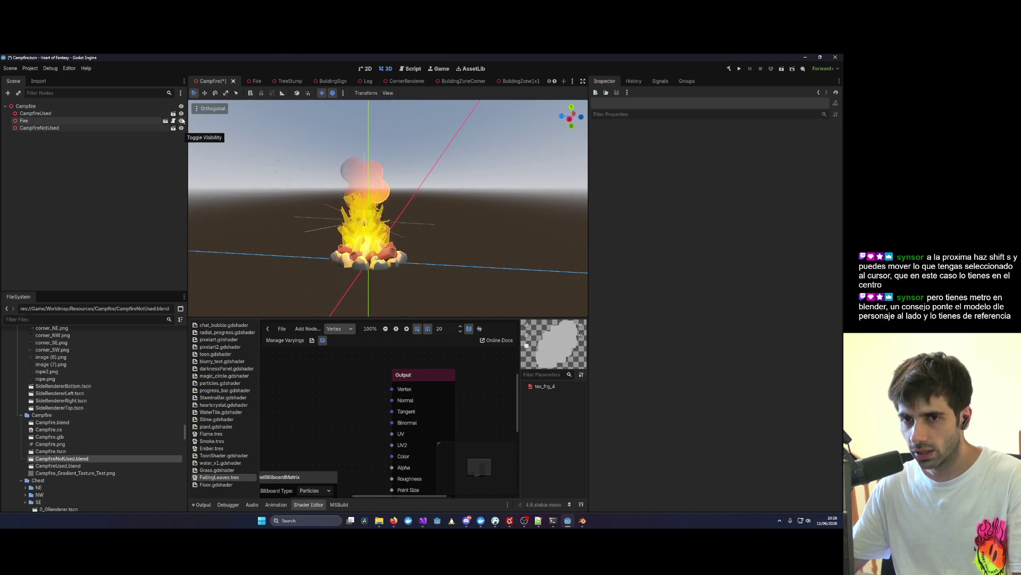
left_click(181, 127)
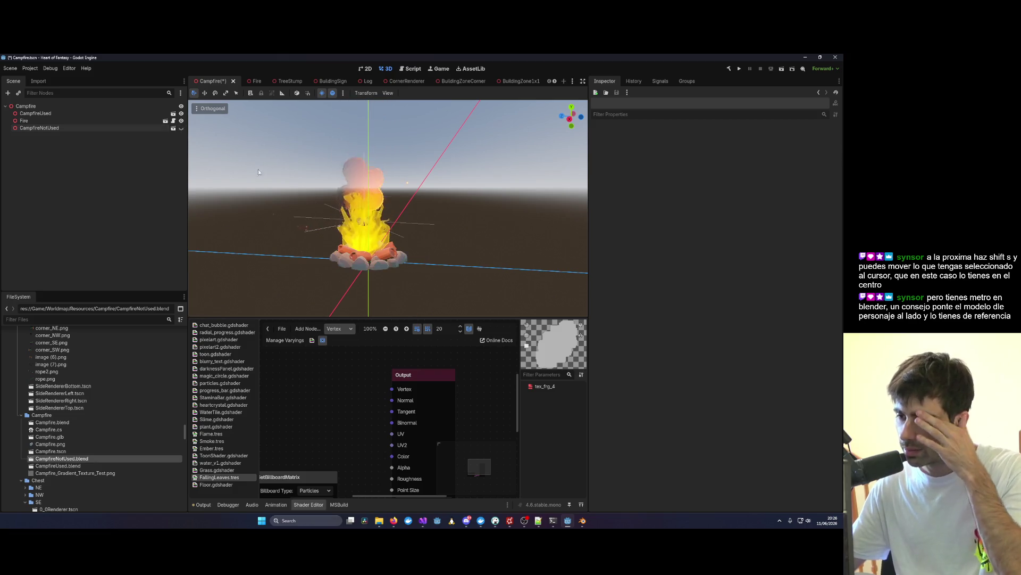
scroll(426, 234, "up", 3)
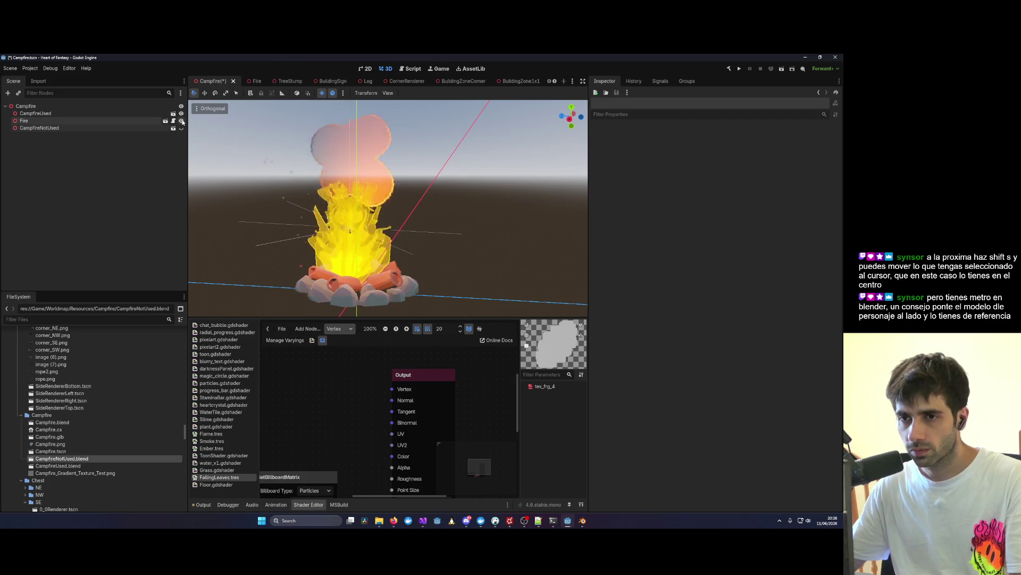
left_click(182, 121)
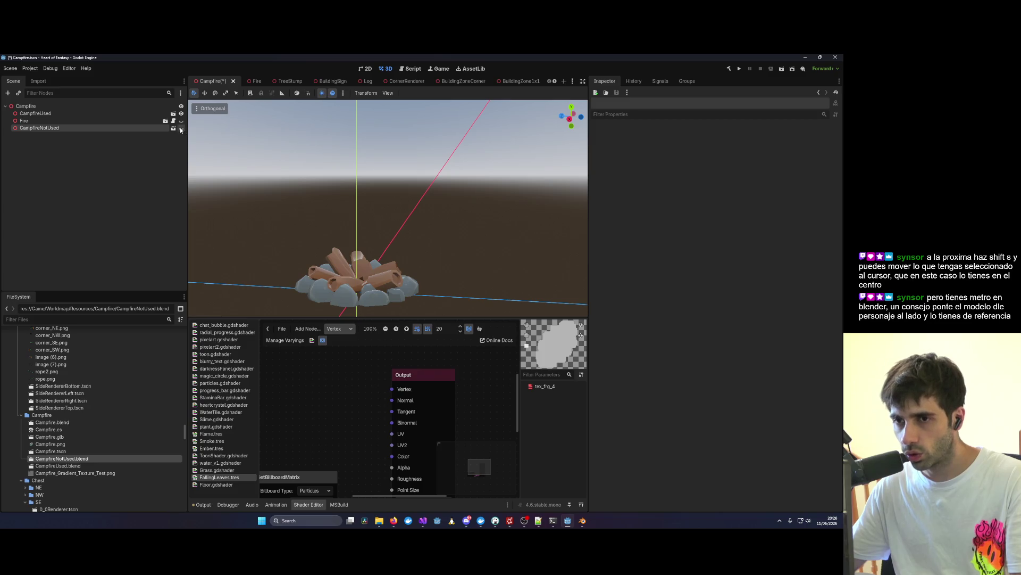
left_click(182, 128)
Step: Show the Fire particles and CampfireNotUsed again while hiding CampfireUsed
mouse_move(393, 220)
left_mouse_down()
mouse_move(388, 237)
mouse_move(392, 206)
mouse_move(352, 206)
mouse_move(538, 224)
mouse_move(335, 224)
mouse_move(424, 225)
left_mouse_up()
left_click(182, 121)
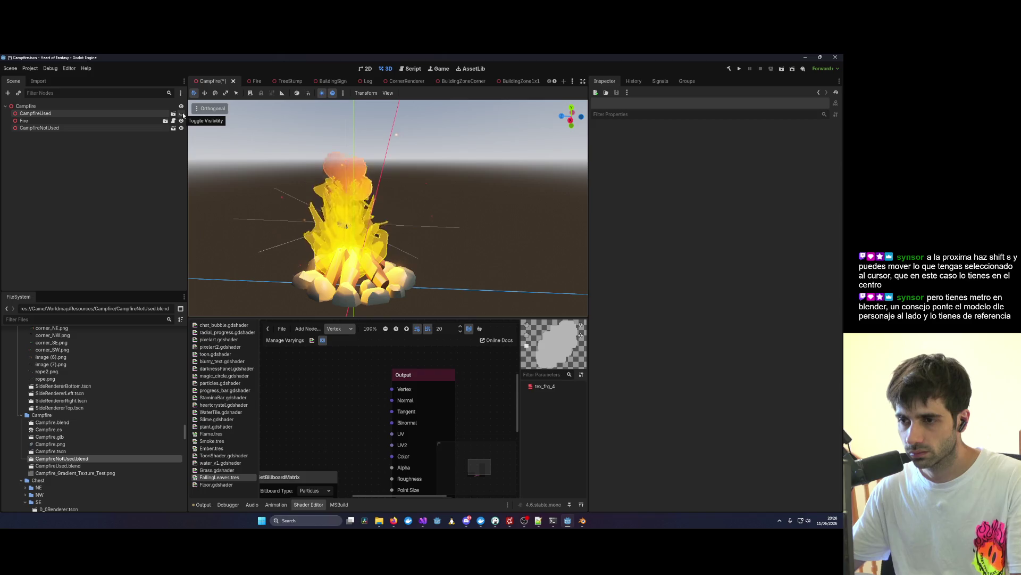
left_click(181, 114)
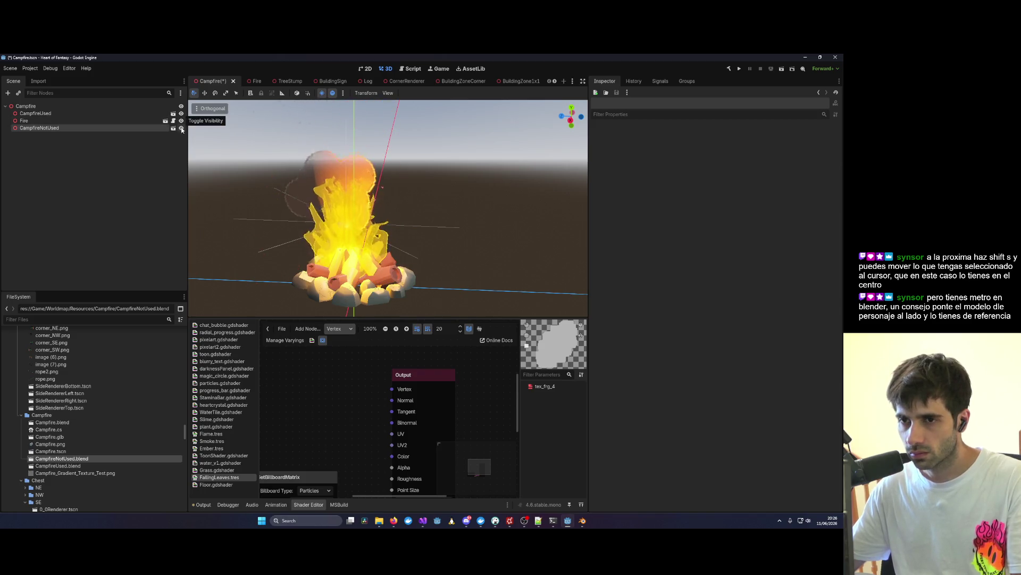
left_click(182, 130)
left_click(181, 114)
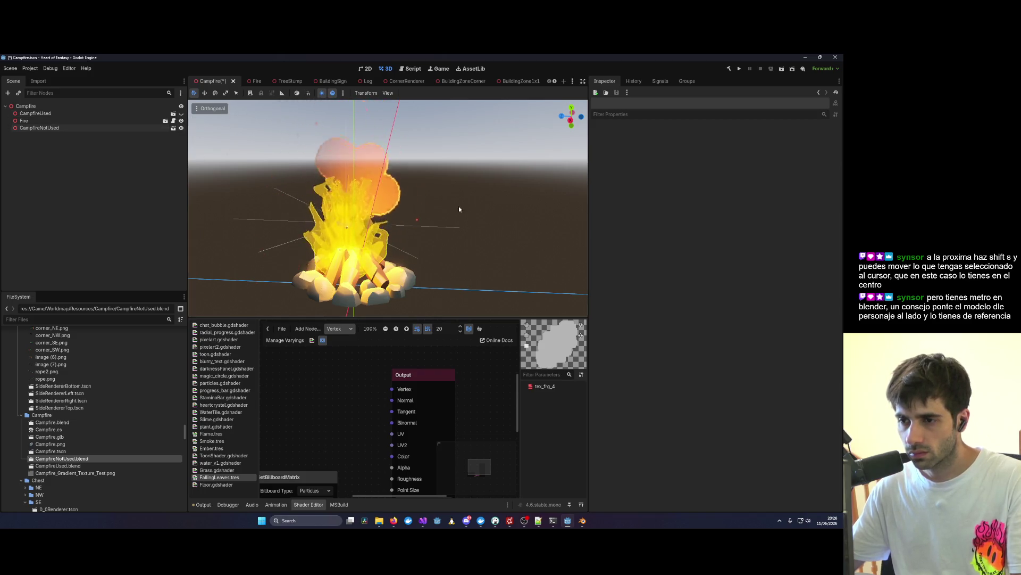
left_click_drag(460, 209, 393, 232)
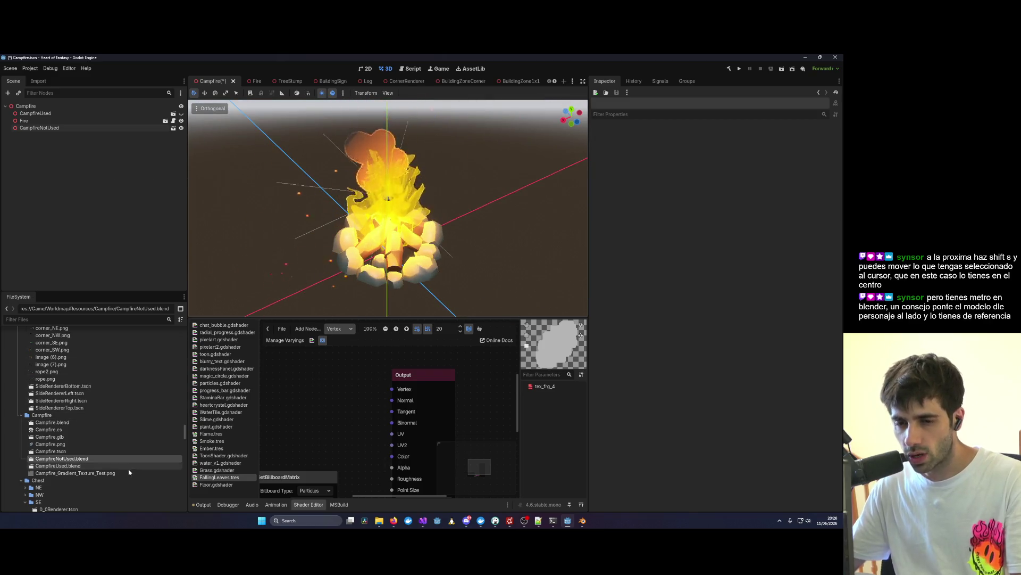
scroll(89, 373, "up", 3)
scroll(85, 367, "up", 3)
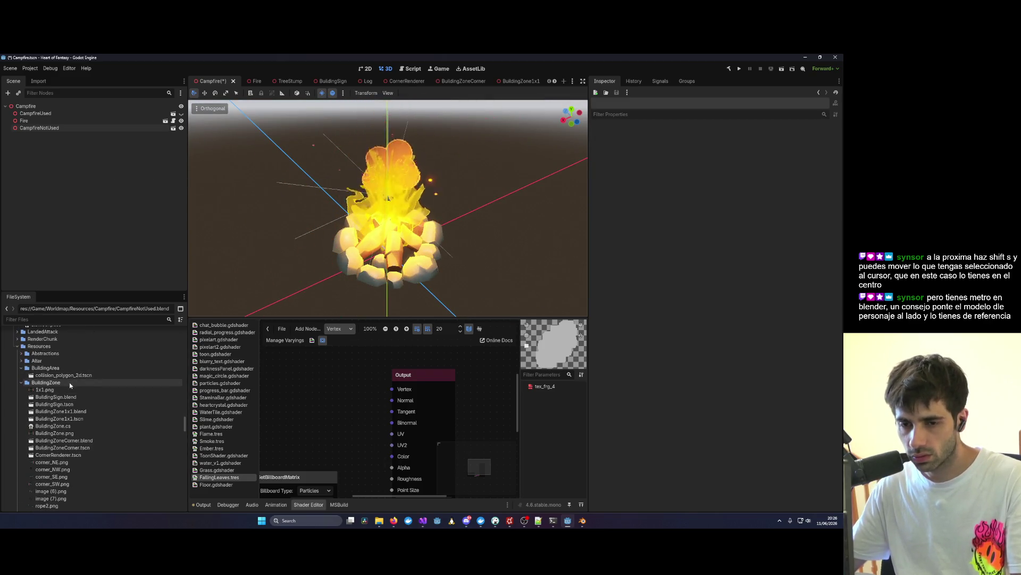
left_click(36, 319)
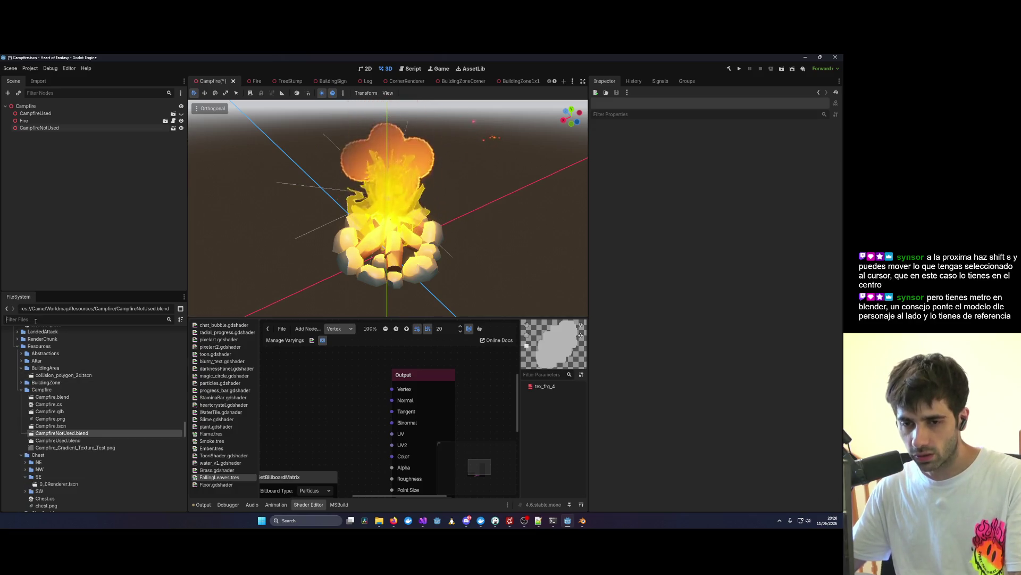
Step: Filter for 'ClayCa', add ClayCauldron.blend to the scene, then delete the file
type("ClayCa")
mouse_move(59, 376)
left_mouse_down()
mouse_move(145, 374)
mouse_move(394, 213)
mouse_move(330, 208)
left_mouse_up()
left_click(72, 376)
key("Delete")
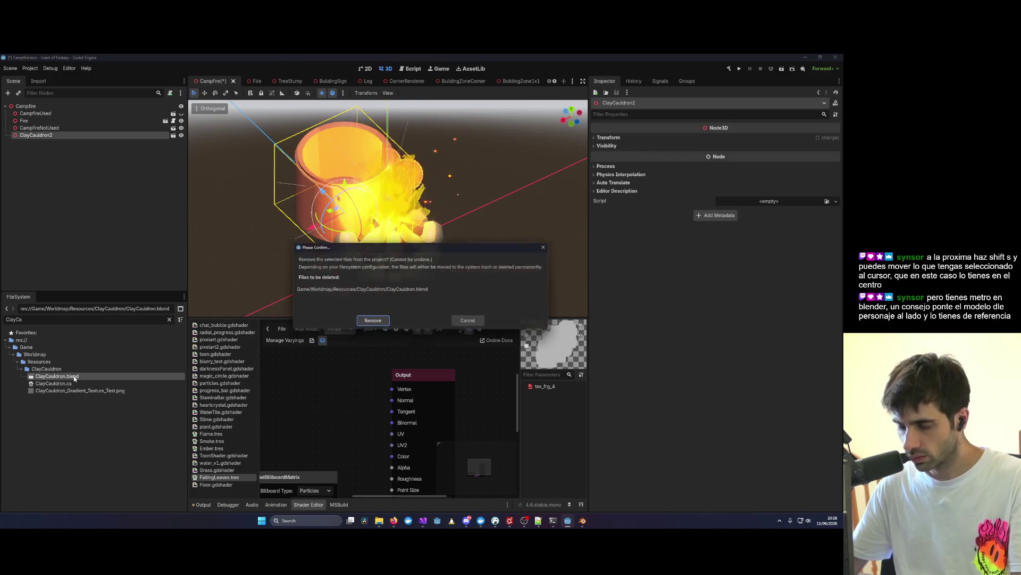
key("Return")
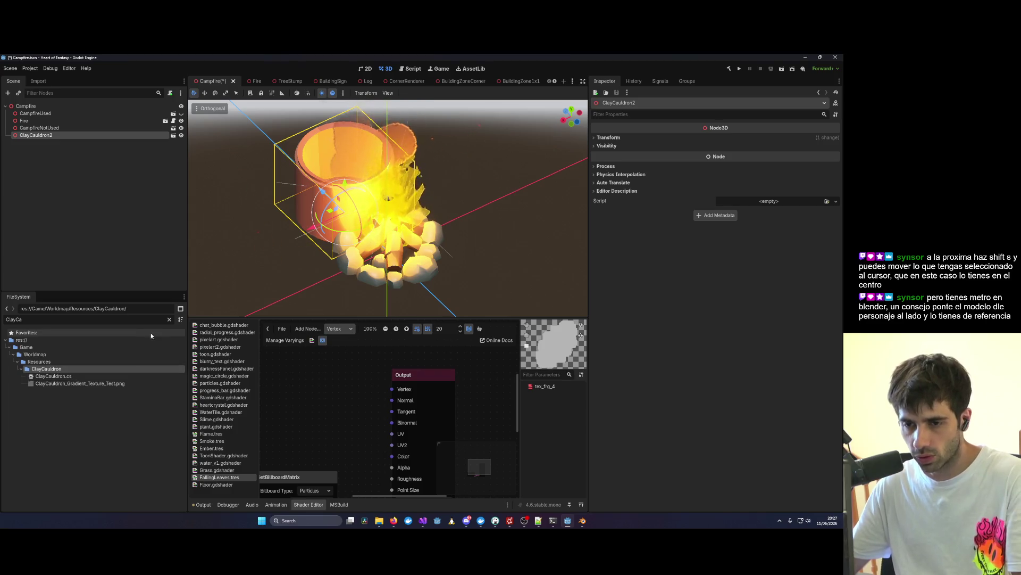
Step: Clear the file filter and select the ClayCauldron.cs script
left_click(169, 319)
scroll(58, 488, "down", 2)
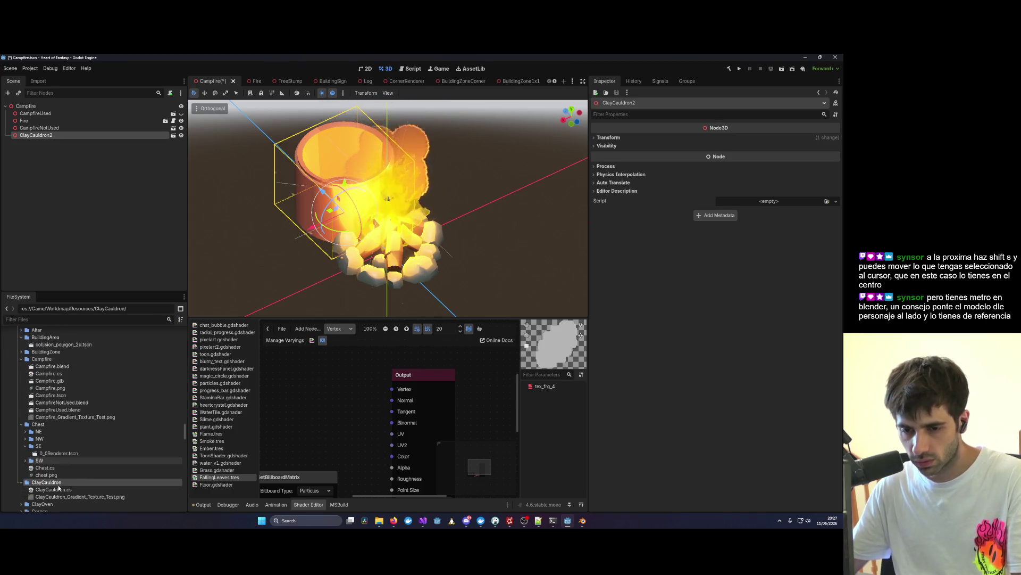
scroll(74, 473, "down", 3)
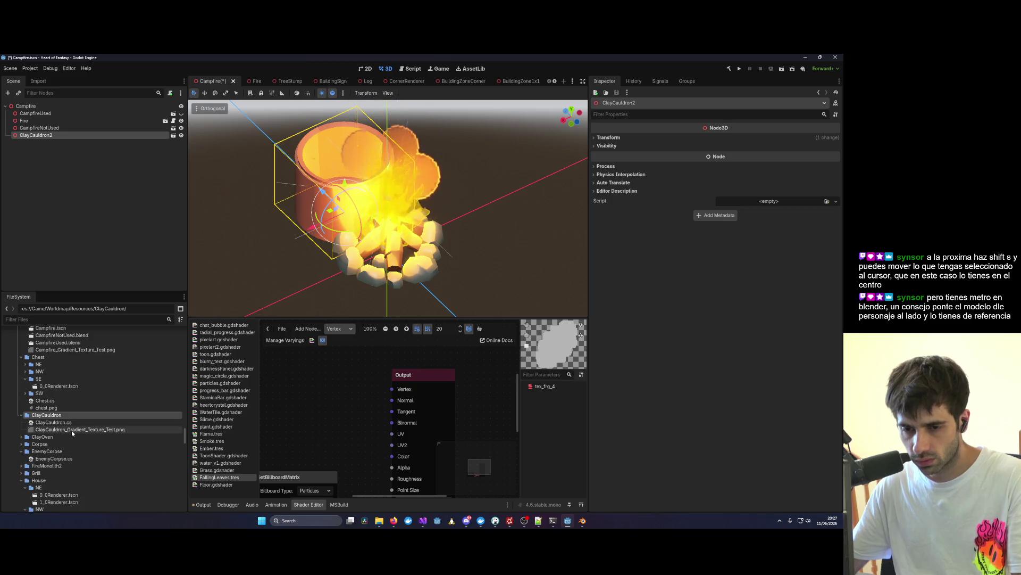
left_click(71, 422)
scroll(70, 426, "up", 8)
scroll(70, 427, "up", 6)
Step: Open the Resources > ClayCauldron folder in File Explorer
mouse_move(379, 521)
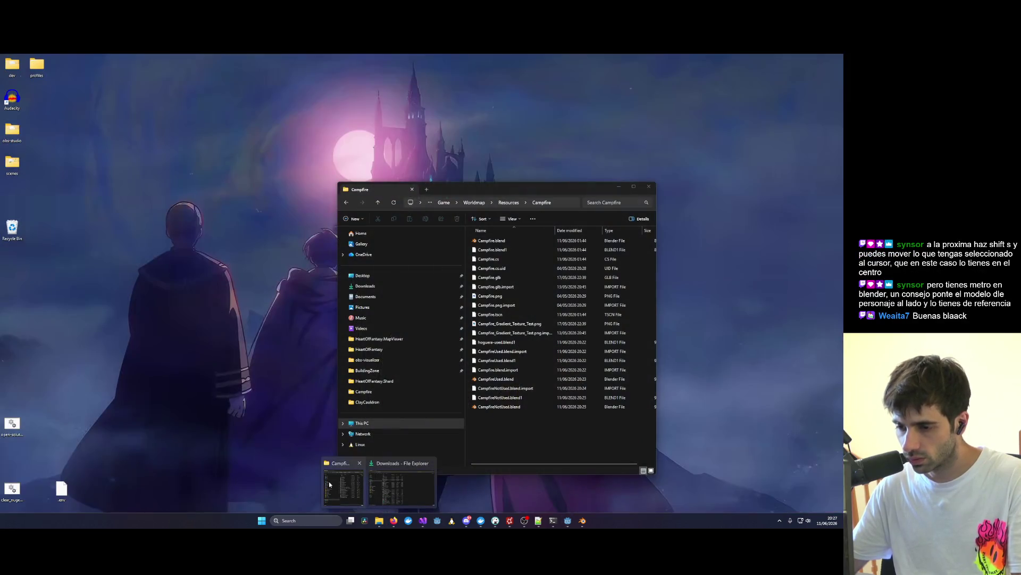
left_click(328, 481)
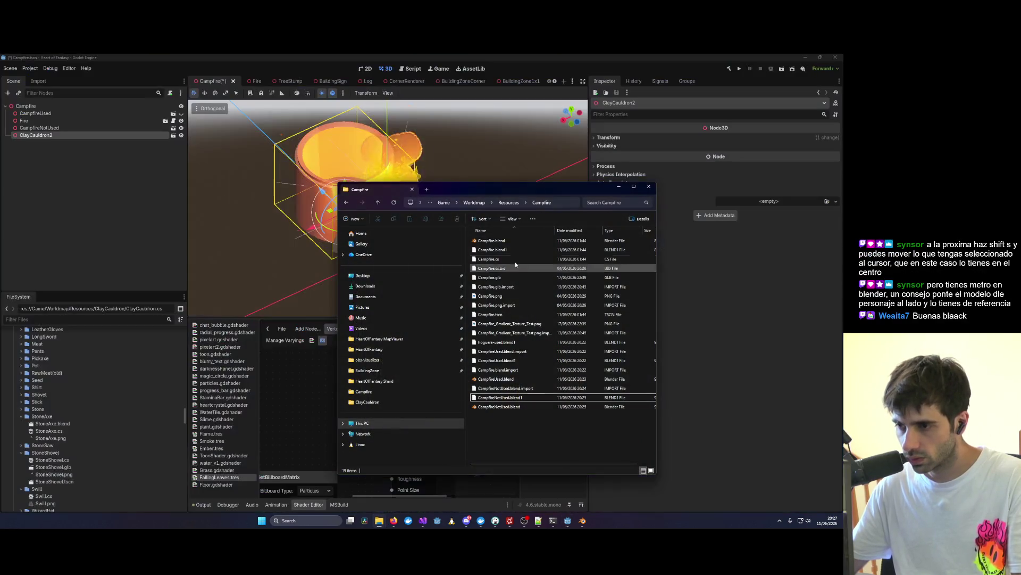
left_click(509, 202)
double_click(494, 293)
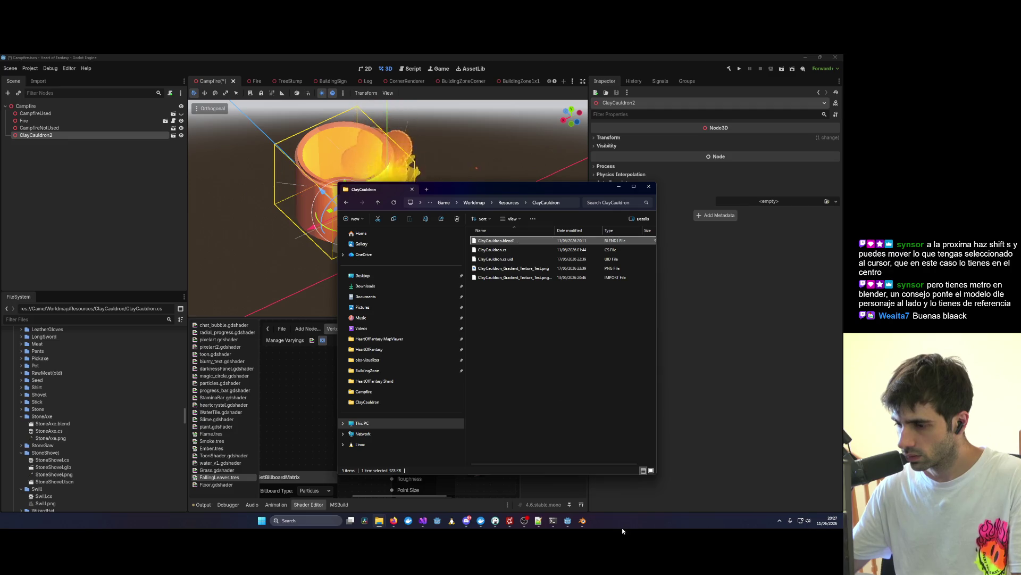
Step: Save ClayCauldron.blend from its Blender window, minimize it, and return to Godot
mouse_move(582, 521)
left_click(487, 484)
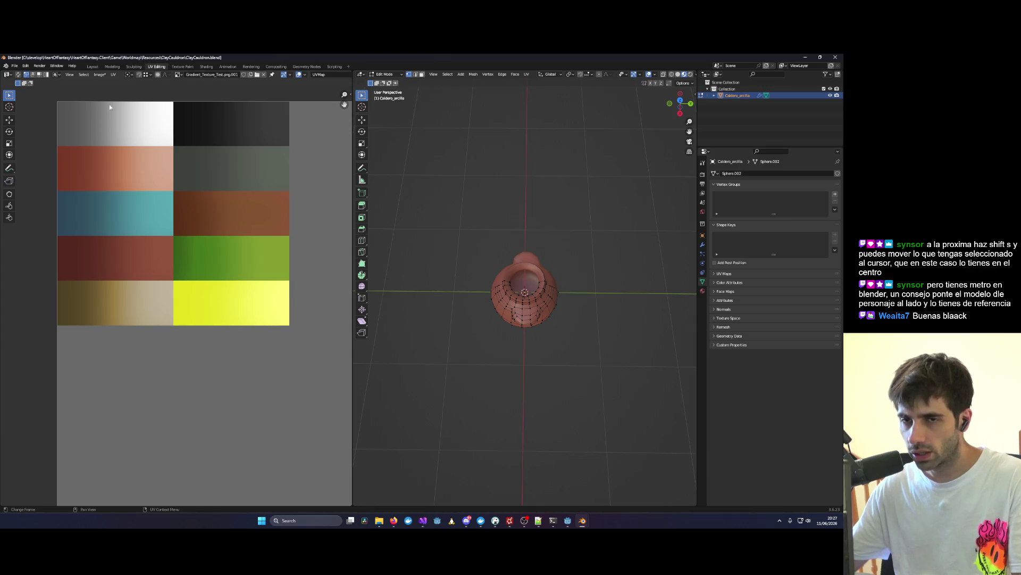
left_click(805, 57)
left_click(568, 522)
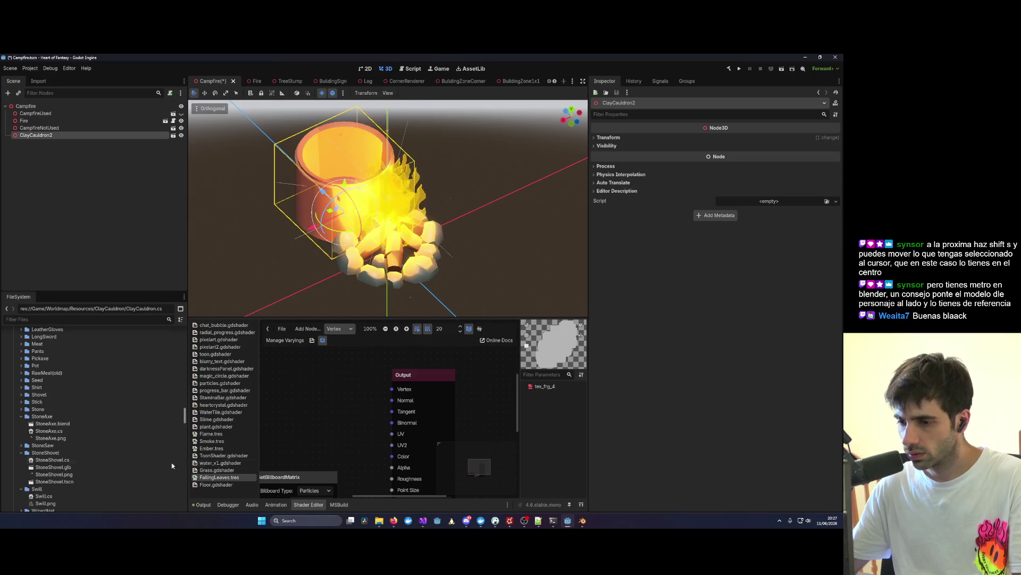
Step: Point ClayCauldron.blend's GradientMat to external Textures and Materials/ToonMaterial.tres
left_click(38, 322)
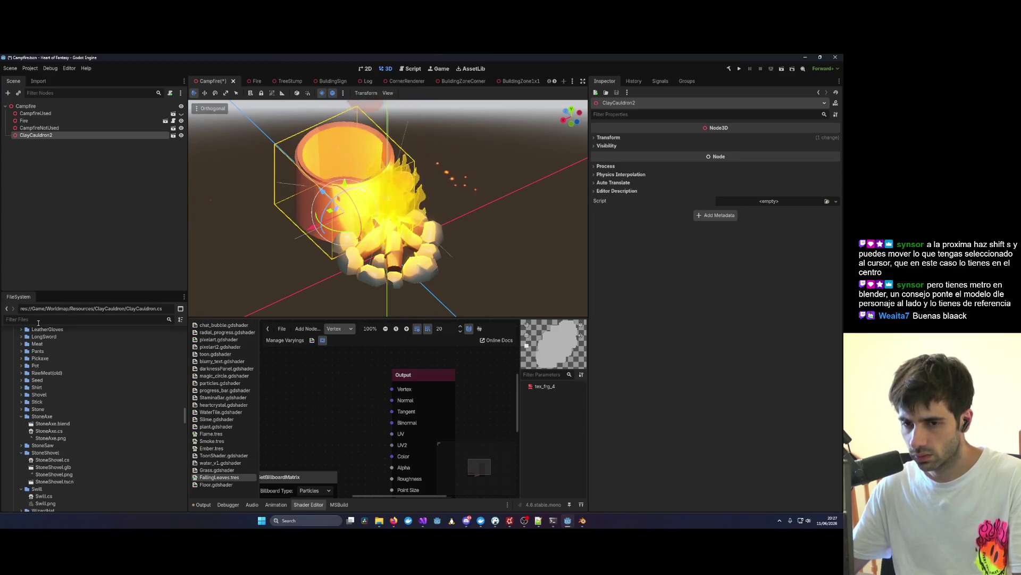
type("Clay")
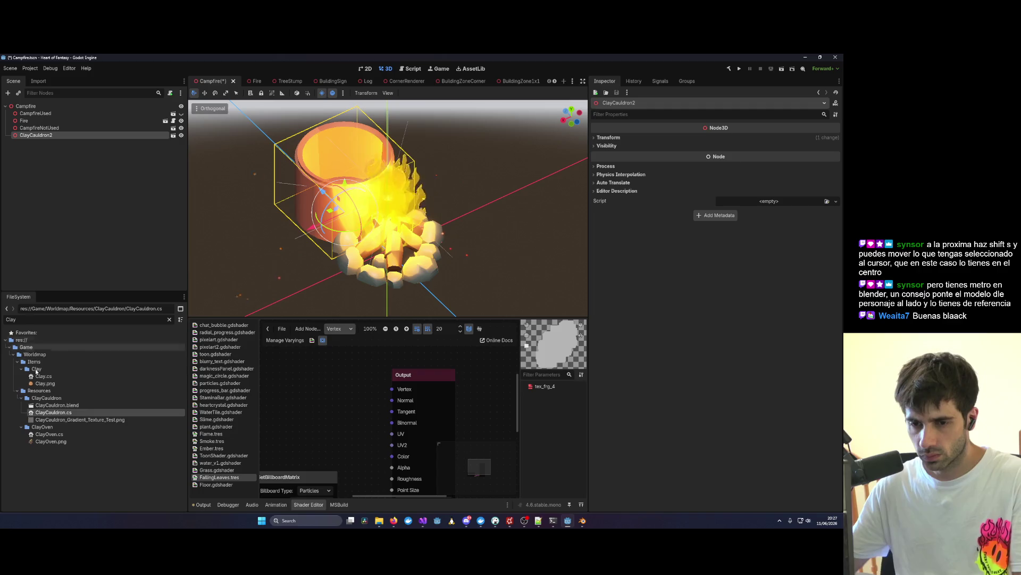
double_click(76, 406)
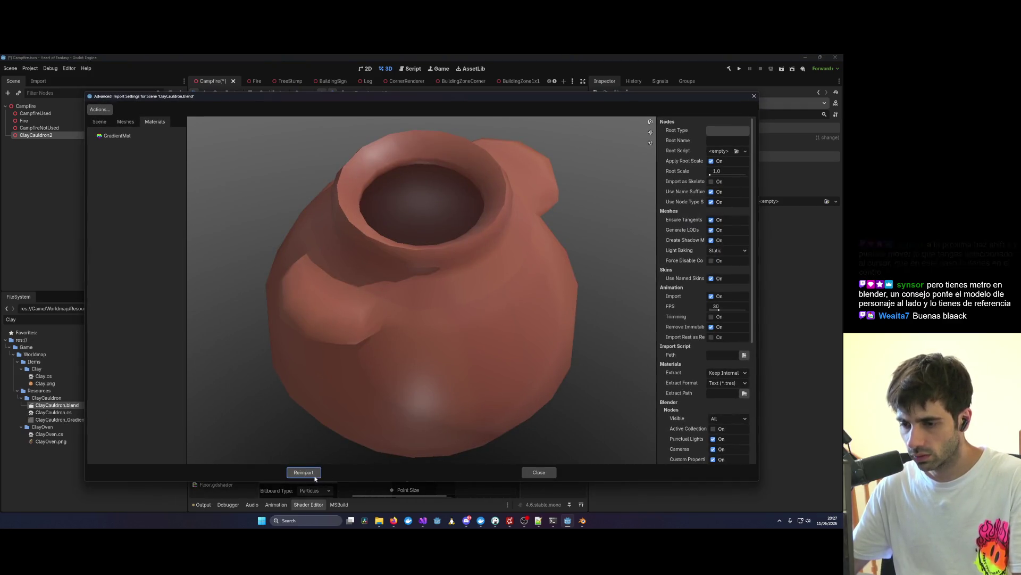
left_click(118, 136)
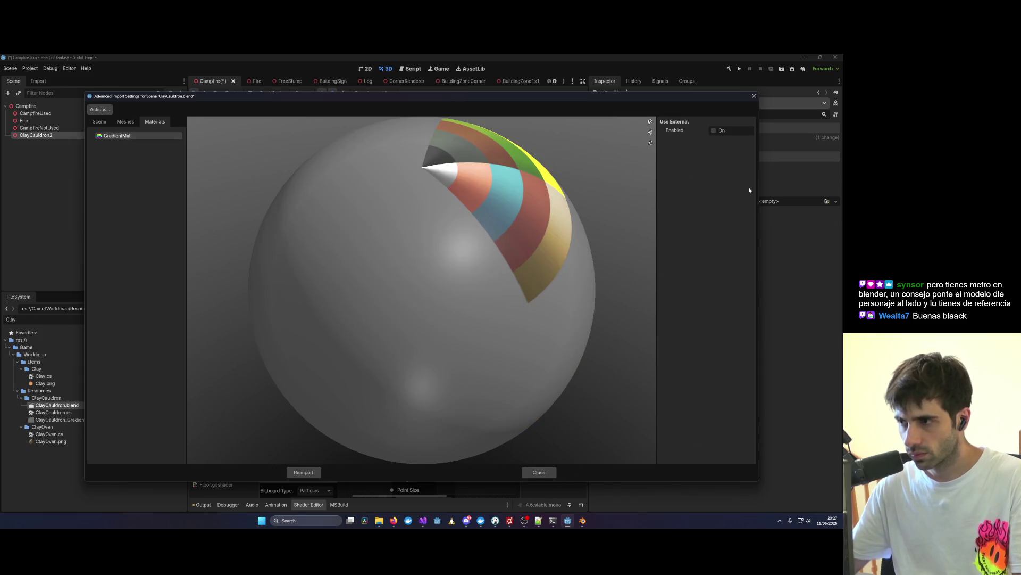
left_click(748, 141)
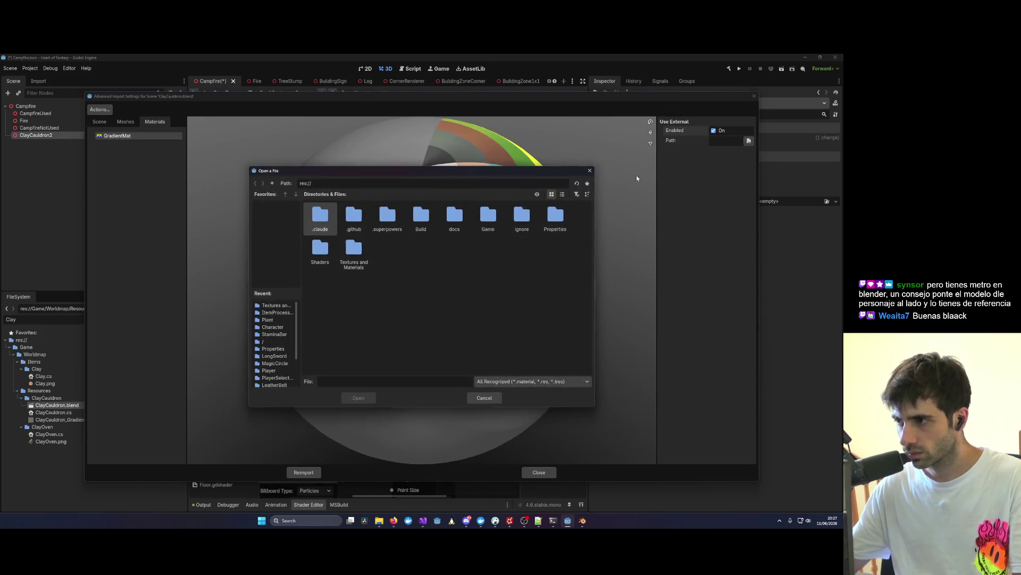
double_click(363, 252)
double_click(424, 228)
Step: Reimport the cauldron and move ClayCauldron2 over the campfire
left_click(307, 474)
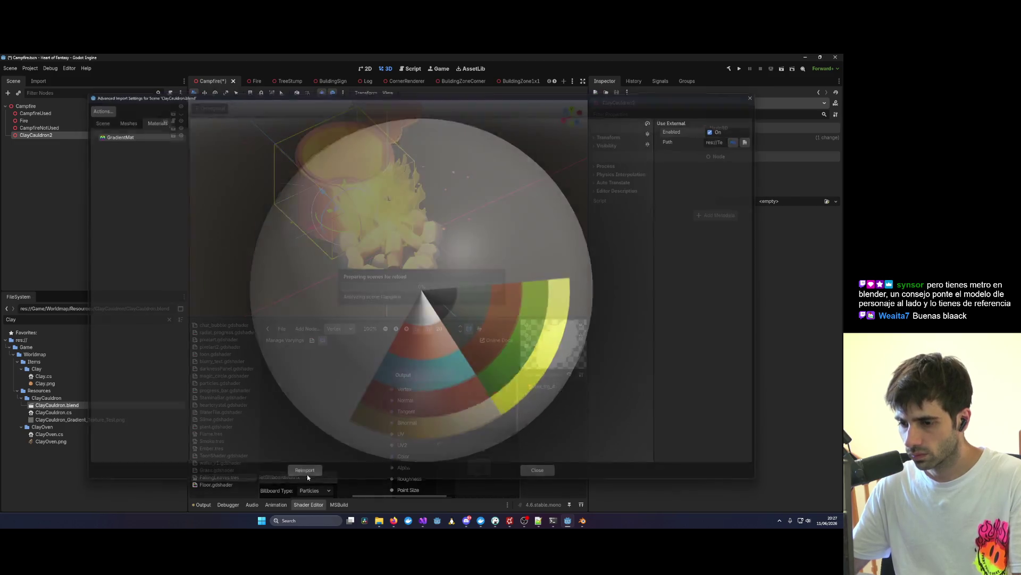
mouse_move(522, 208)
left_mouse_down()
mouse_move(292, 243)
mouse_move(307, 184)
left_mouse_up()
left_click_drag(252, 205, 318, 212)
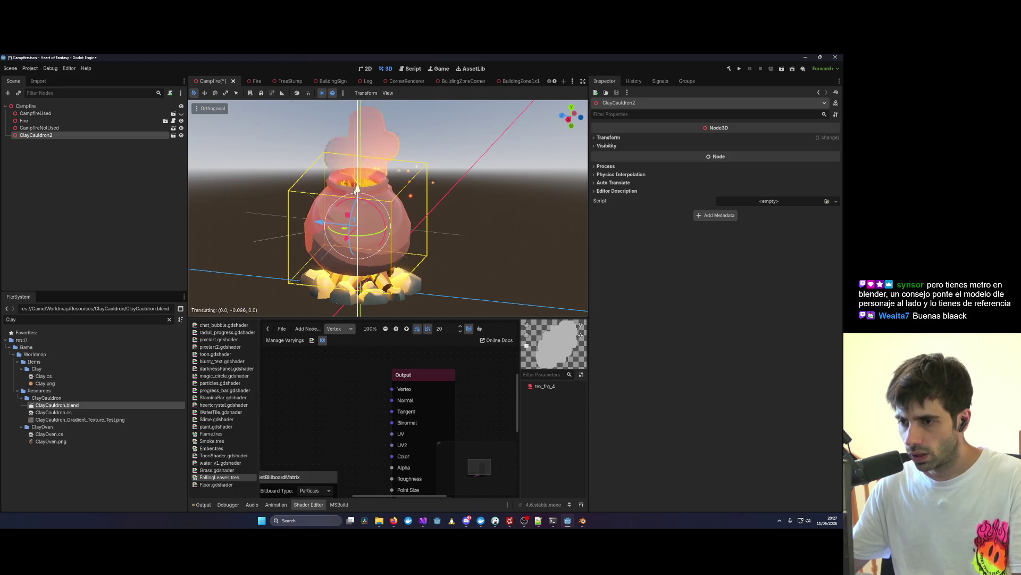
Step: Hide Fire and CampfireNotUsed, and show CampfireUsed
left_click_drag(357, 181, 357, 109)
left_click(181, 120)
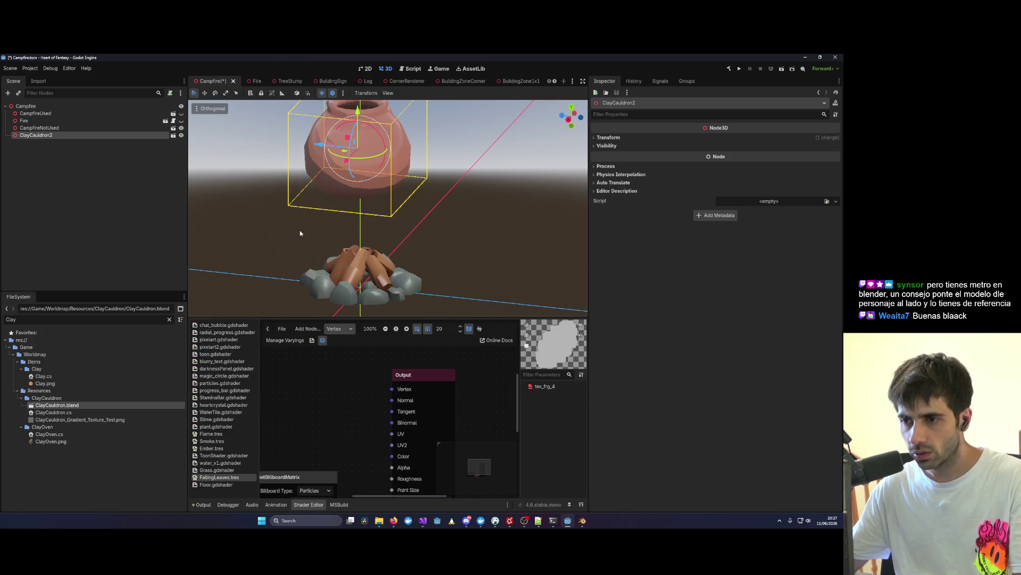
left_click(181, 128)
left_click(181, 113)
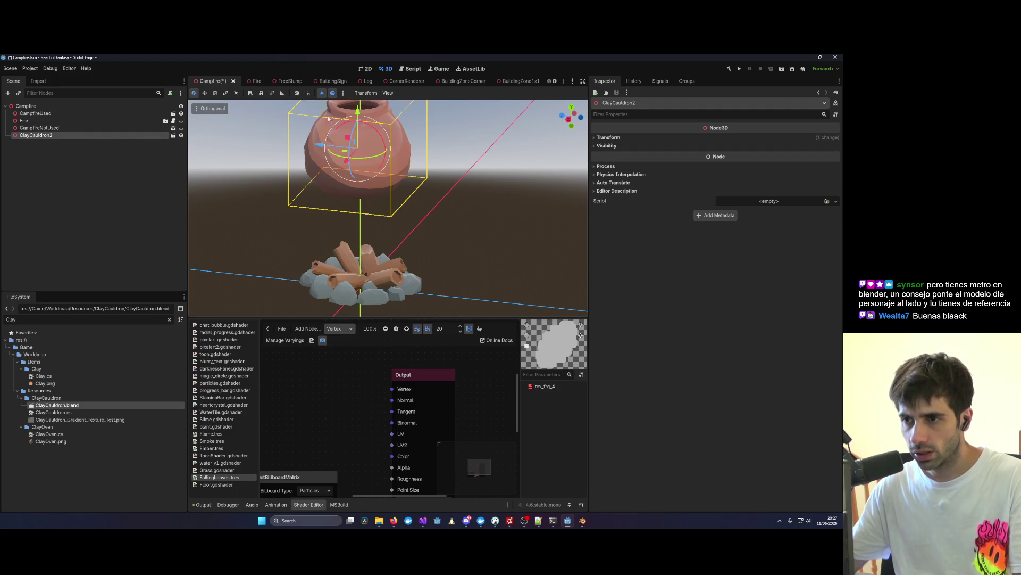
Step: Lower ClayCauldron2 so it rests directly on the campfire stones
left_click_drag(357, 109, 379, 197)
mouse_move(523, 264)
left_mouse_down()
mouse_move(481, 227)
mouse_move(366, 240)
left_mouse_up()
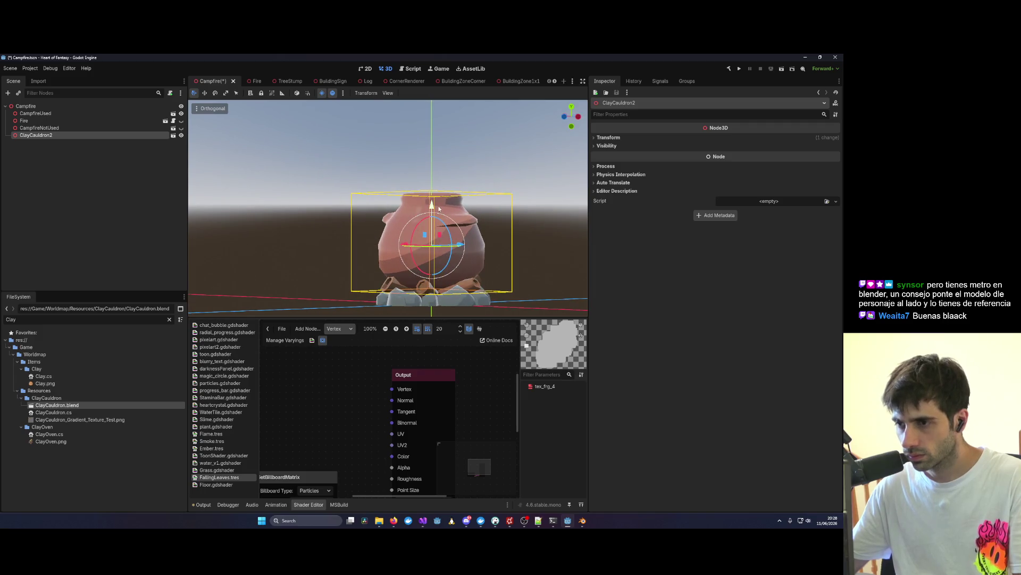
mouse_move(432, 205)
left_mouse_down()
mouse_move(547, 258)
mouse_move(506, 250)
mouse_move(406, 259)
mouse_move(121, 163)
left_mouse_up()
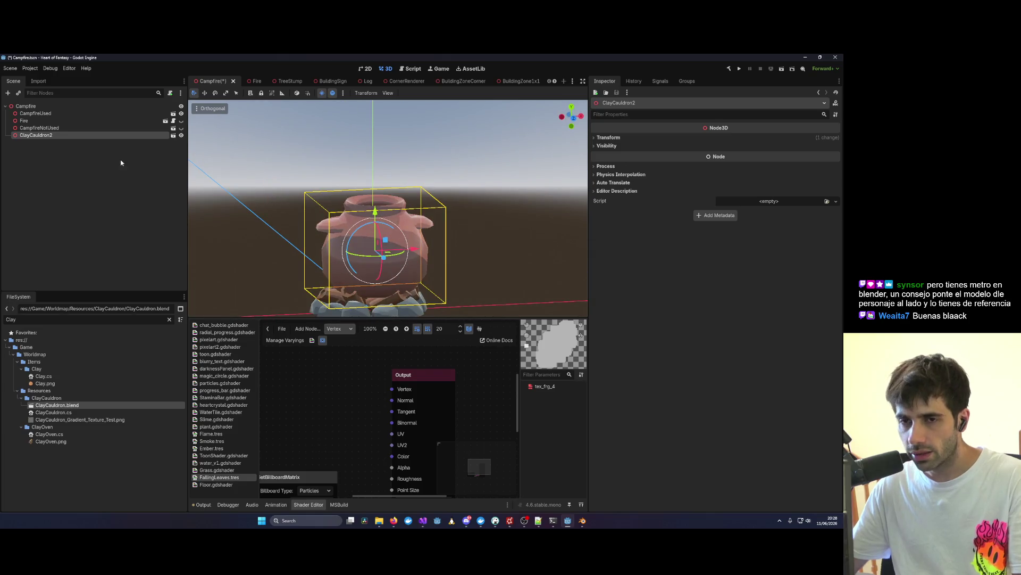
left_click(34, 121)
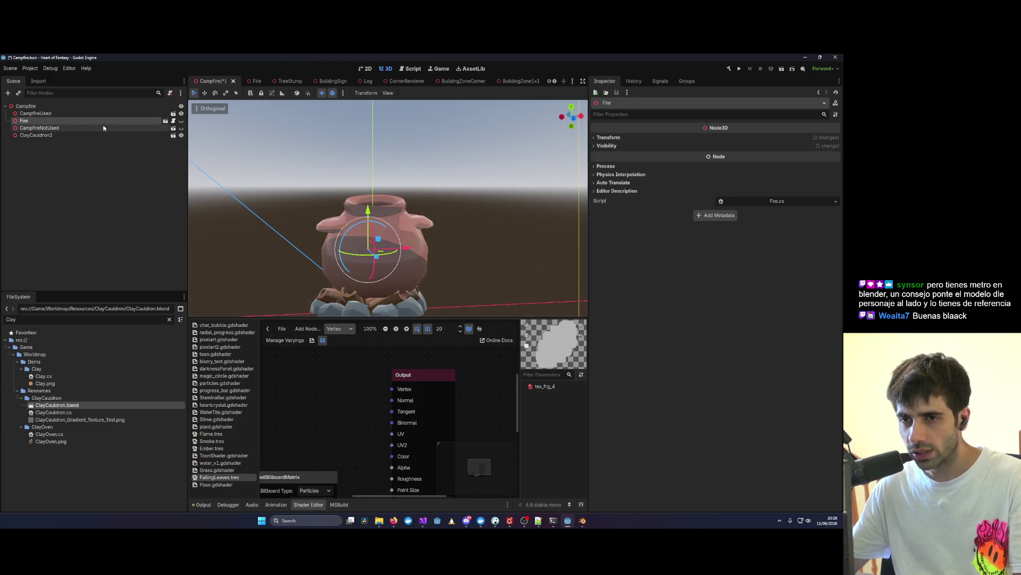
right_click(31, 107)
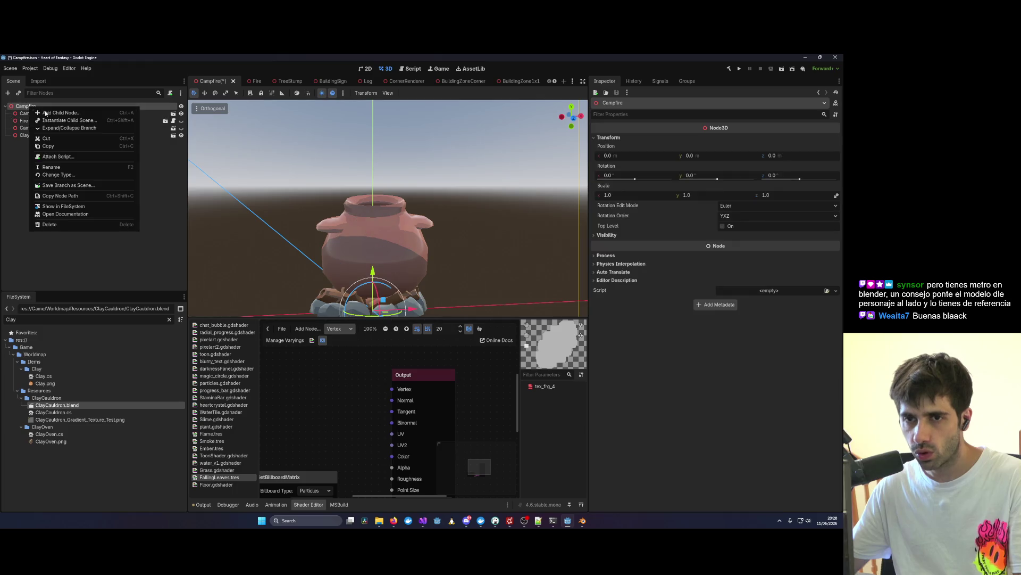
Step: Add a Node3D child under Campfire and name it Fires
left_click(68, 114)
double_click(410, 353)
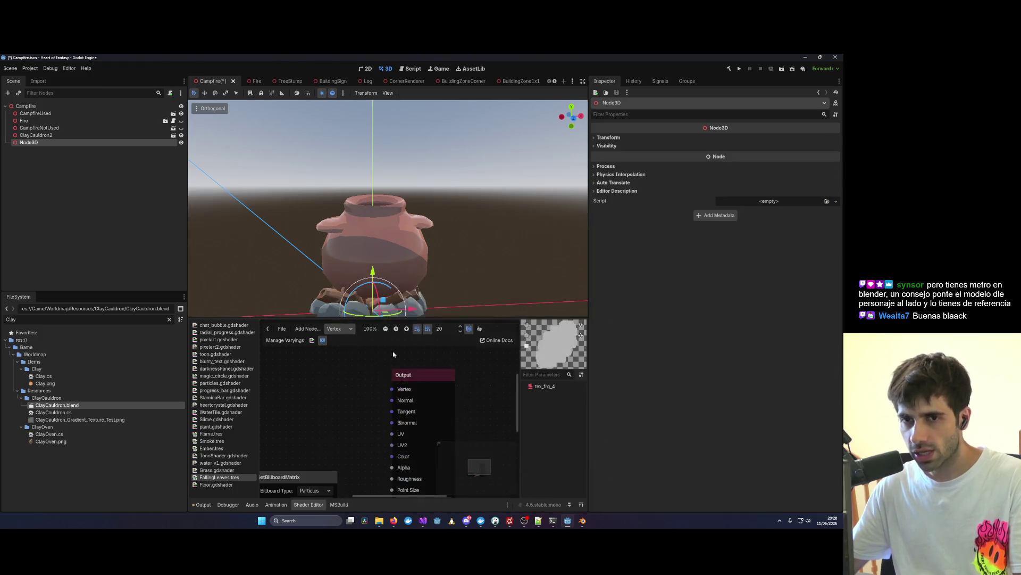
double_click(30, 142)
type("Fires")
key("Return")
Step: Duplicate Fire into Fire2–Fire5, nest them under Fires, and make them visible
left_click(26, 121)
key("ctrl+d")
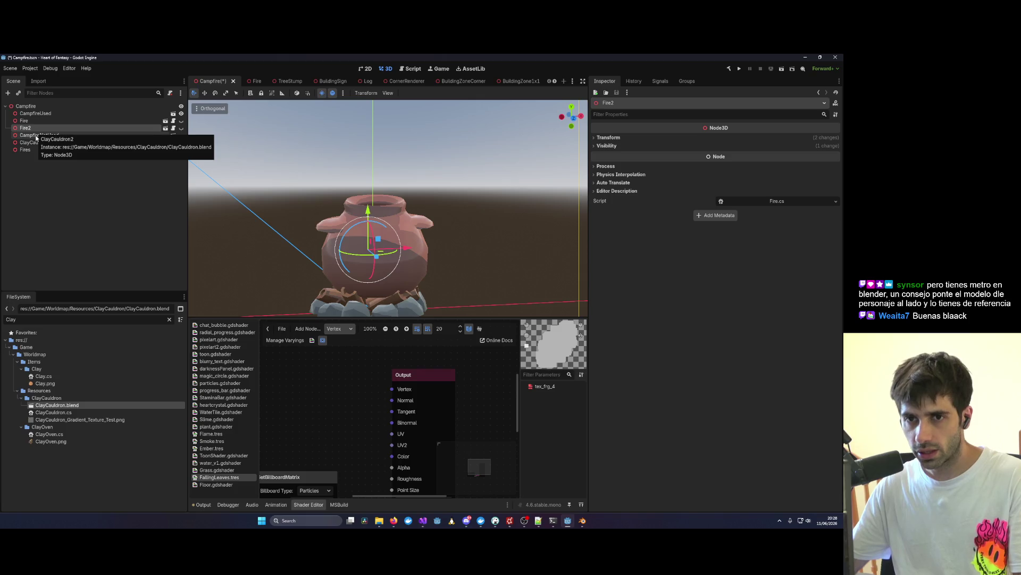
key("ctrl+d")
key("ctrl+d")
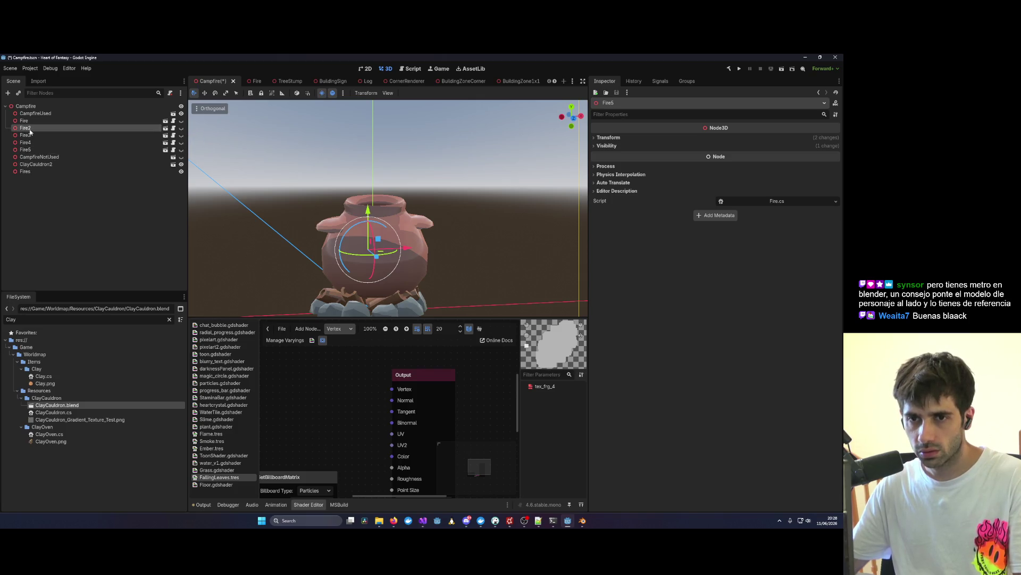
left_click(30, 130, "shift")
left_click_drag(30, 129, 33, 172)
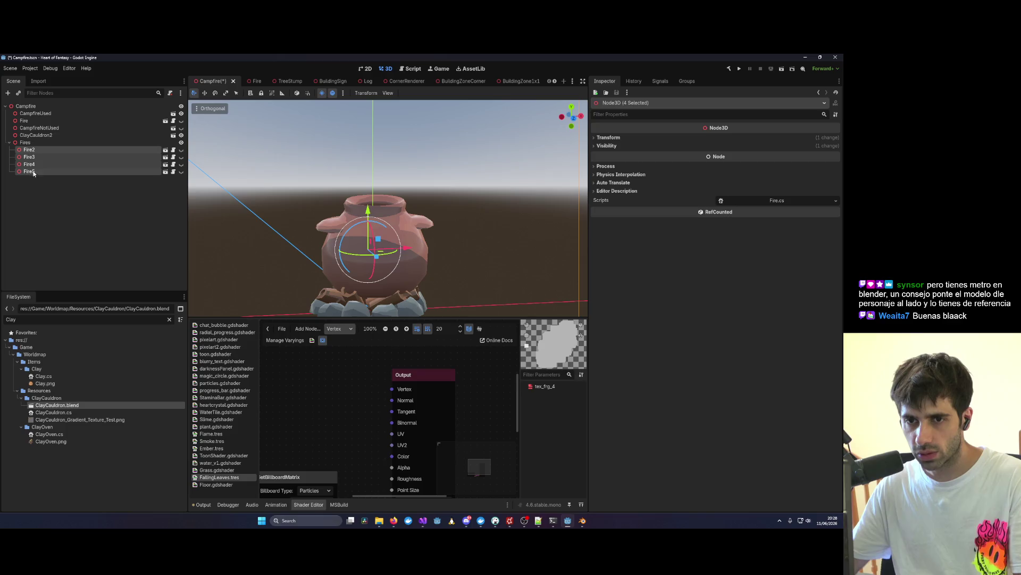
left_click(181, 151)
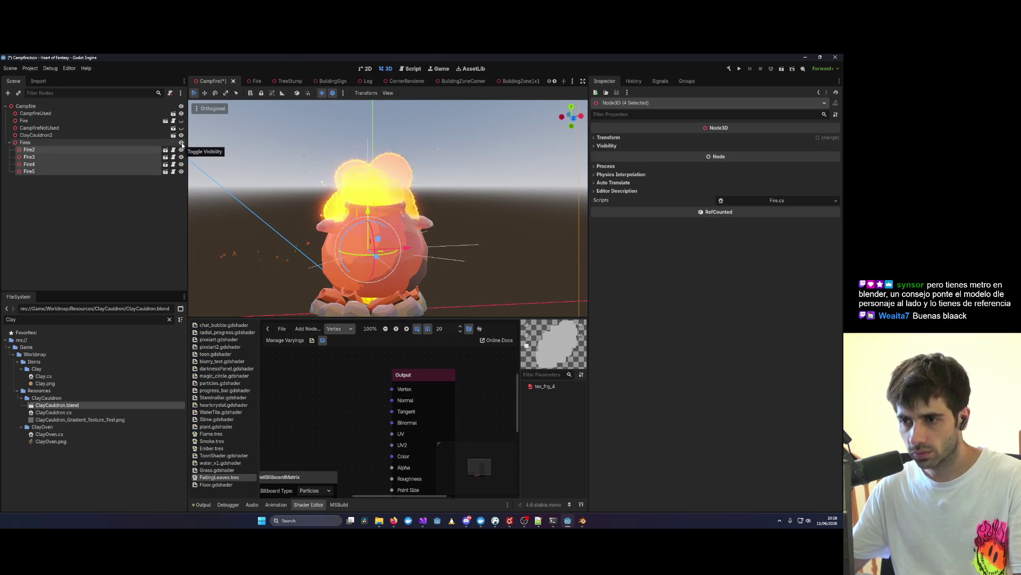
scroll(434, 253, "up", 2)
Step: Lift ClayCauldron2 above the flames
left_click(435, 252)
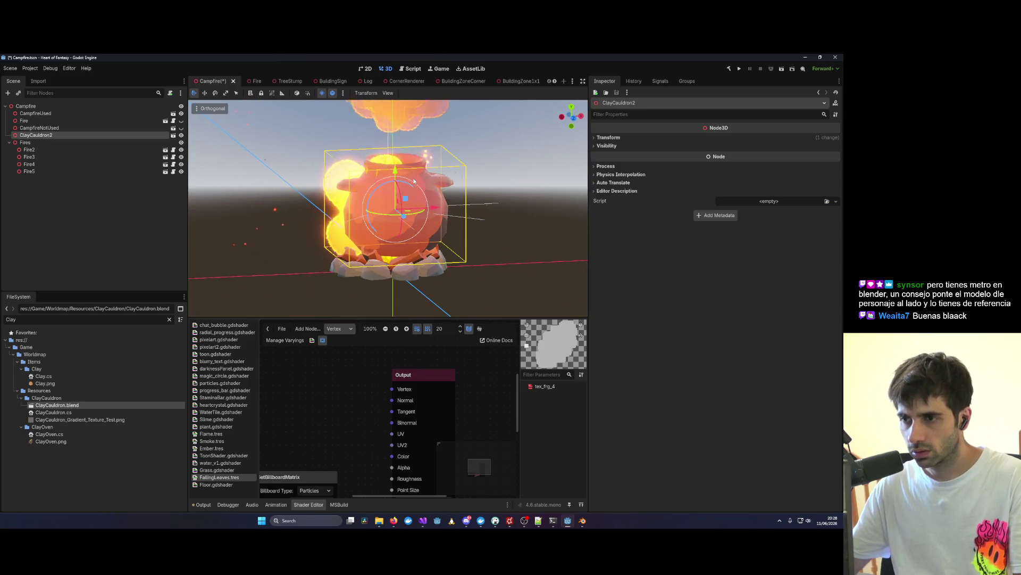
left_click(50, 128)
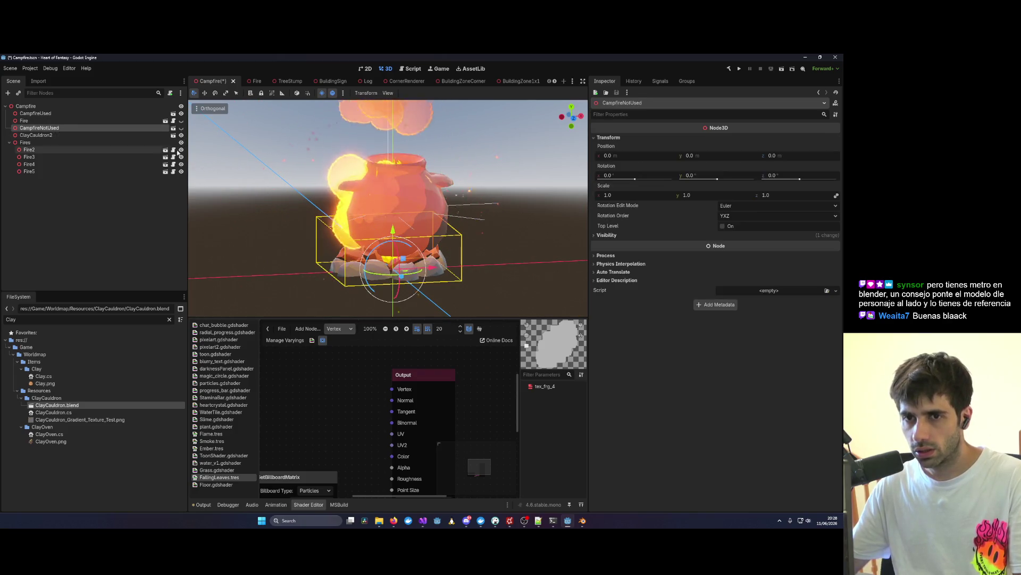
left_click(400, 167)
left_click_drag(400, 167, 517, 155)
left_click(517, 154)
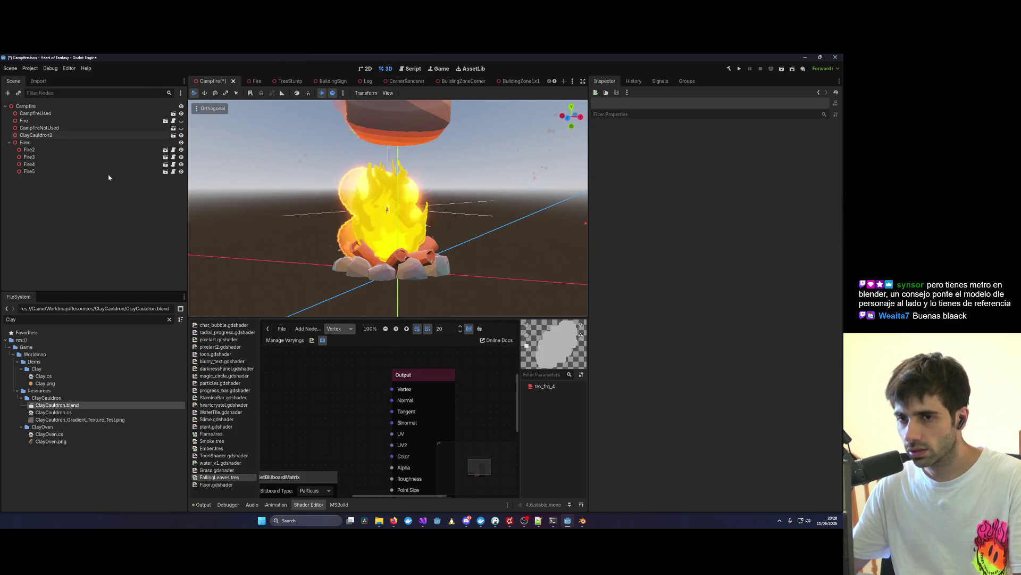
Step: Hide Fire3, Fire4 and Fire5, and move Fire2 to the left
left_click(181, 157)
left_click(181, 164)
left_click(181, 172)
left_click(125, 149)
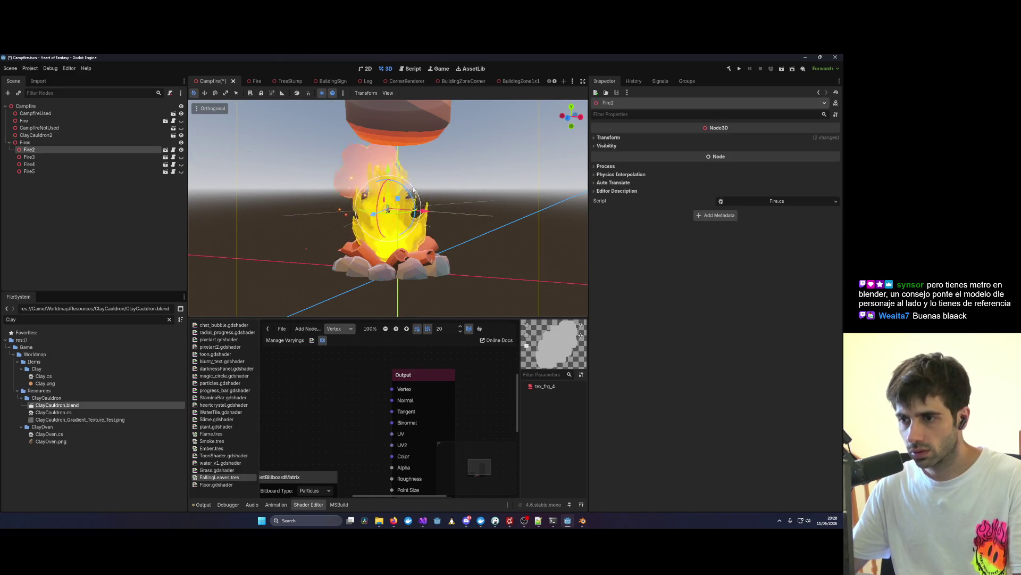
scroll(391, 183, "up", 5)
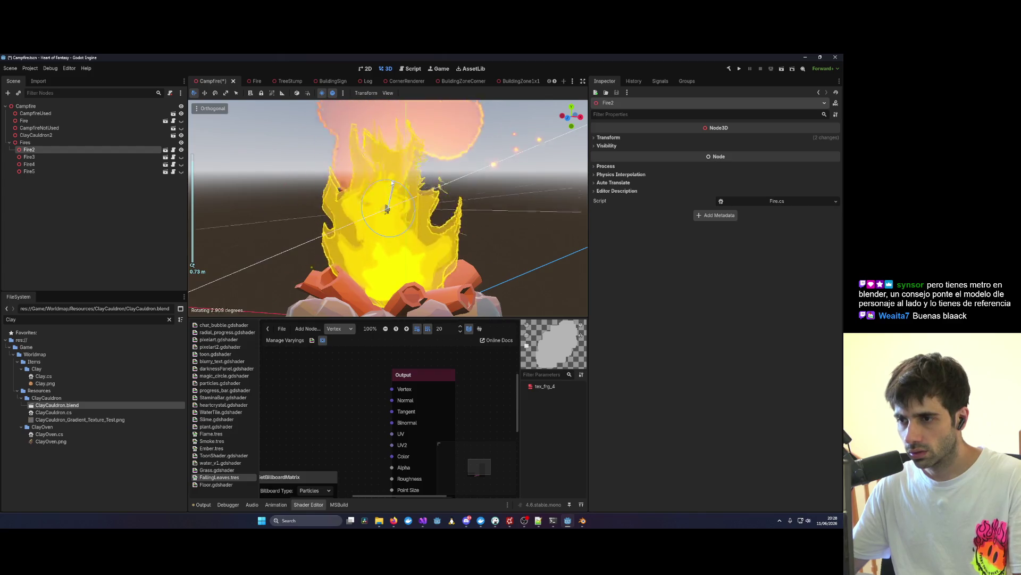
left_click_drag(425, 210, 334, 207)
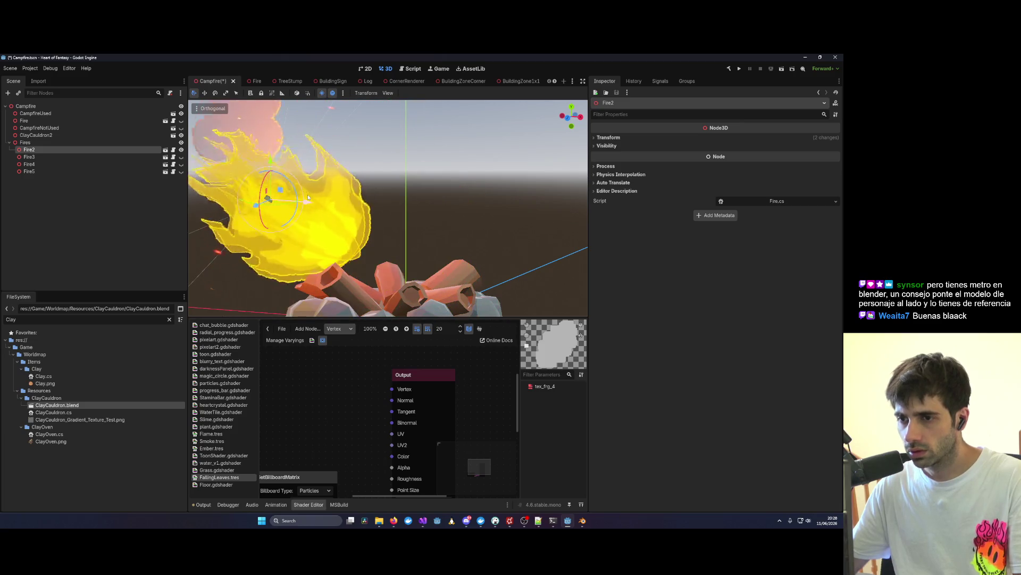
scroll(333, 207, "down", 2)
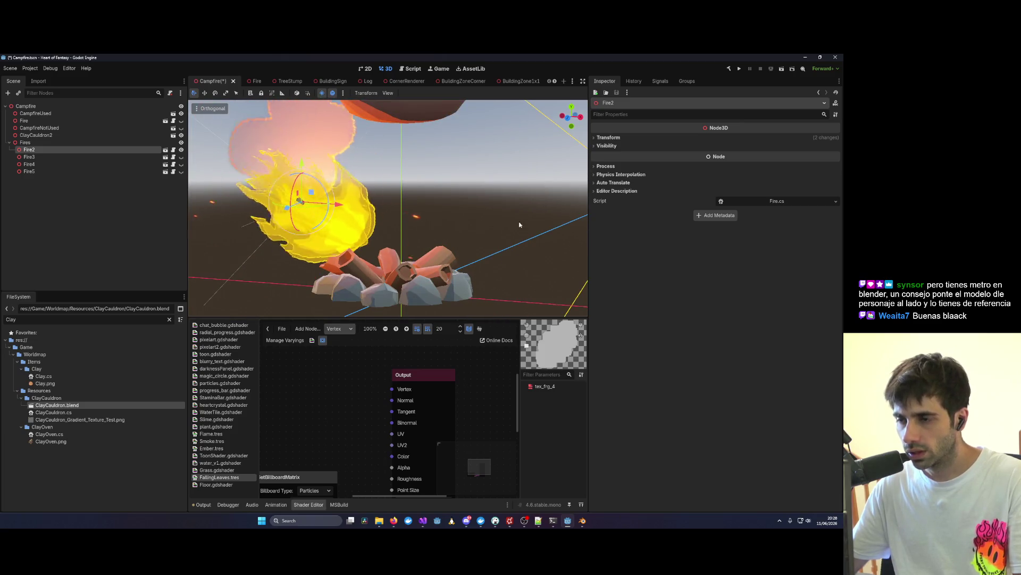
Step: Change Fire2's Inspector scale from 0.625 to 0.1
left_click(609, 138)
left_click(633, 195)
type("0.625")
key("Return")
left_click_drag(646, 196, 640, 196)
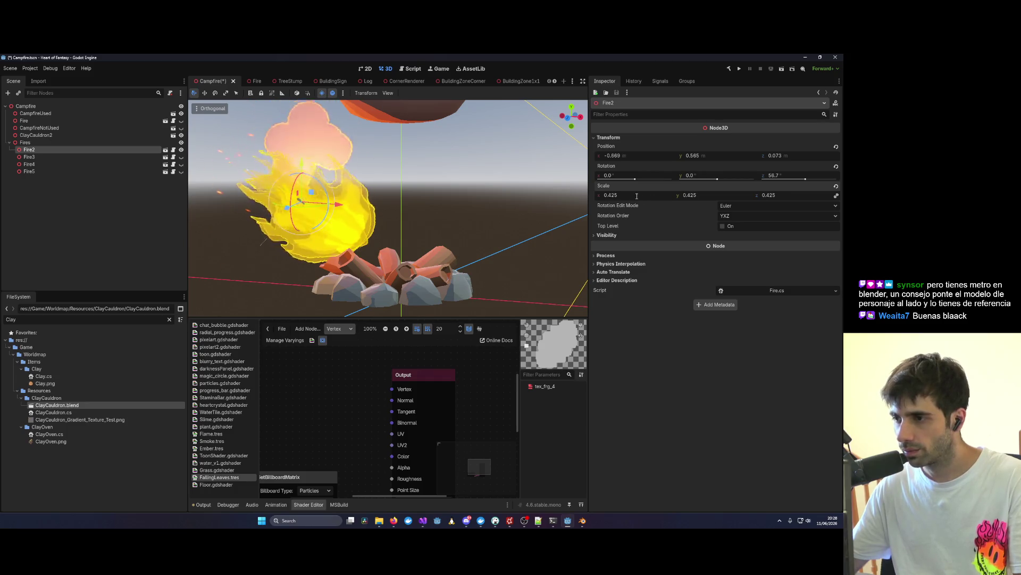
left_click(636, 196)
type("0.1")
key("Return")
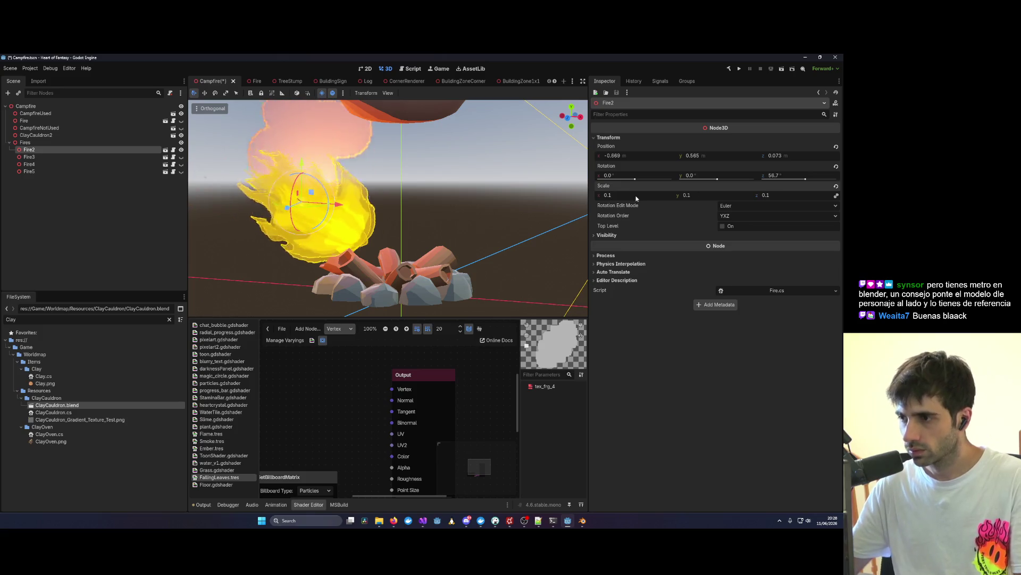
Step: Review Fire2 beside the campfire, then save and close the Campfire scene
left_click(338, 204)
left_click_drag(338, 203, 452, 235)
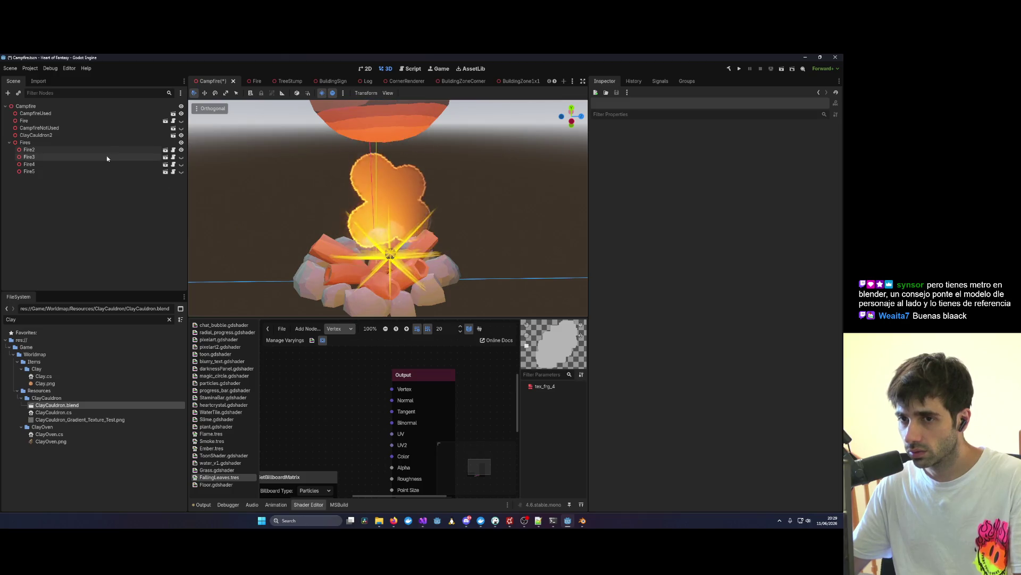
left_click(29, 149)
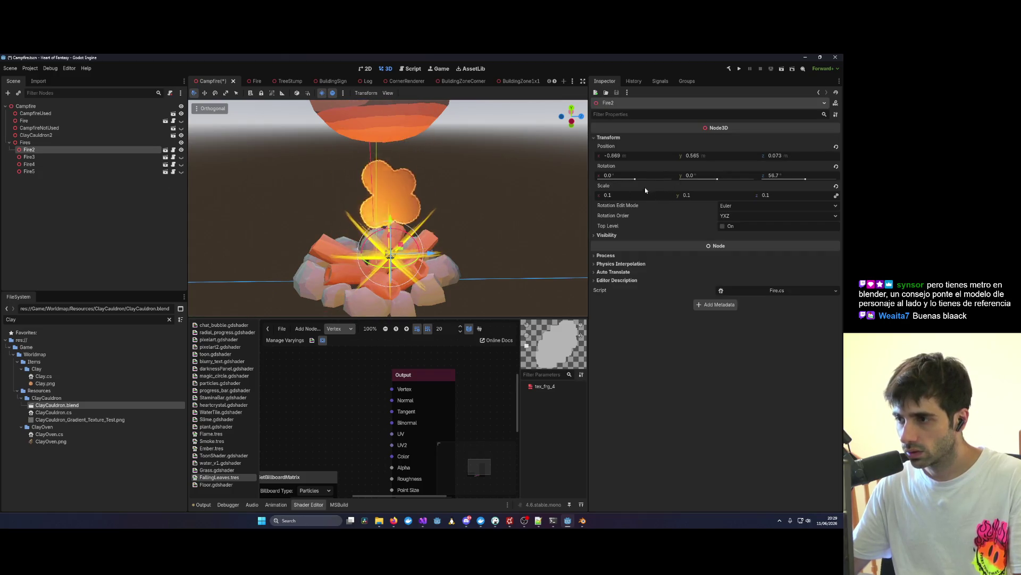
left_click_drag(495, 203, 389, 188)
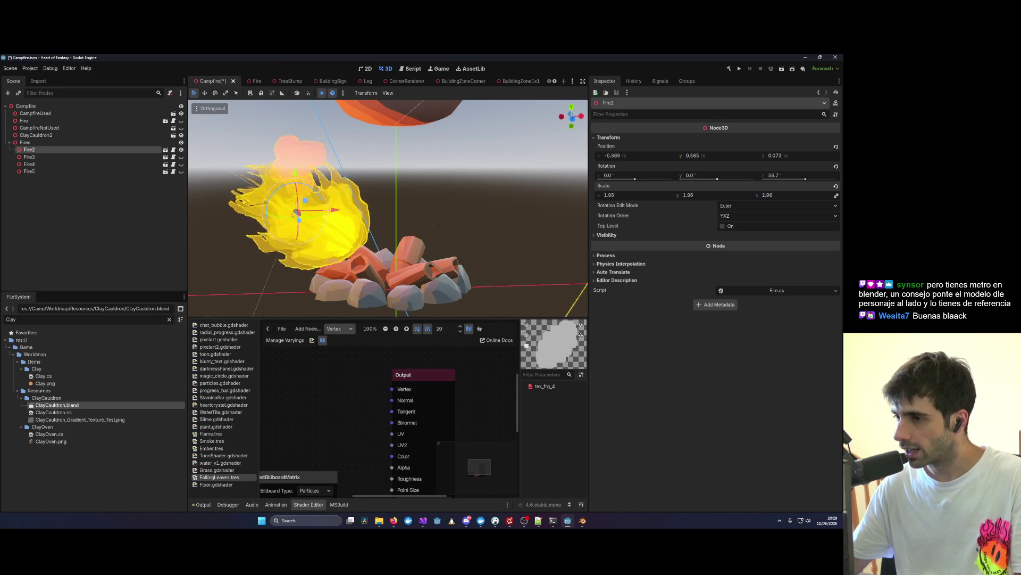
left_click(379, 170)
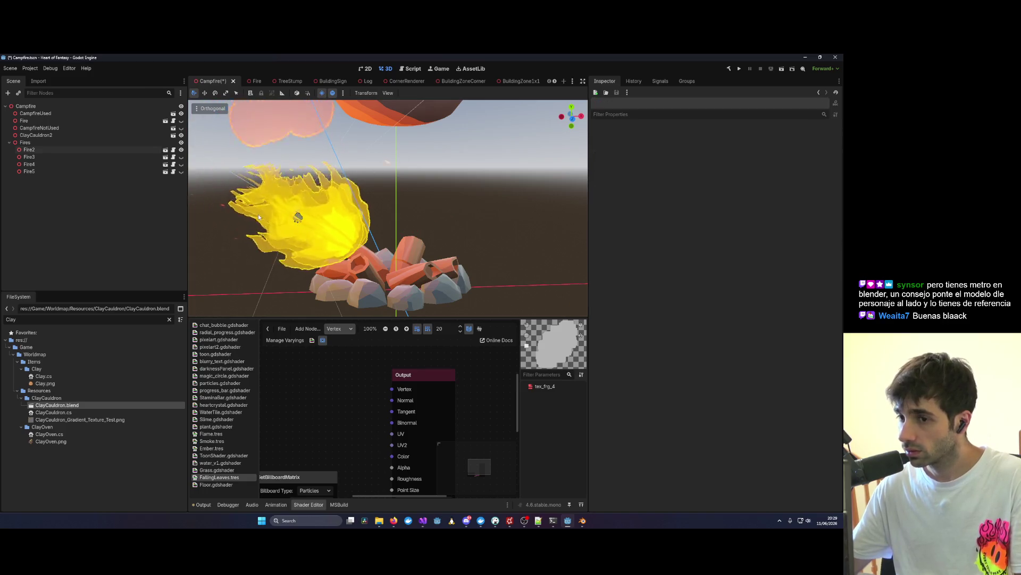
key("ctrl+s")
middle_click(207, 86)
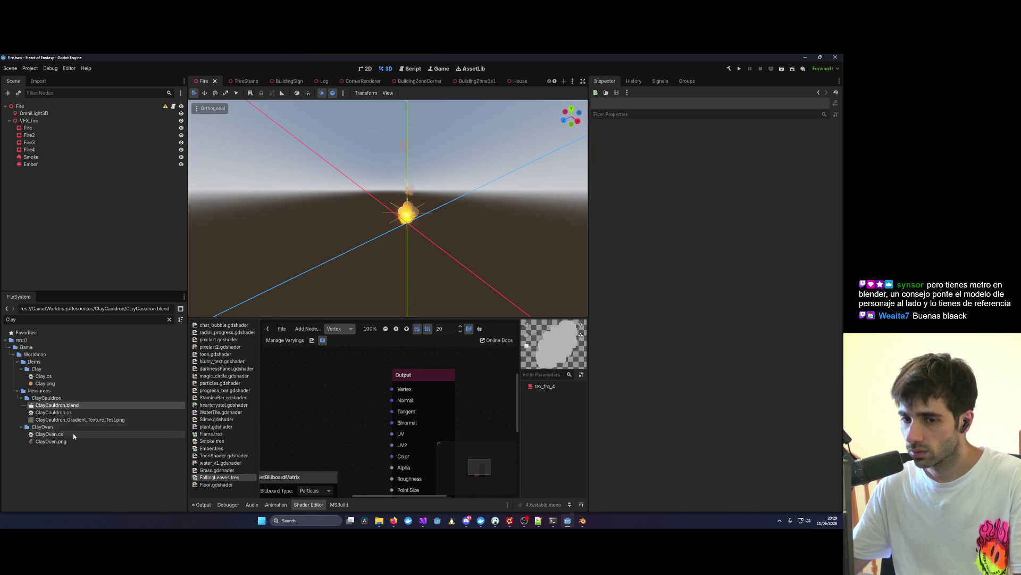
Step: Filter for 'Campfire', reopen Campfire.tscn, and adjust Fire2's scale value
type("Campfire")
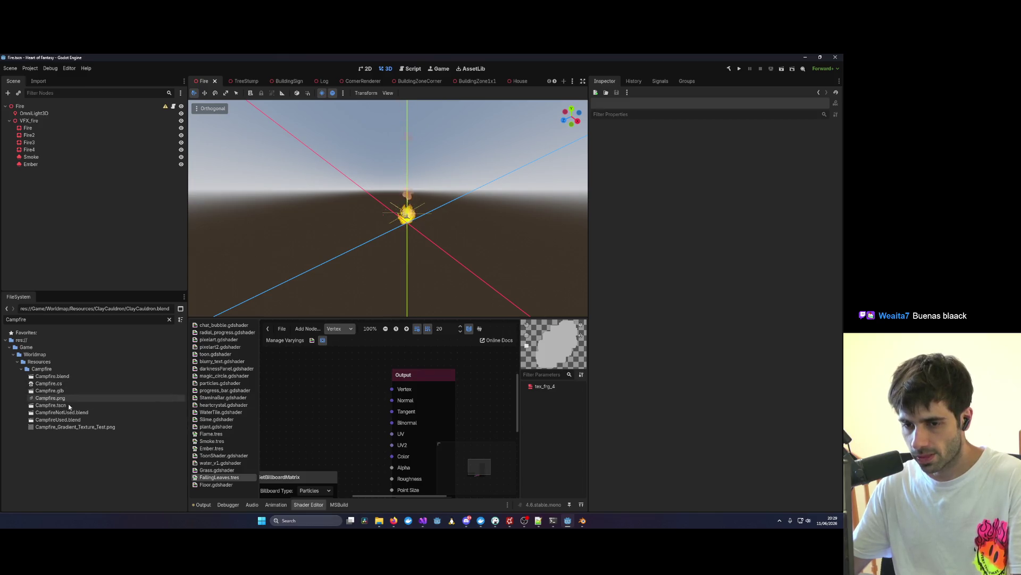
double_click(73, 406)
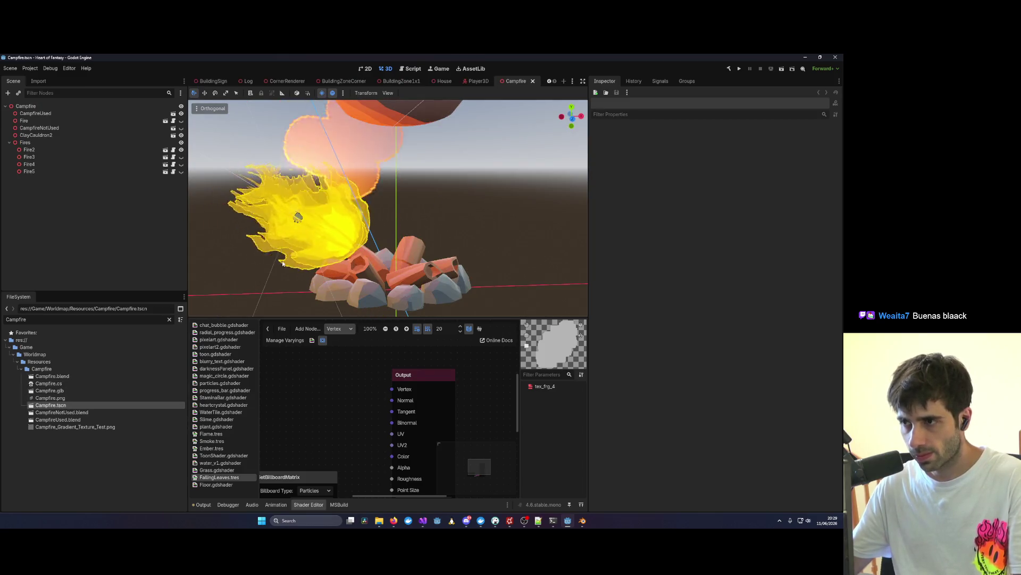
key("ctrl+shift+w")
double_click(51, 406)
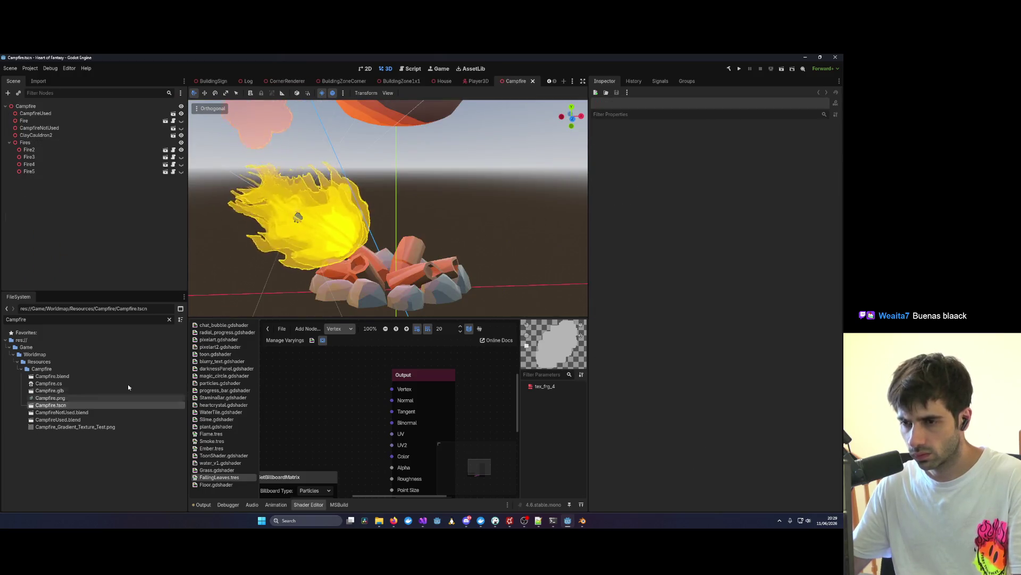
left_click(70, 151)
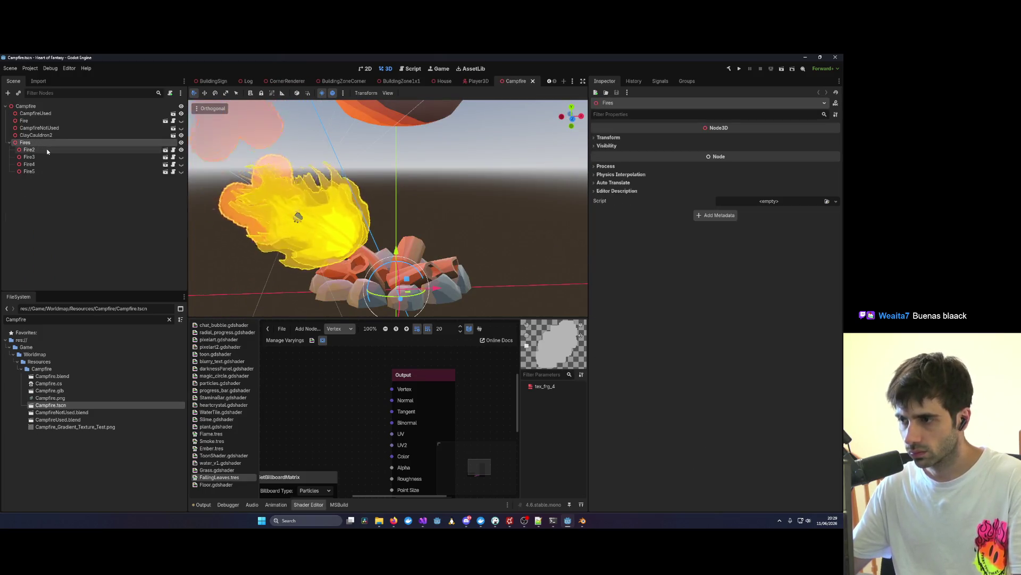
left_click_drag(609, 194, 625, 195)
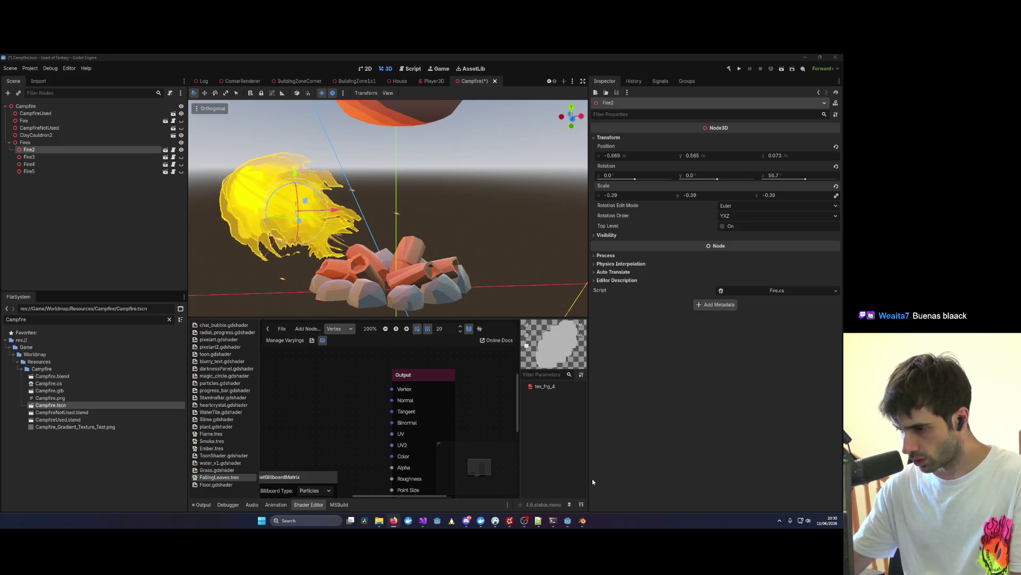
Step: In Blender, box-select the campfire model and move it with G
mouse_move(582, 523)
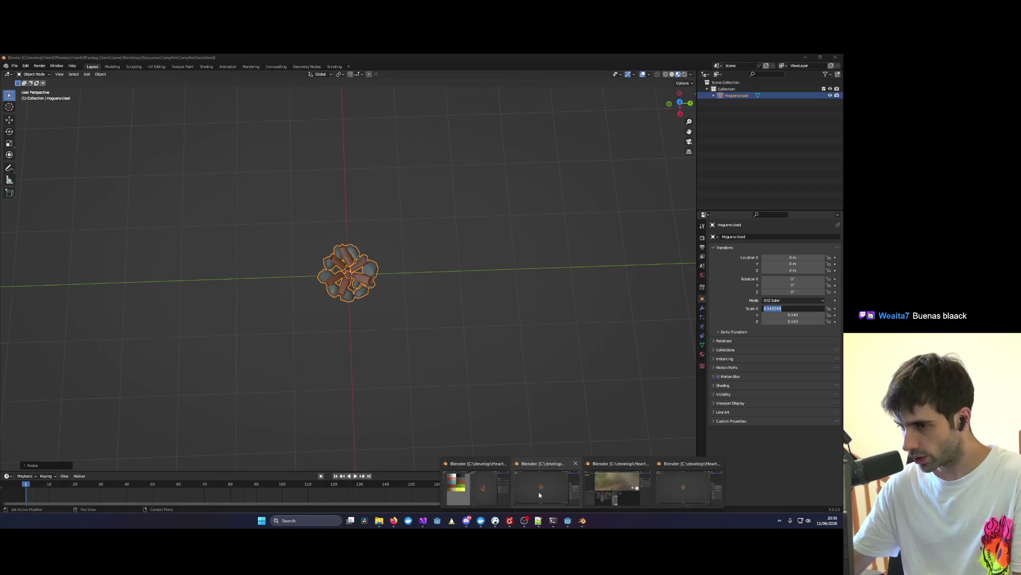
left_click(474, 481)
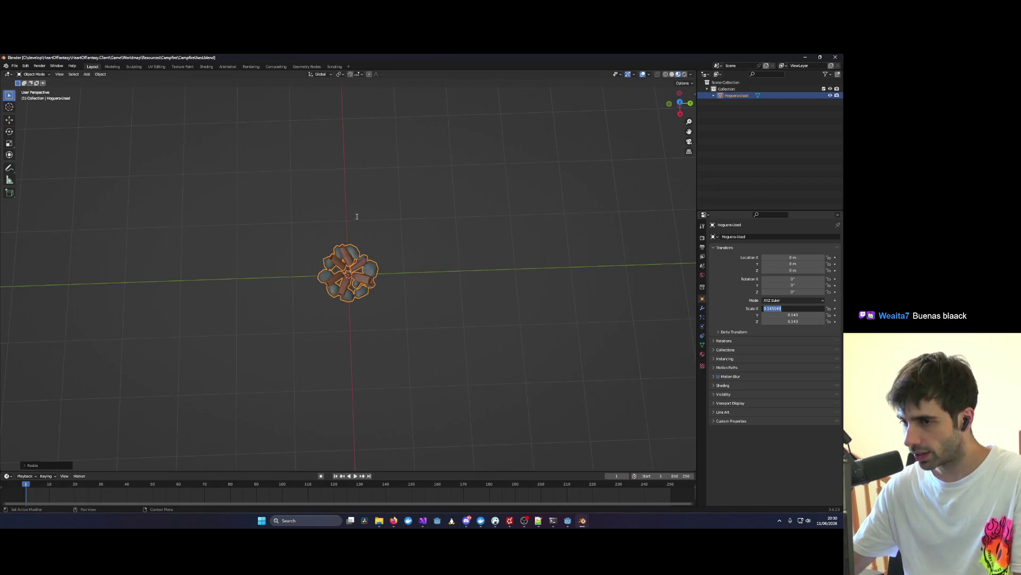
scroll(375, 221, "up", 4)
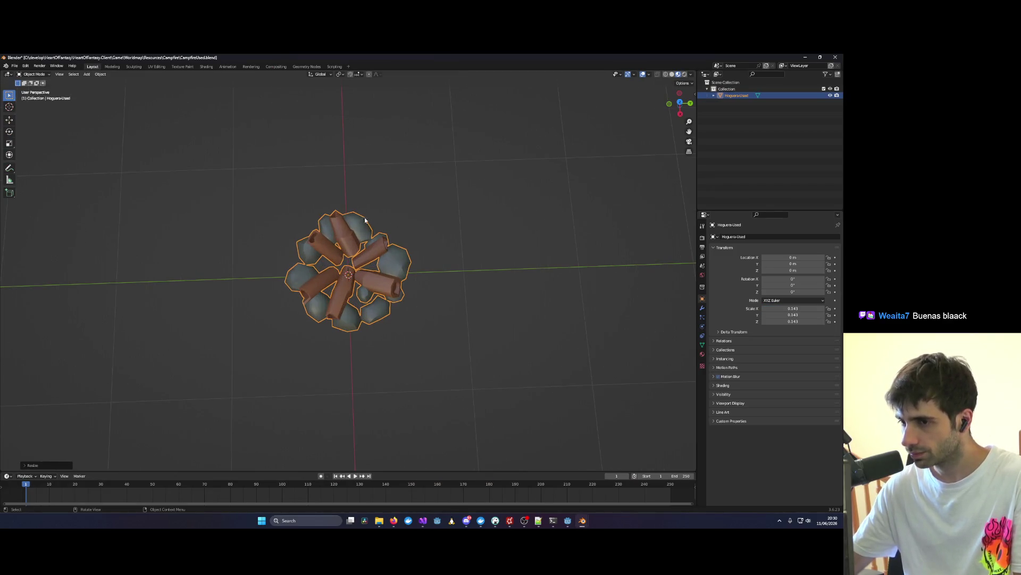
left_click_drag(246, 201, 455, 349)
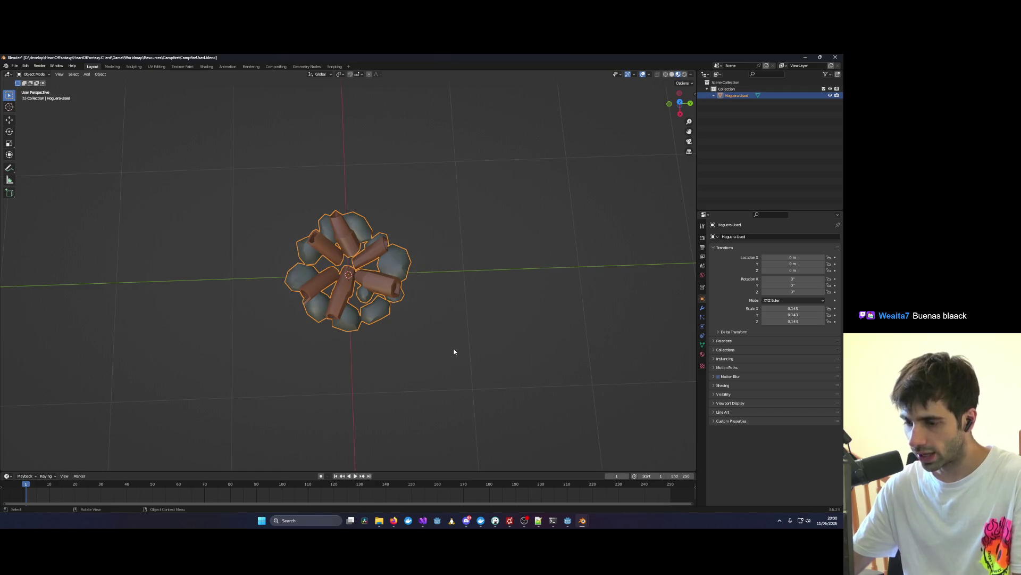
key("g")
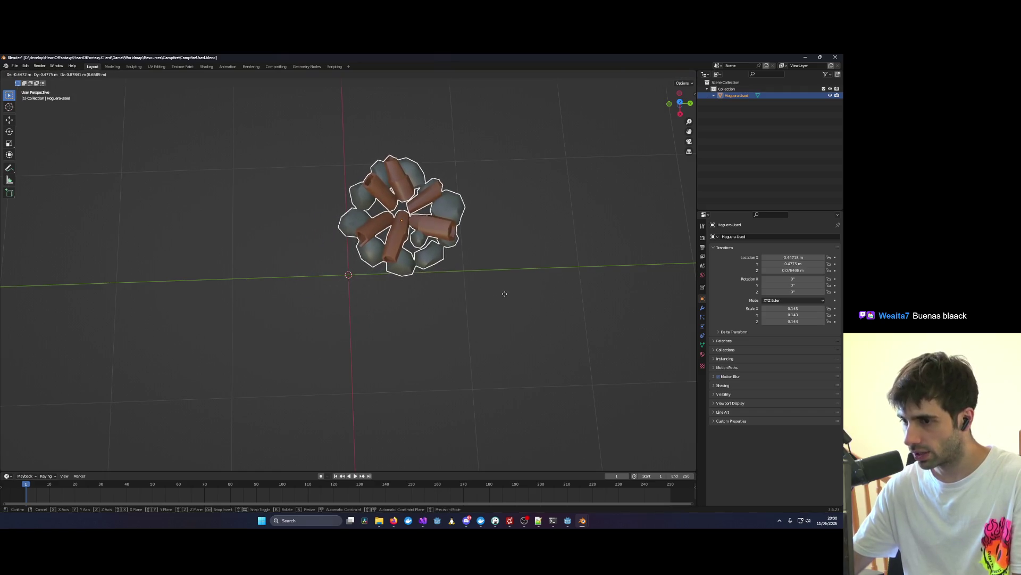
left_click(506, 295)
Step: Reset the campfire to the origin with Alt+G and return to Godot's Fire2
mouse_move(547, 269)
left_mouse_down()
mouse_move(440, 223)
mouse_move(468, 228)
mouse_move(484, 190)
mouse_move(417, 186)
mouse_move(383, 253)
mouse_move(404, 265)
mouse_move(501, 264)
left_mouse_up()
key("alt+g")
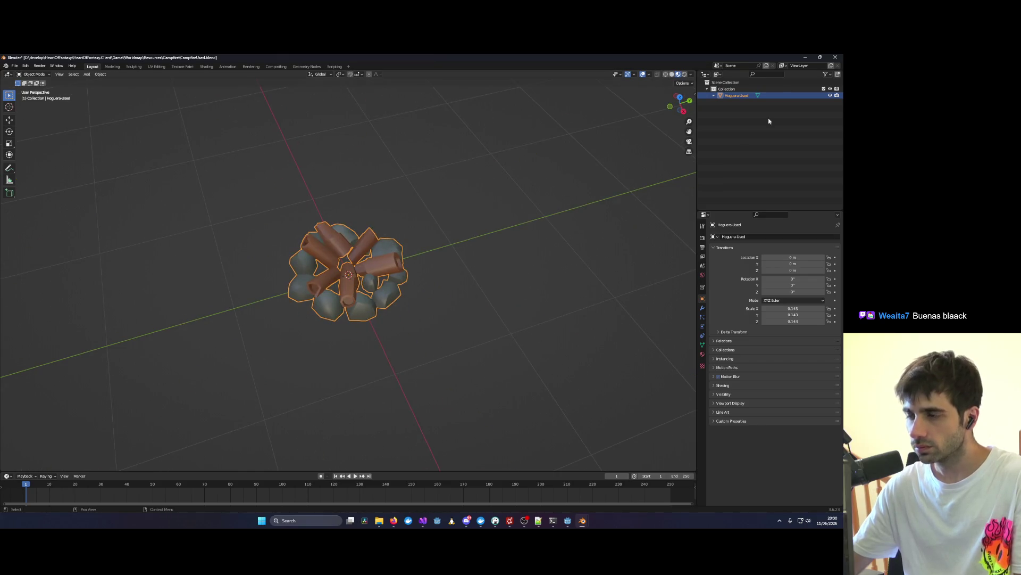
left_click(807, 57)
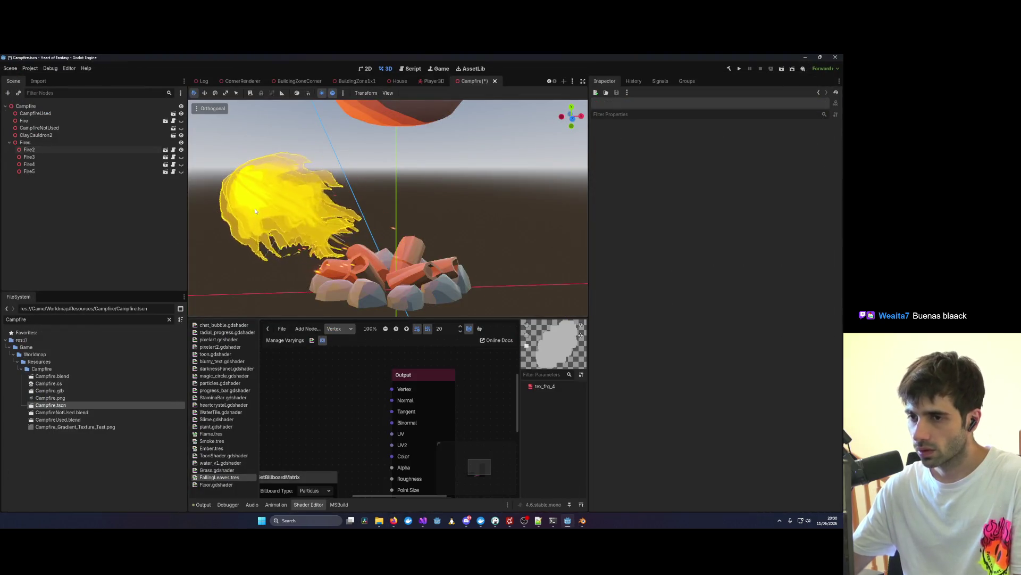
left_click(73, 149)
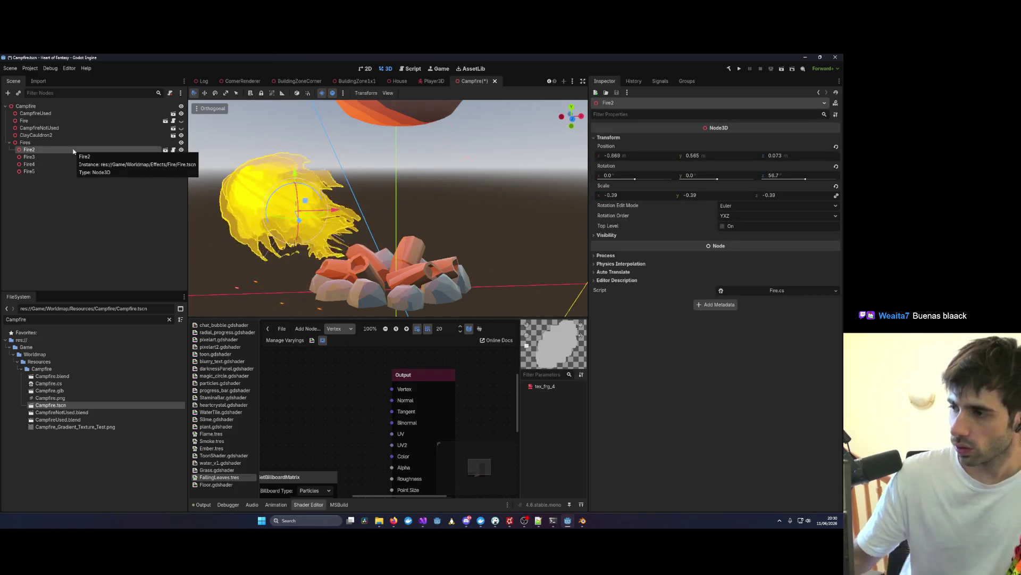
Step: Nudge Fire2 right, tilt it toward 38.5 / 48.2 / -150.5 rotation, and enable Top Level
mouse_move(341, 212)
left_mouse_down()
mouse_move(458, 212)
mouse_move(323, 211)
mouse_move(275, 249)
left_mouse_up()
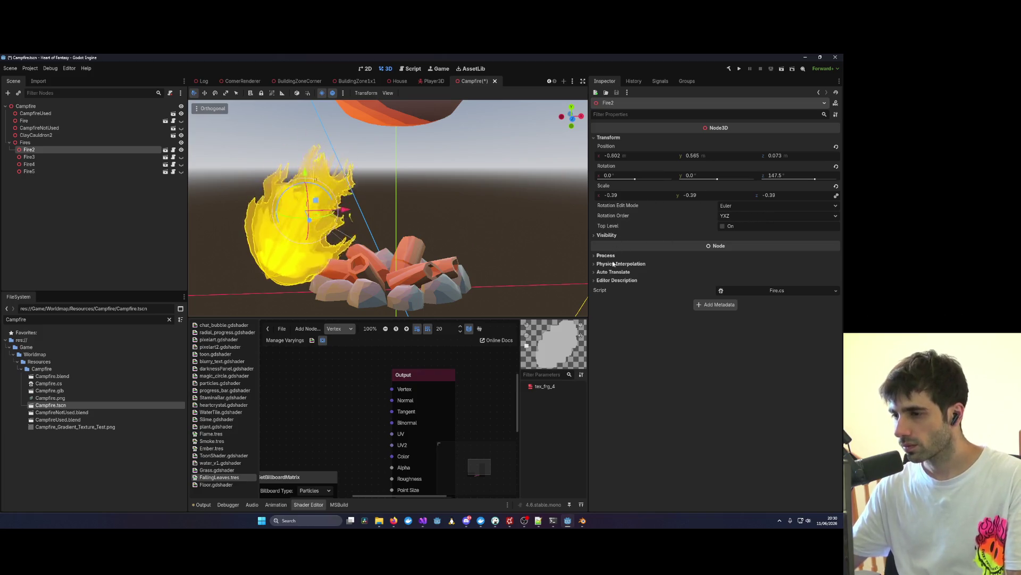
left_click_drag(634, 179, 653, 196)
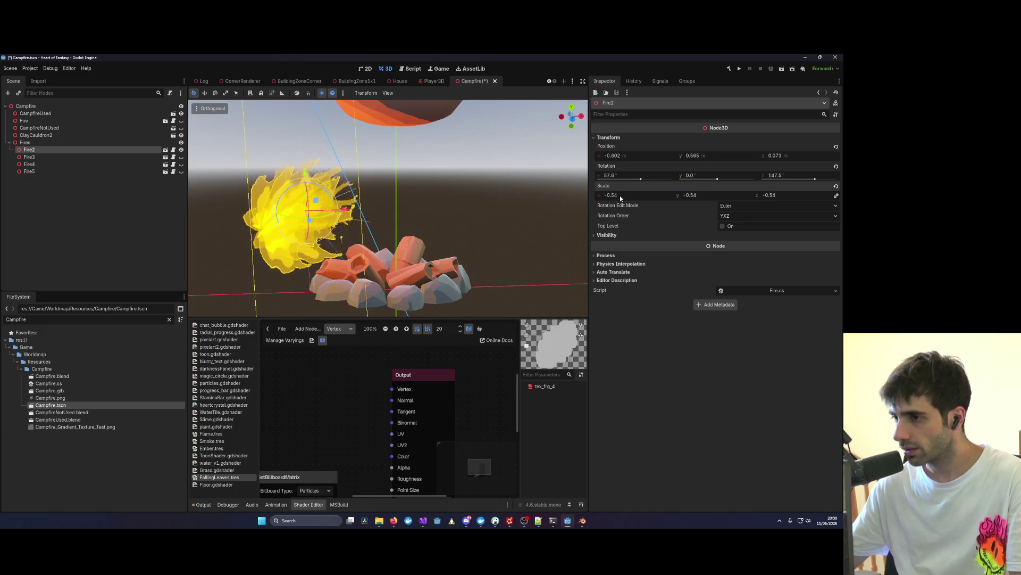
left_click(731, 214)
left_click(723, 226)
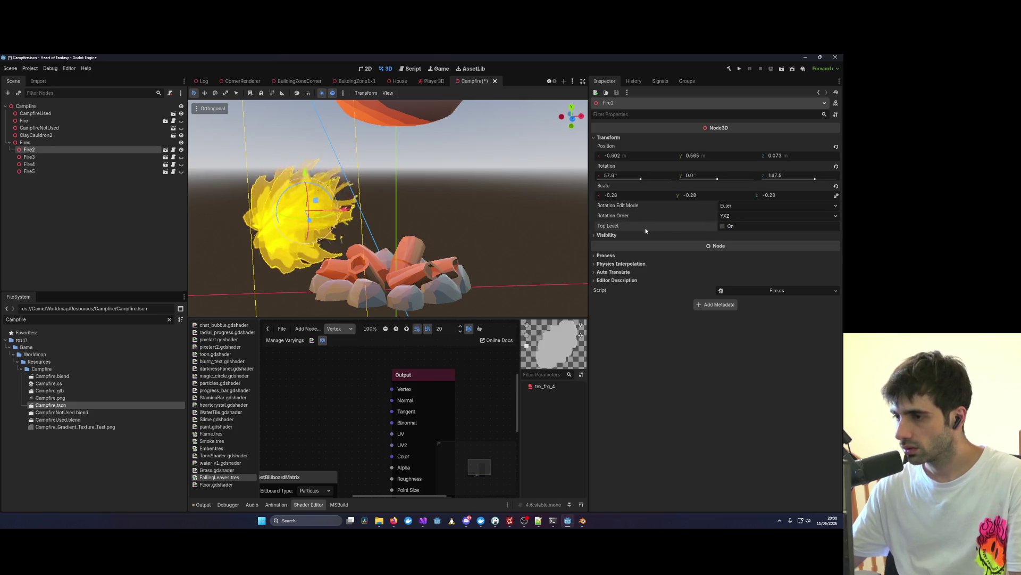
left_click(616, 236)
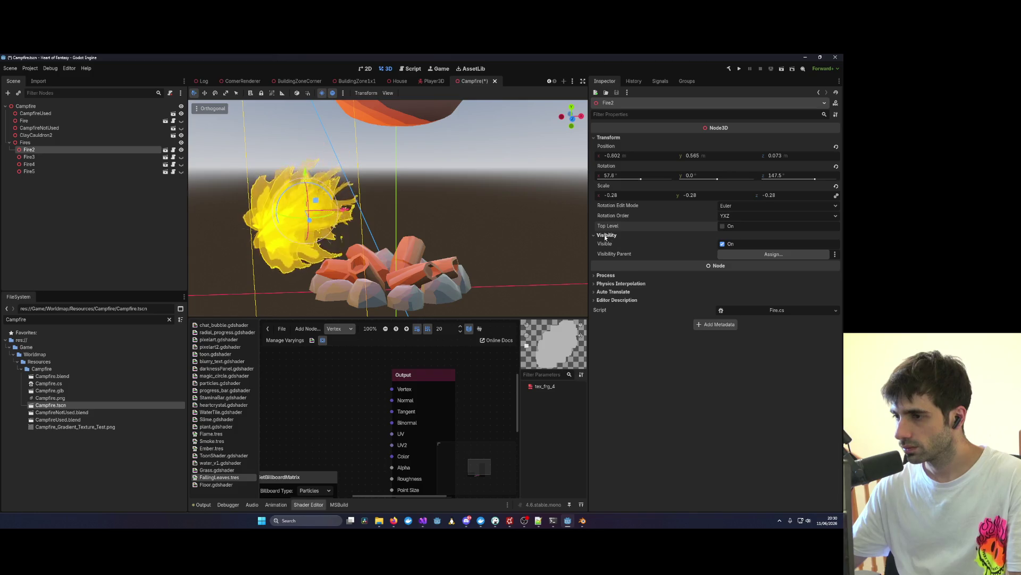
left_click(605, 235)
Step: Reposition Fire2 to sit above the campfire logs, then select the clay cauldron
mouse_move(288, 236)
left_mouse_down()
mouse_move(320, 228)
mouse_move(303, 231)
mouse_move(422, 135)
left_mouse_up()
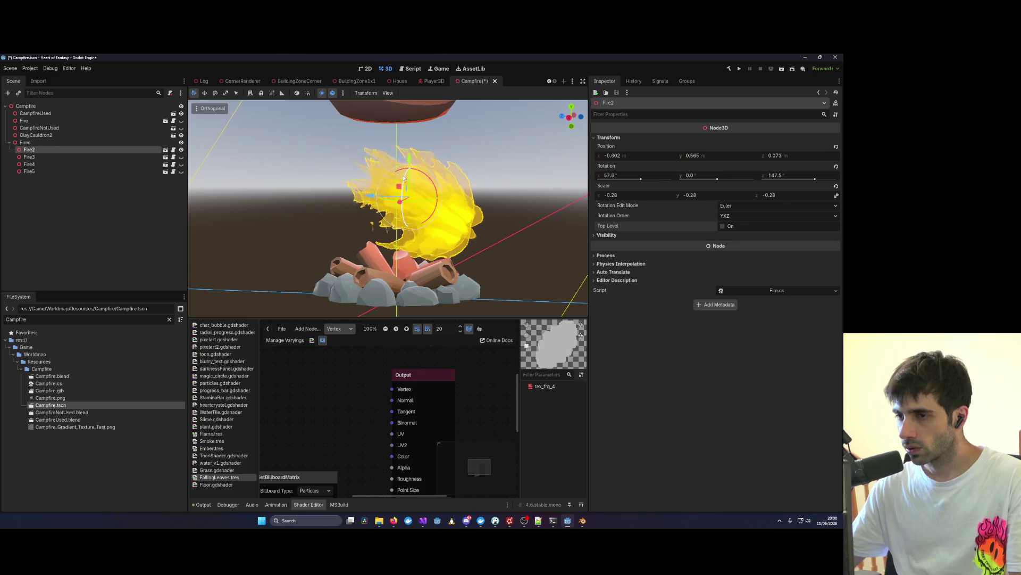
mouse_move(401, 186)
left_mouse_down()
mouse_move(479, 209)
mouse_move(424, 211)
mouse_move(493, 207)
left_mouse_up()
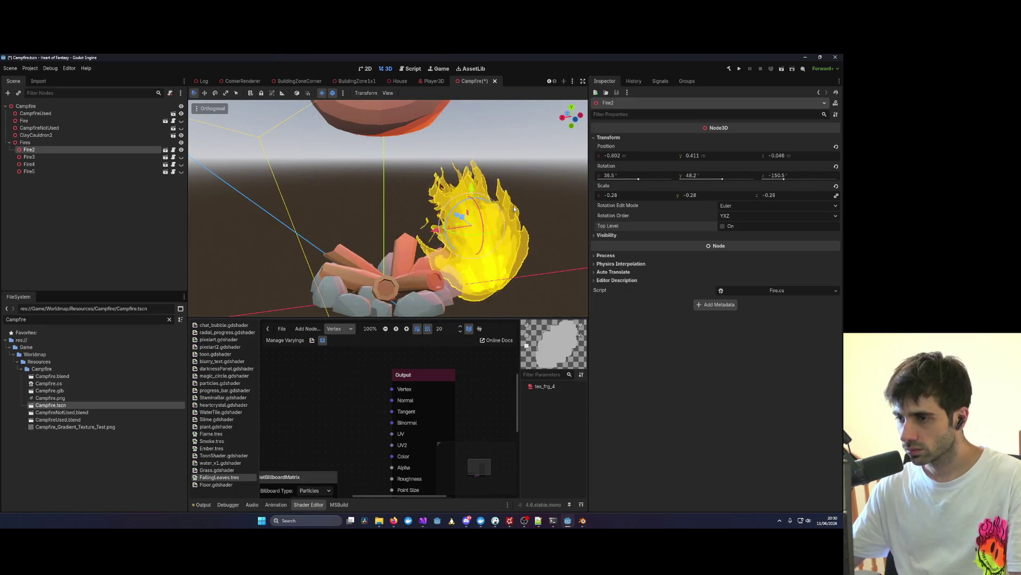
scroll(495, 209, "down", 3)
left_click(399, 161)
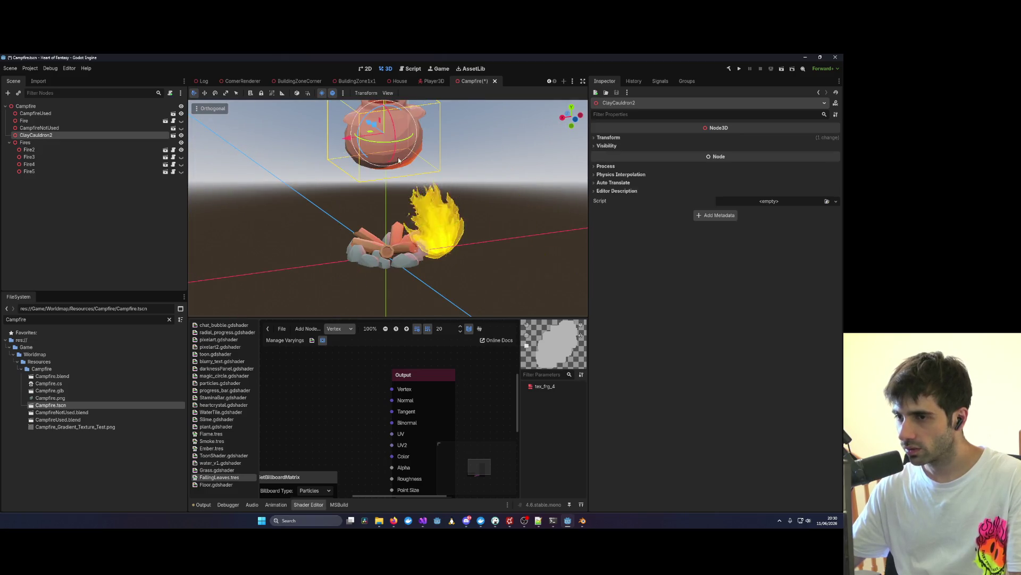
Step: Check the cauldron's transform, then shrink the Fire2 flame to a smaller scale
left_click(614, 138)
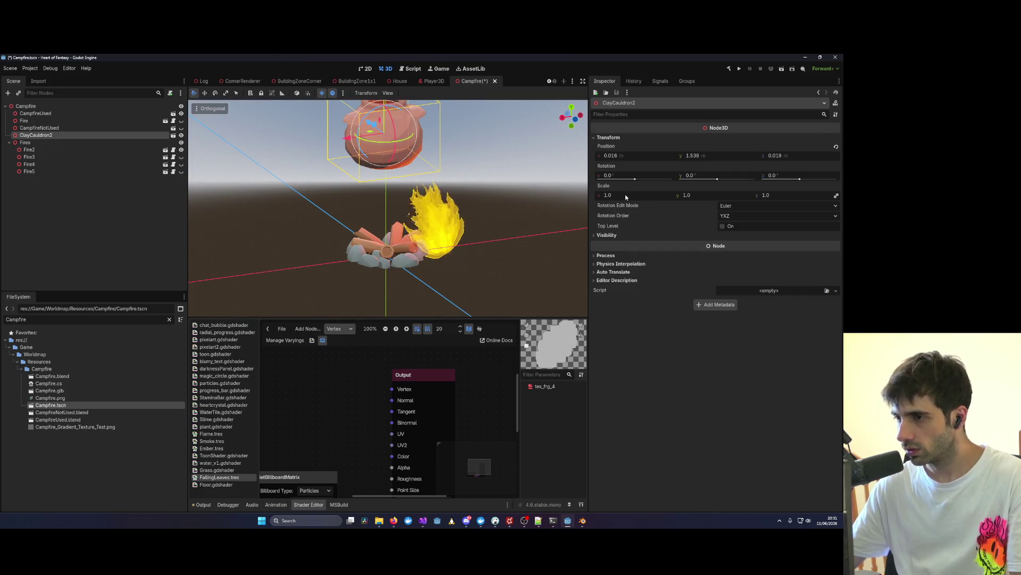
left_click(440, 231)
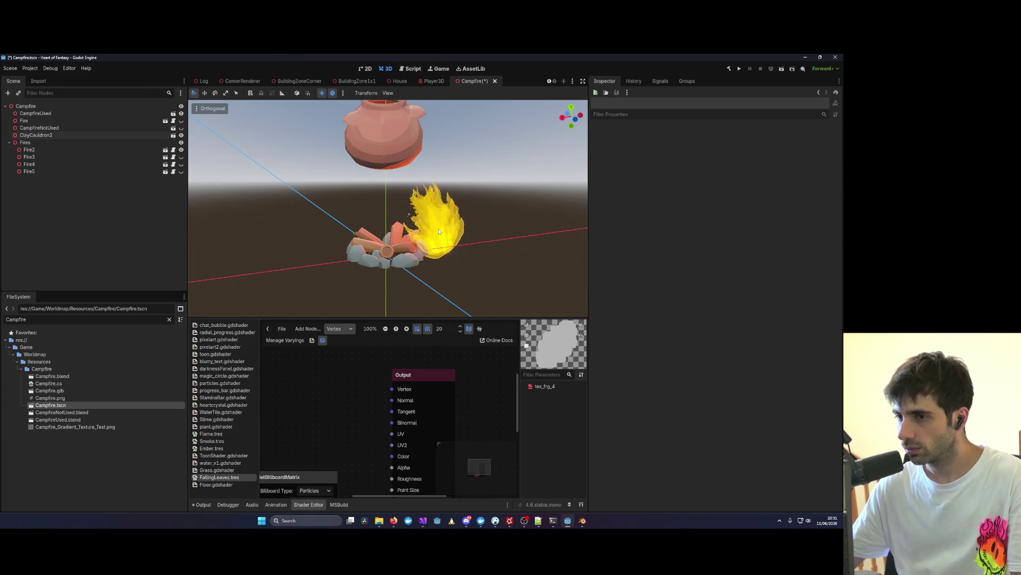
left_click(29, 150)
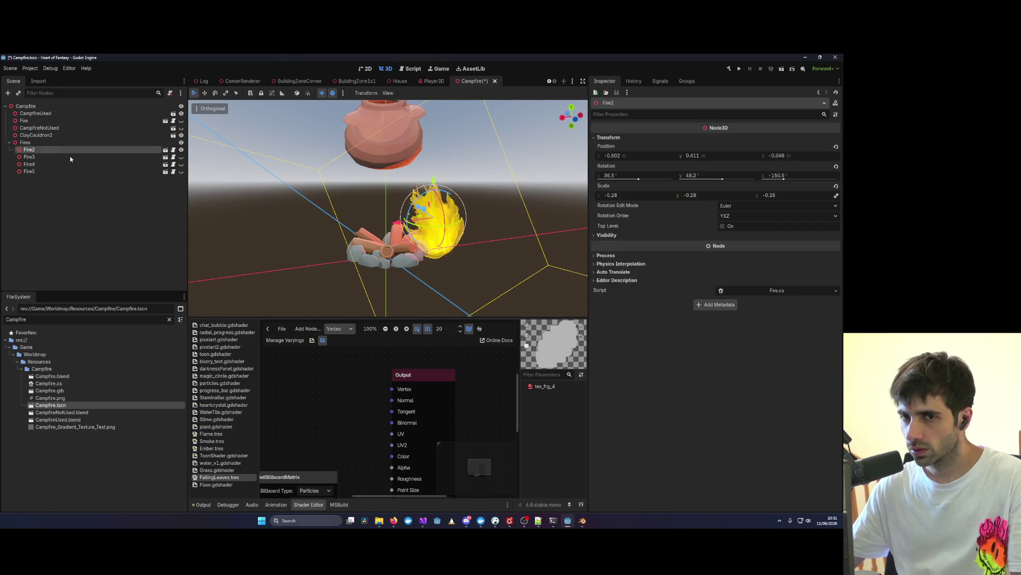
left_click_drag(630, 198, 607, 198)
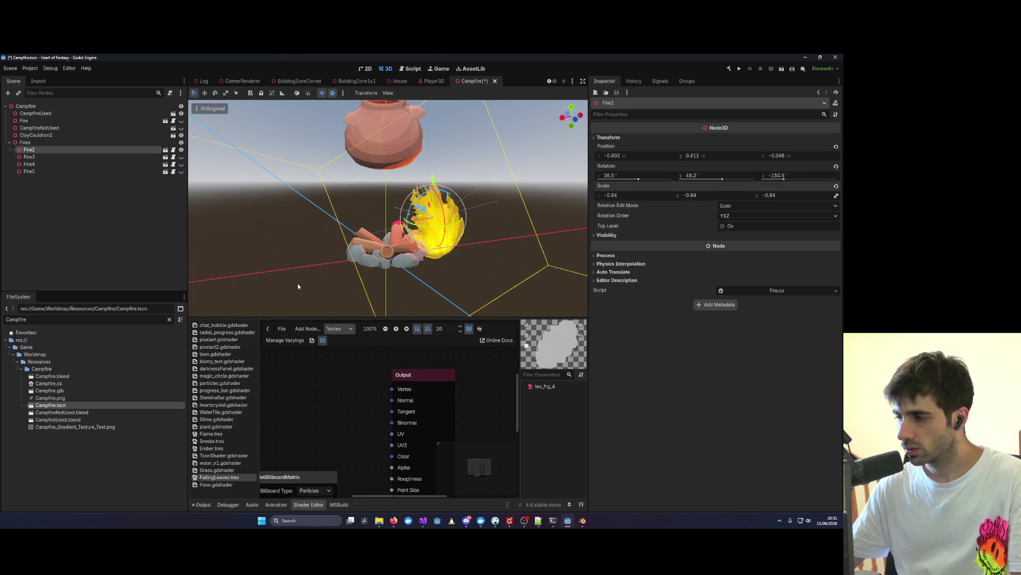
Step: Delete the Fires group together with all its flames
left_click(25, 142)
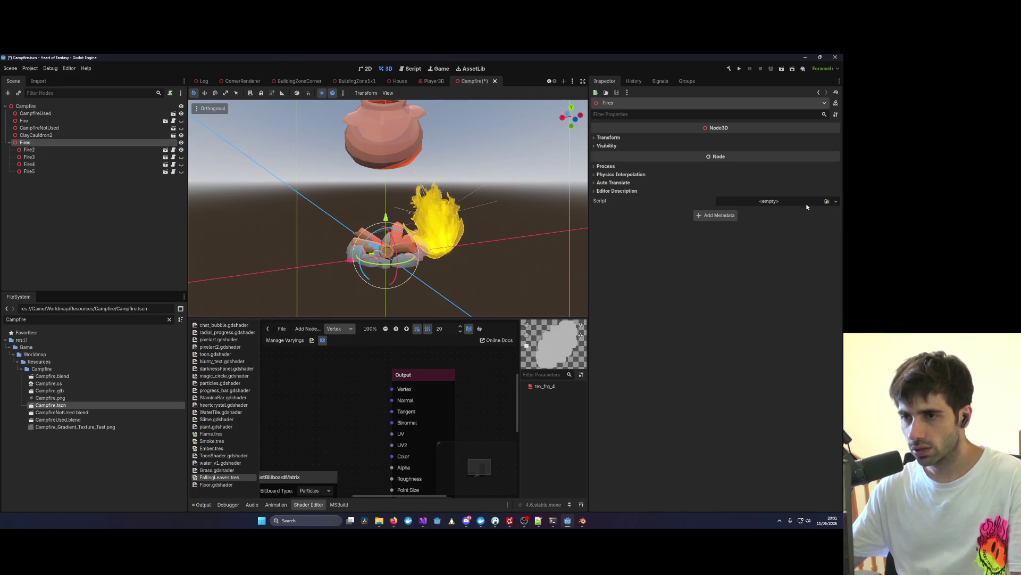
left_click(598, 139)
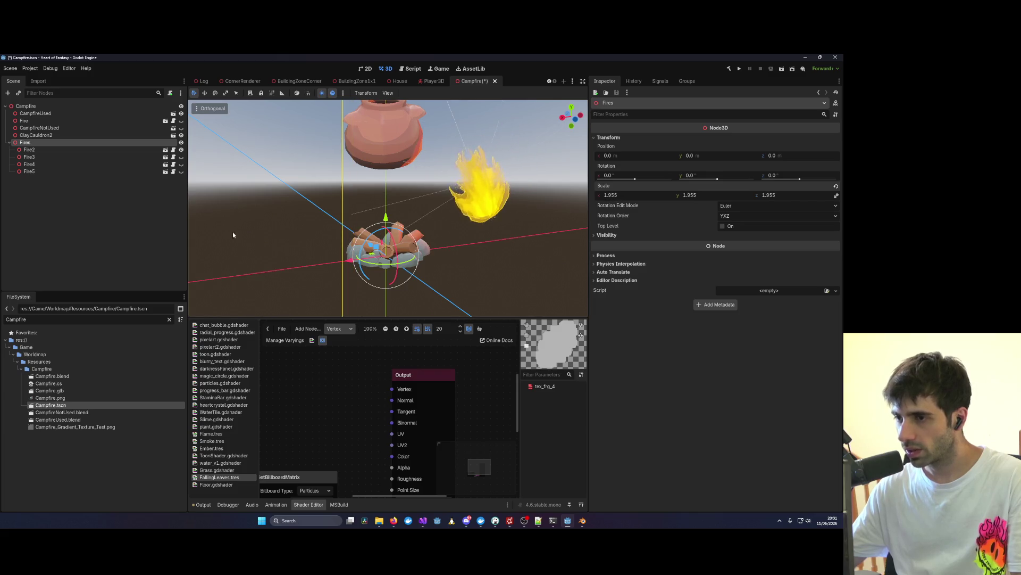
left_click(30, 164)
left_click(25, 143)
key("Delete")
key("Return")
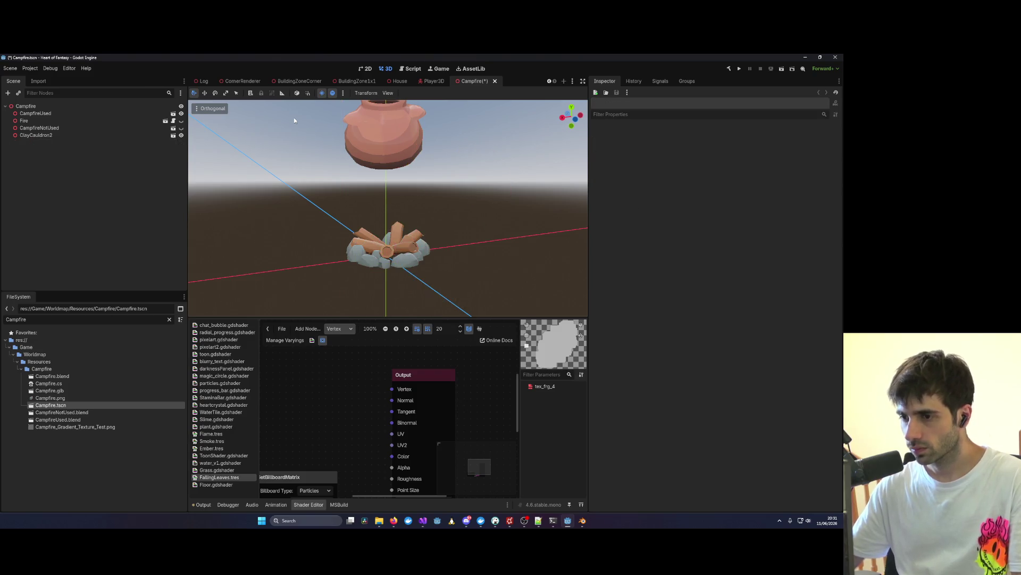
Step: Lower the clay cauldron onto the campfire to Y 0.57 and save the Campfire scene
left_click(388, 117)
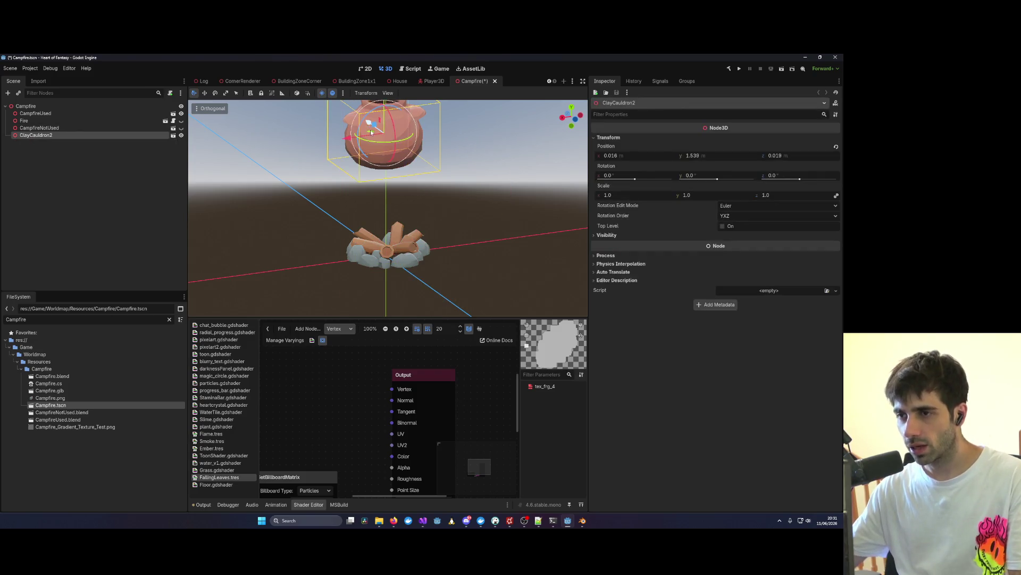
left_click_drag(383, 120, 392, 182)
mouse_move(484, 208)
left_mouse_down()
mouse_move(458, 163)
mouse_move(417, 185)
left_mouse_up()
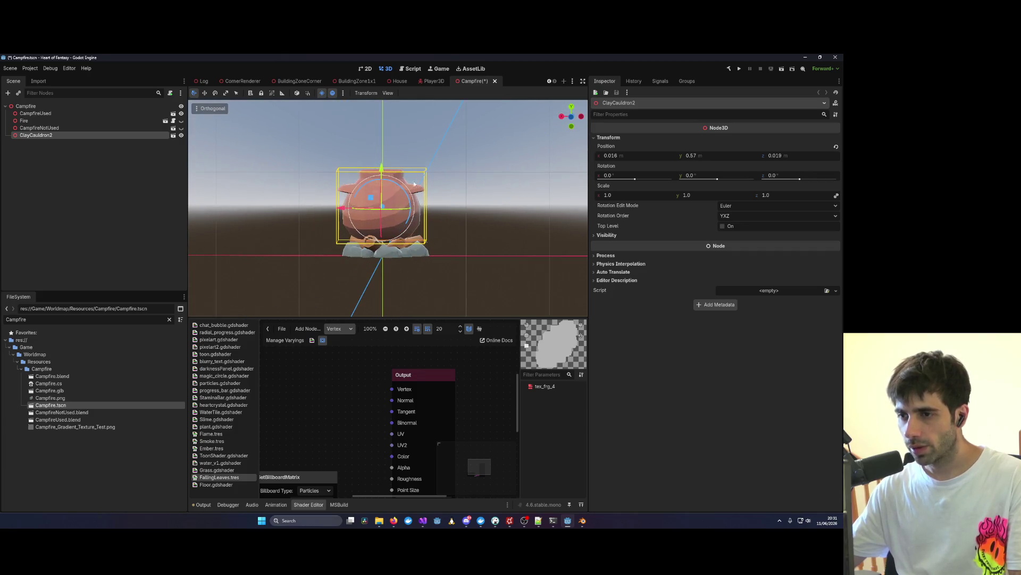
left_click(432, 181)
key("ctrl+s")
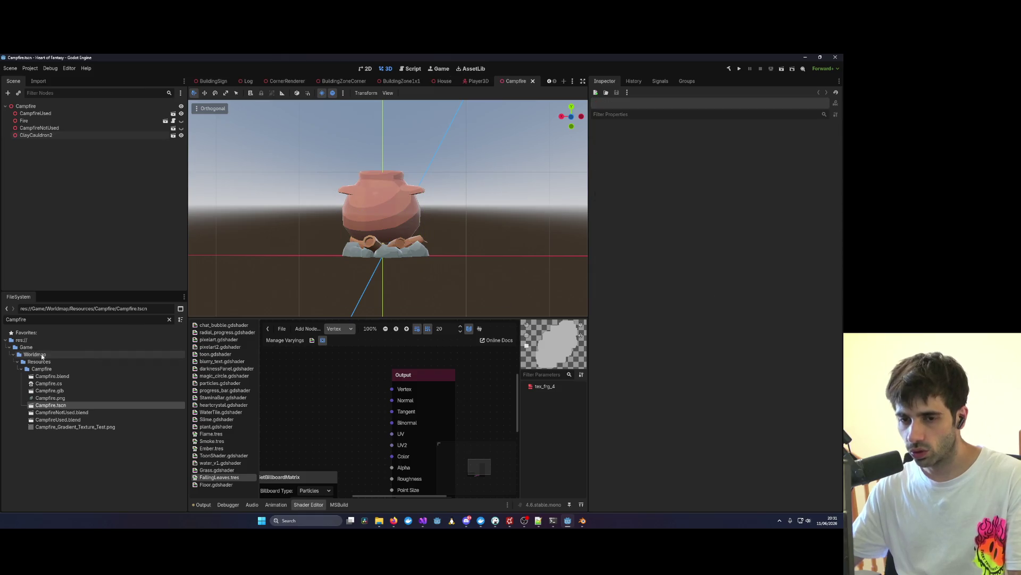
Step: Open Fire.tscn via the 'Fire' filter and drag the Fire emitter down and right
type("Fire")
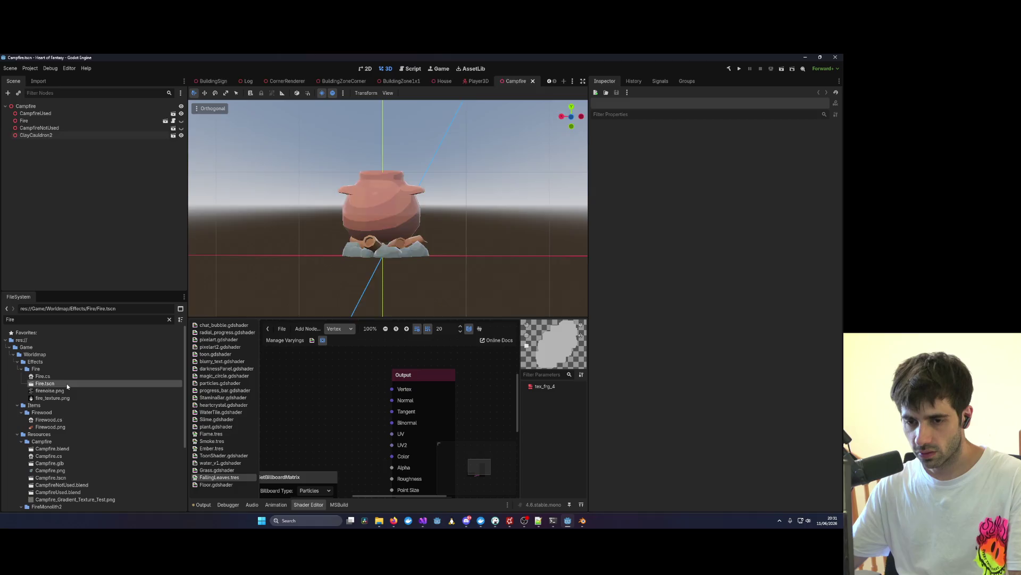
double_click(68, 386)
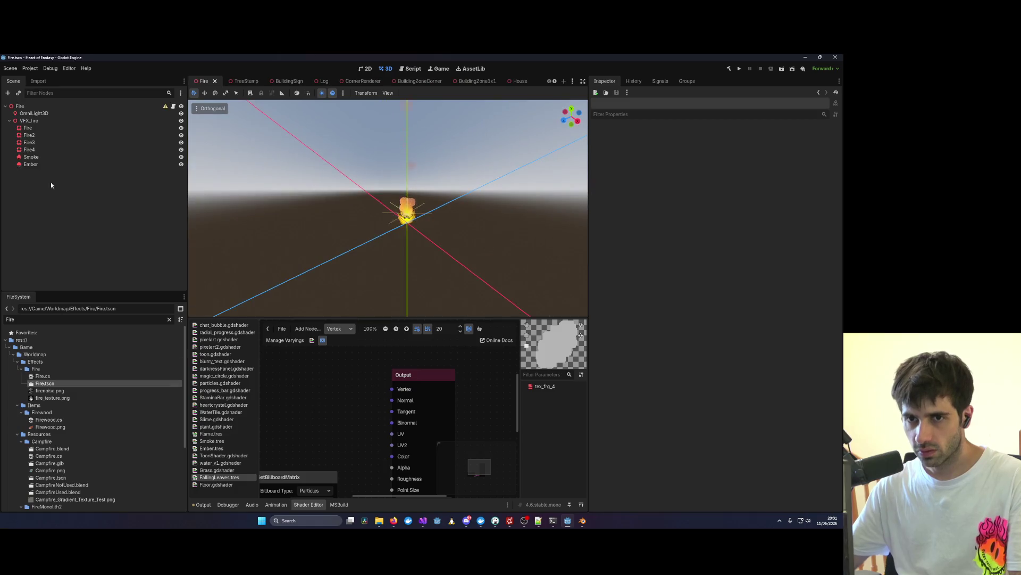
left_click(47, 128)
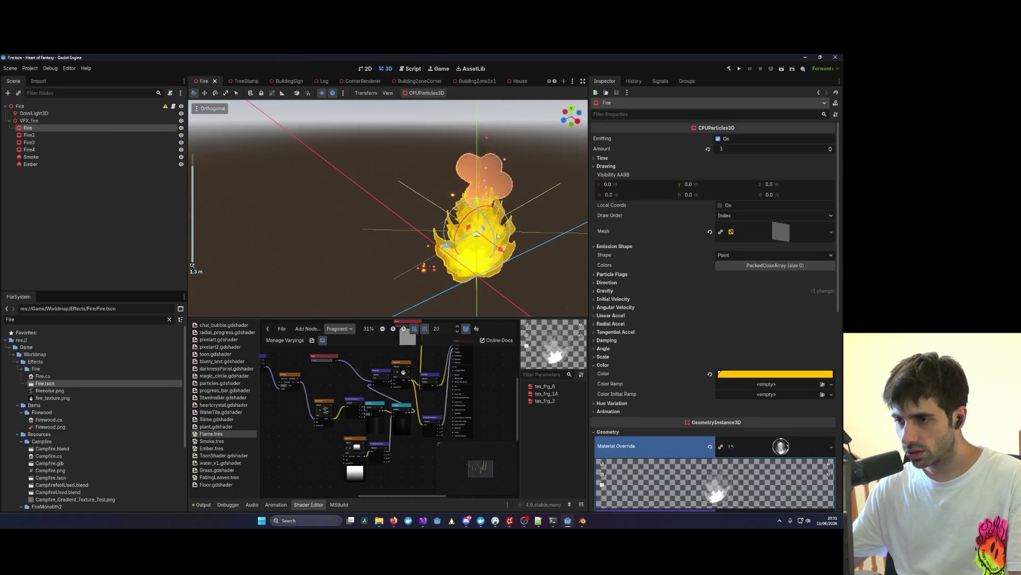
mouse_move(338, 158)
left_mouse_down()
mouse_move(407, 213)
mouse_move(453, 226)
left_mouse_up()
right_click(453, 225)
left_click(426, 221)
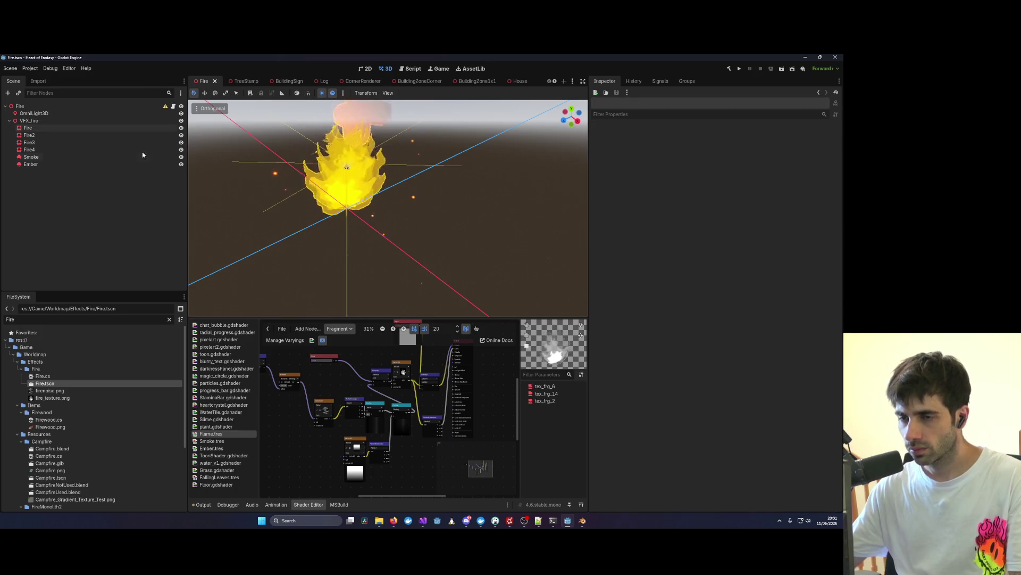
left_click(59, 129)
left_click_drag(346, 167, 433, 228)
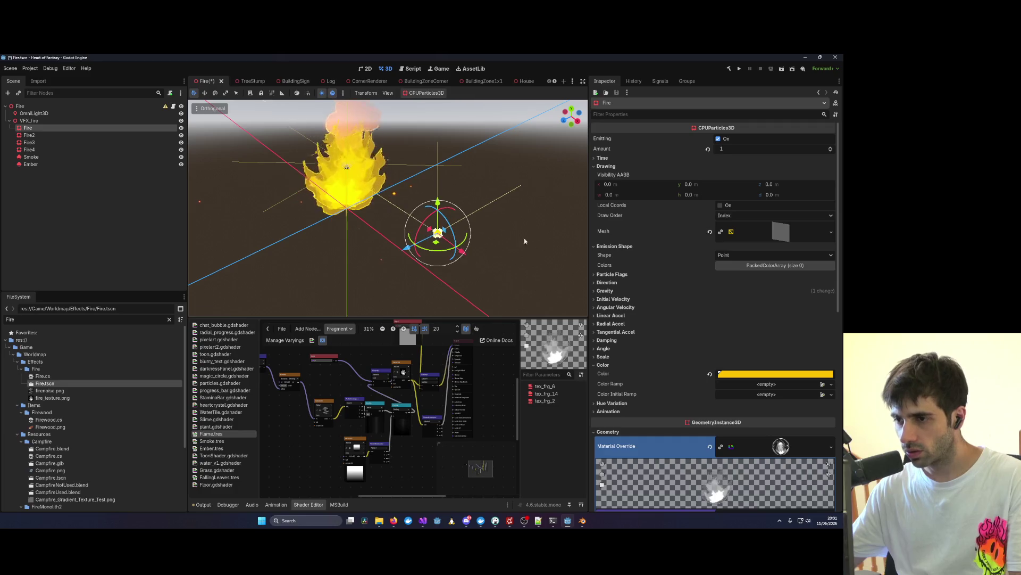
Step: Try Fire emitter scales of 1.295 and 1.8, then undo the changes
scroll(616, 416, "down", 10)
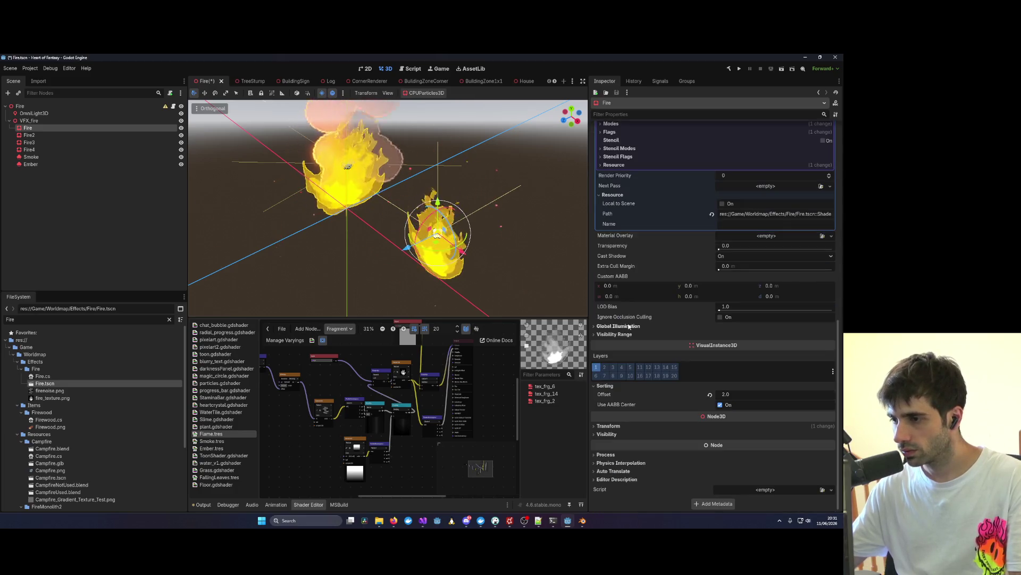
left_click(609, 426)
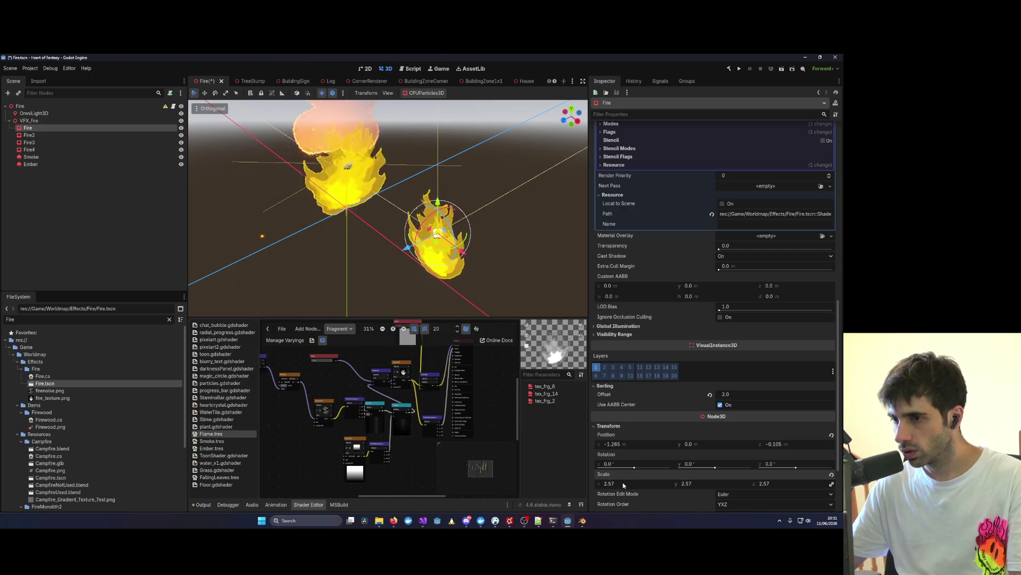
left_click_drag(624, 485, 606, 484)
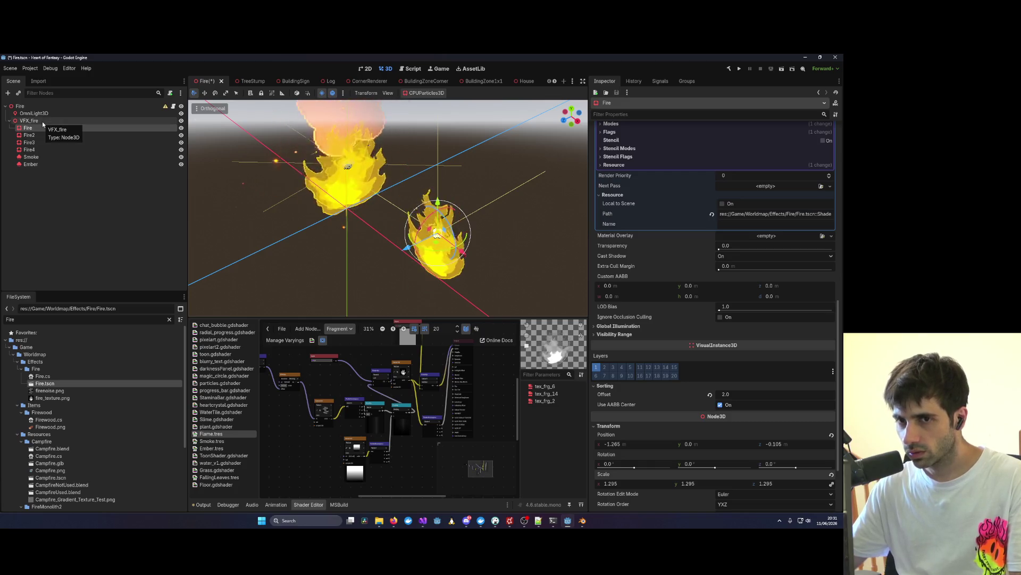
scroll(646, 448, "down", 3)
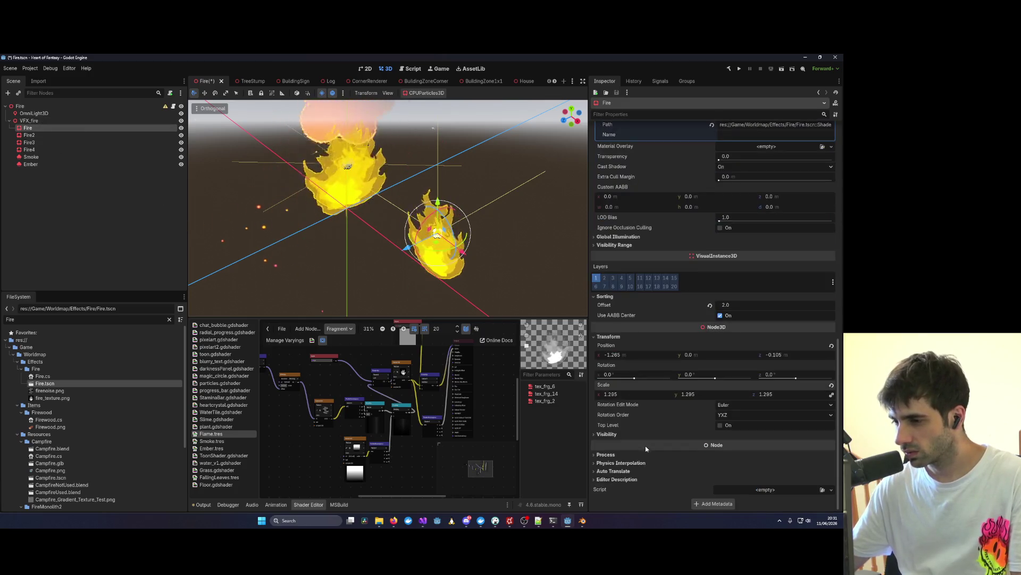
left_click_drag(612, 394, 606, 395)
left_click(611, 394)
type("1.8")
key("Return")
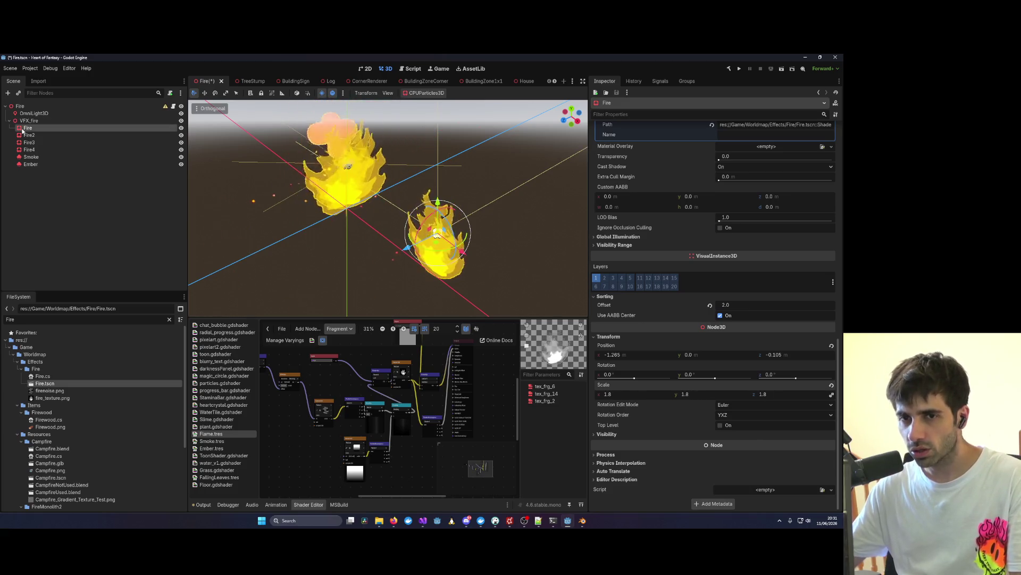
key("ctrl+z")
key("ctrl+z")
key("ctrl+z")
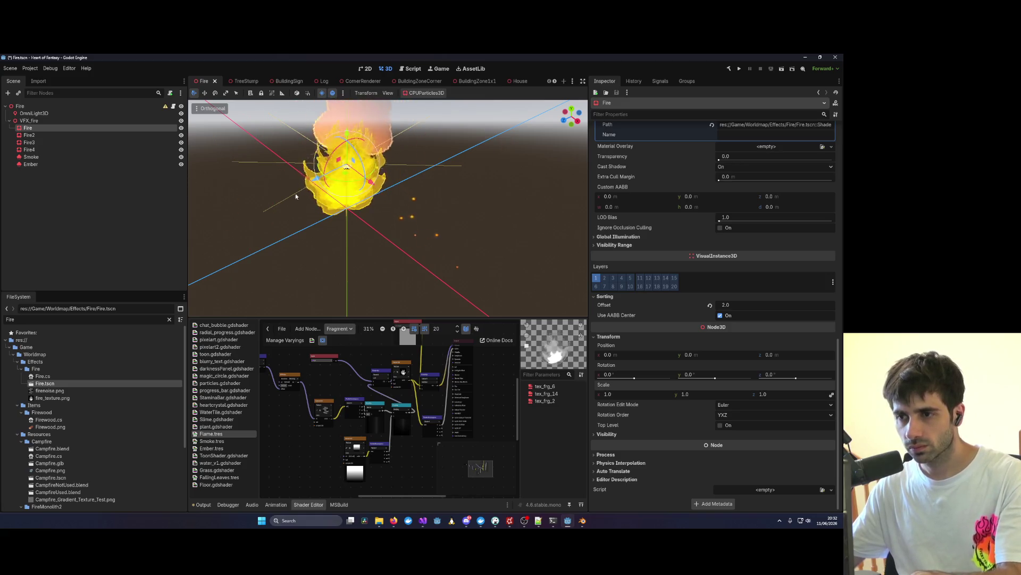
Step: Move the Fire emitter beside the central flame to about X -1.007, Z -0.084
left_click(62, 135)
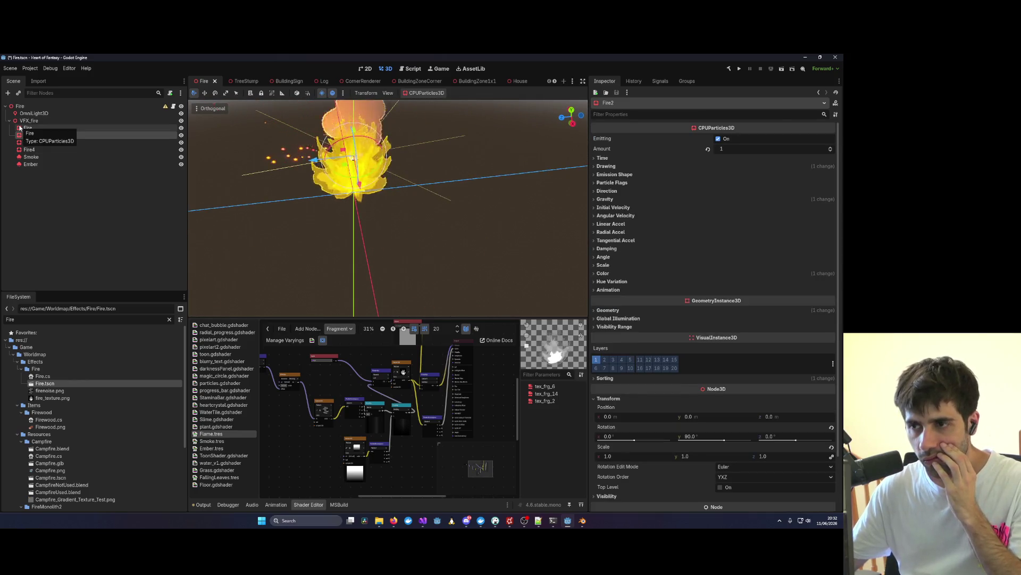
left_click(21, 128)
scroll(425, 152, "down", 2)
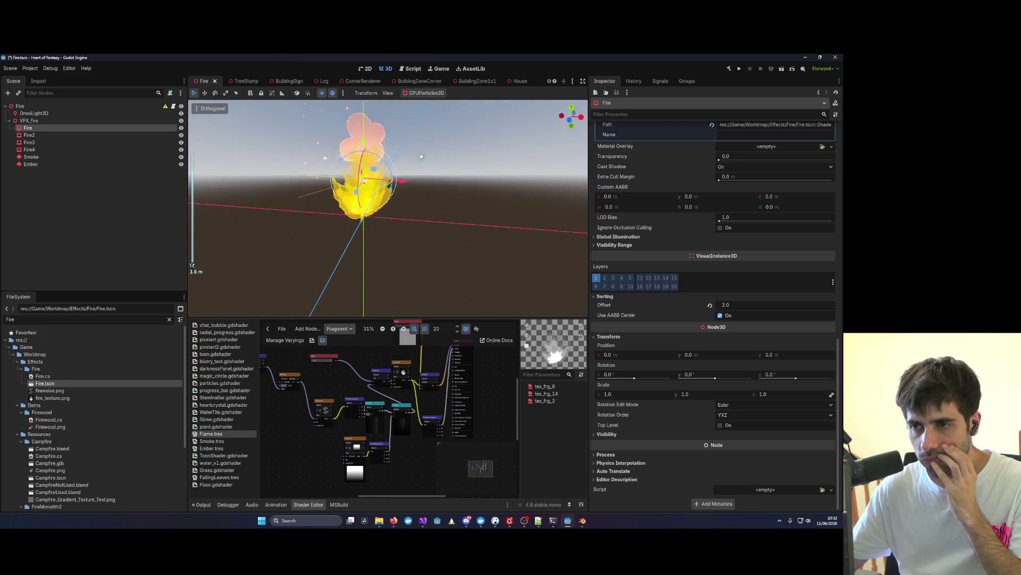
mouse_move(407, 189)
left_mouse_down()
mouse_move(470, 191)
mouse_move(419, 225)
mouse_move(521, 208)
left_mouse_up()
scroll(471, 191, "up", 5)
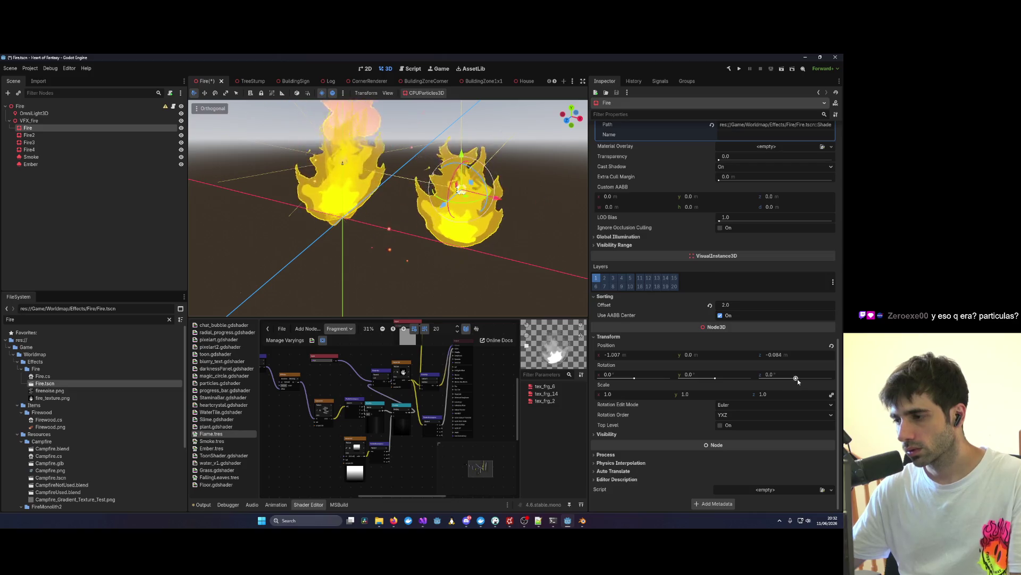
scroll(797, 378, "up", 5)
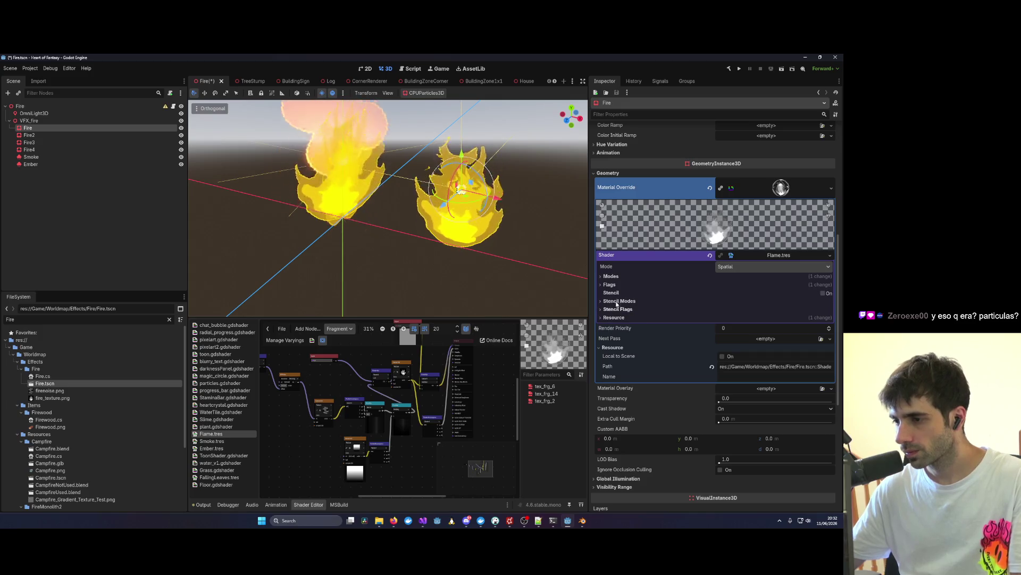
left_click(779, 255)
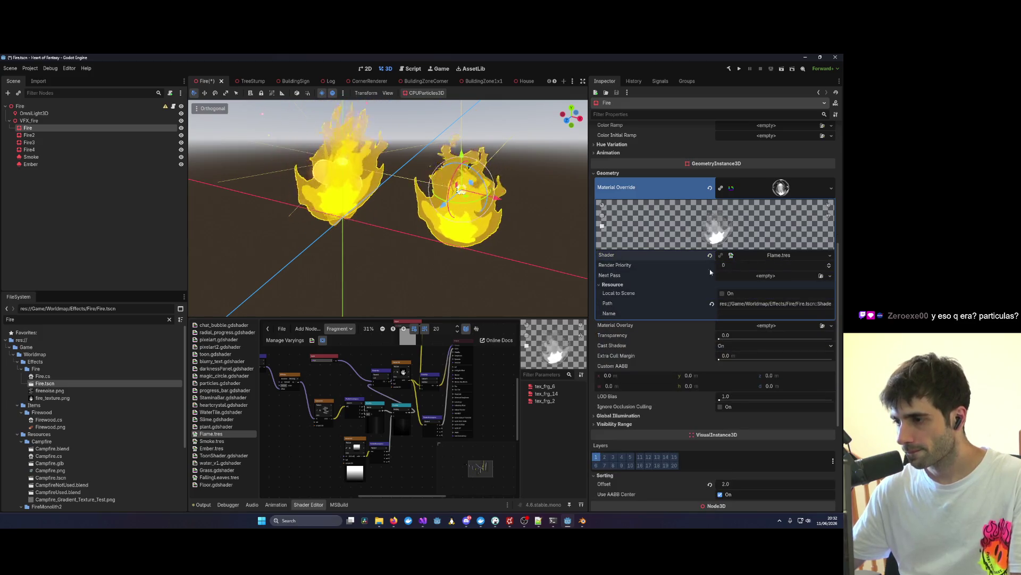
left_click(799, 255)
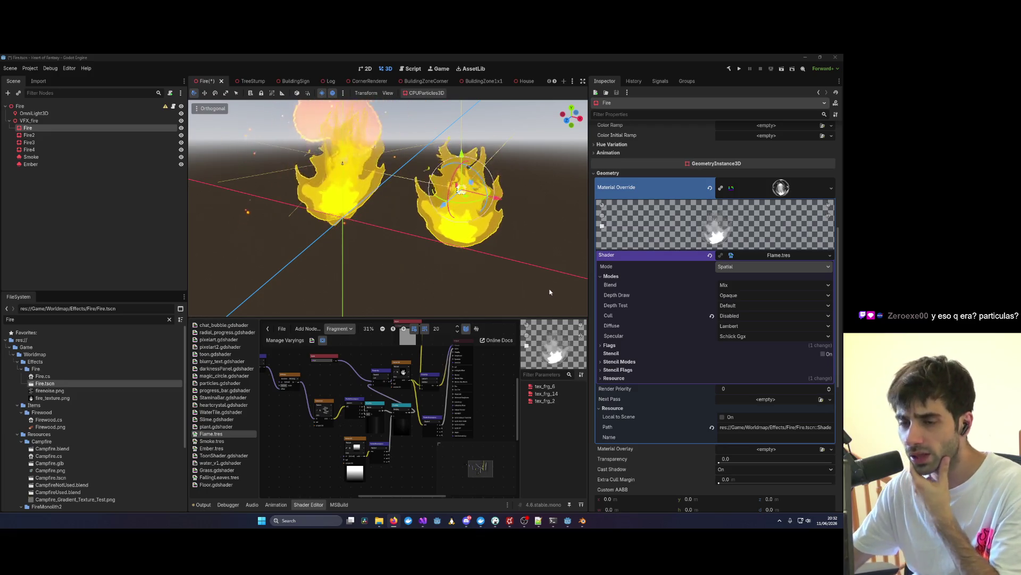
scroll(731, 343, "down", 4)
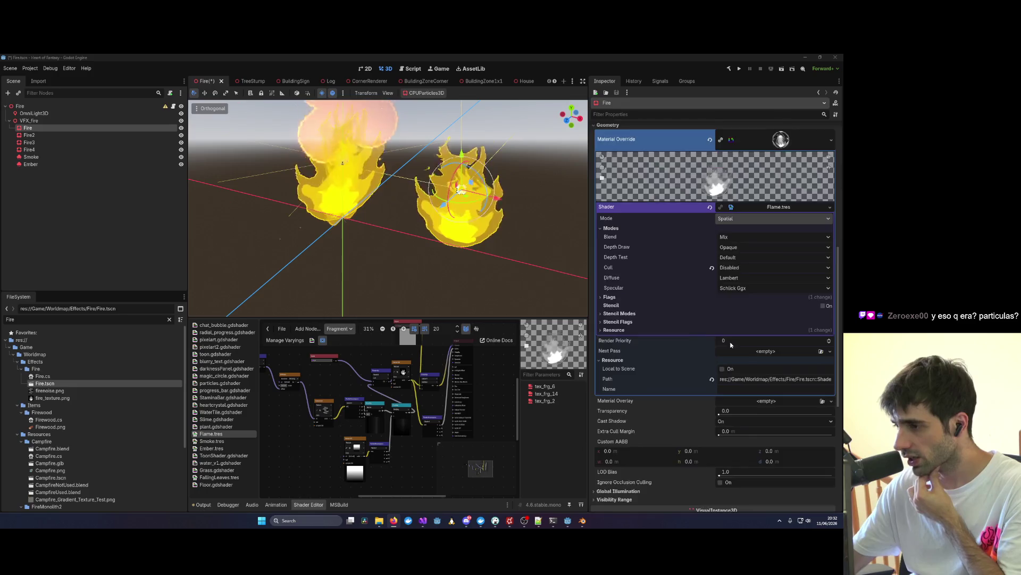
scroll(731, 345, "down", 2)
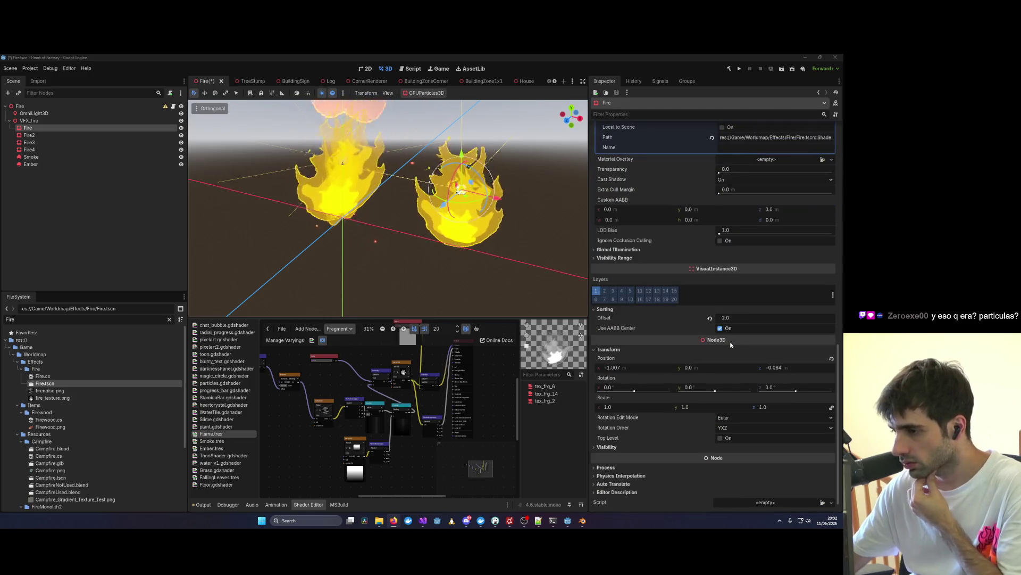
scroll(731, 344, "up", 7)
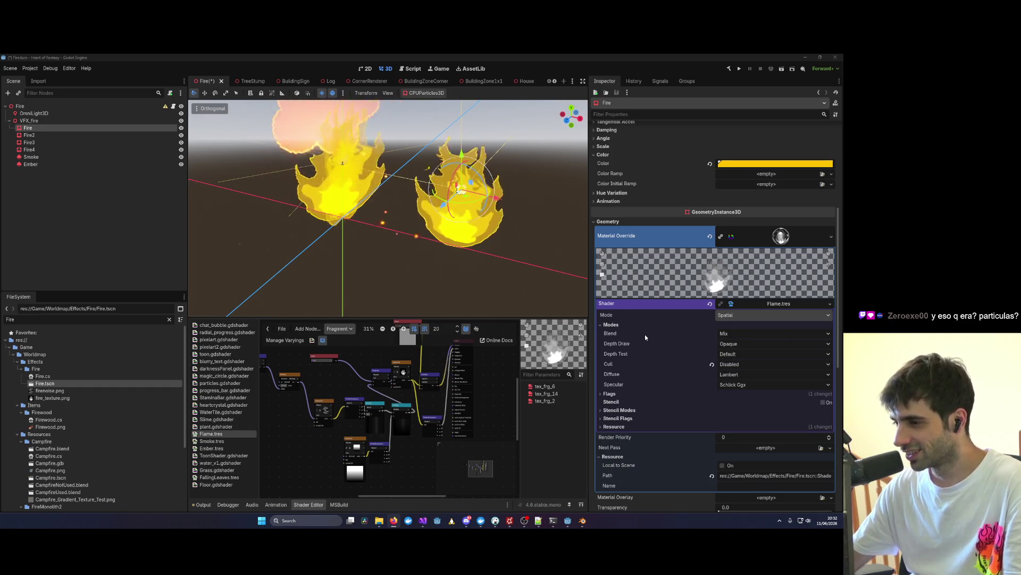
left_click(614, 426)
left_click(617, 418)
left_click(617, 410)
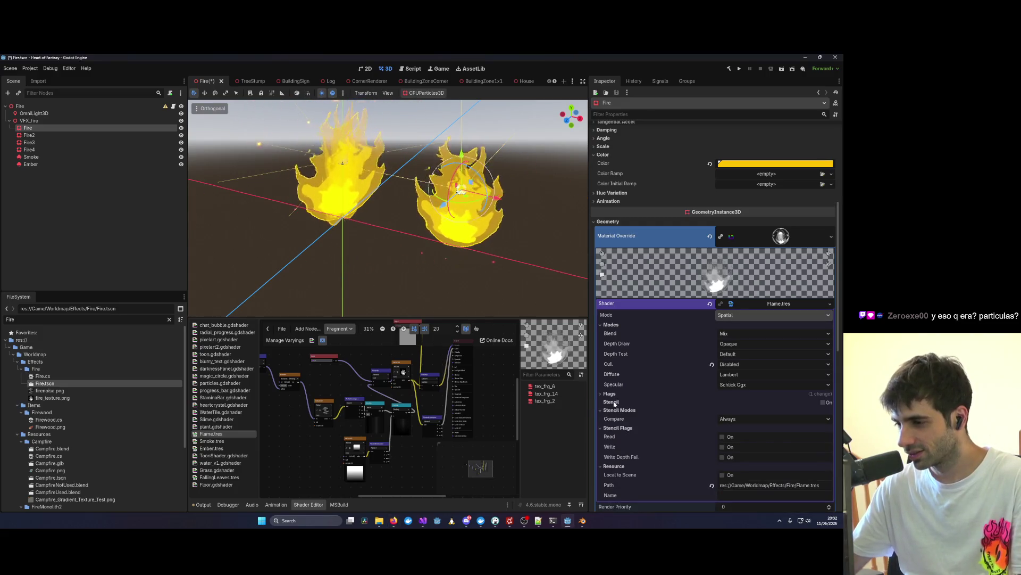
left_click(610, 394)
left_click(616, 395)
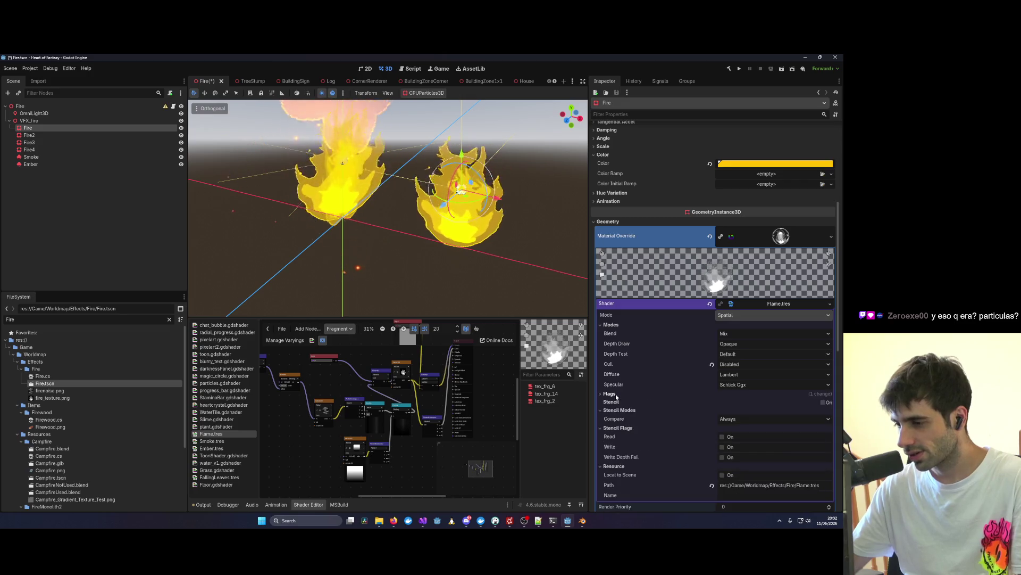
scroll(638, 406, "down", 5)
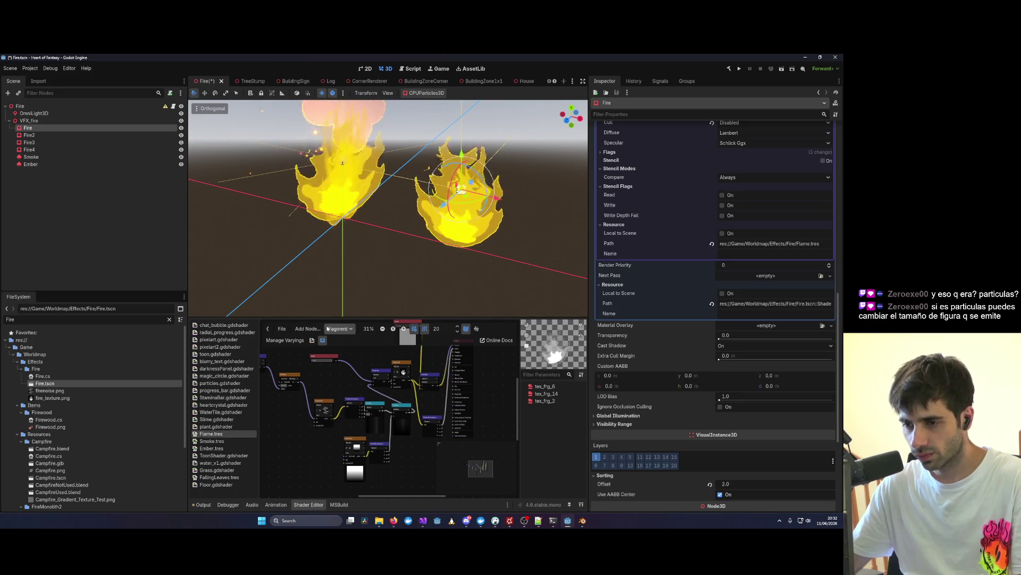
scroll(318, 395, "up", 4)
left_click_drag(464, 390, 482, 465)
scroll(360, 379, "up", 3)
mouse_move(337, 379)
left_mouse_down()
mouse_move(452, 423)
mouse_move(371, 401)
left_mouse_up()
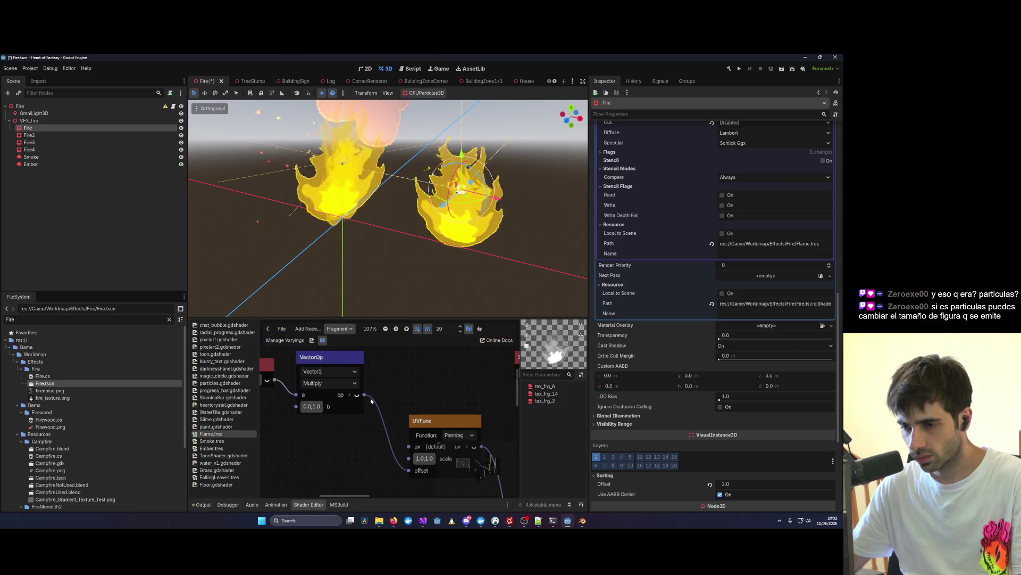
scroll(433, 394, "down", 2)
left_click_drag(432, 395, 245, 379)
mouse_move(462, 420)
left_mouse_down()
mouse_move(378, 427)
mouse_move(359, 445)
mouse_move(402, 468)
mouse_move(440, 343)
left_mouse_up()
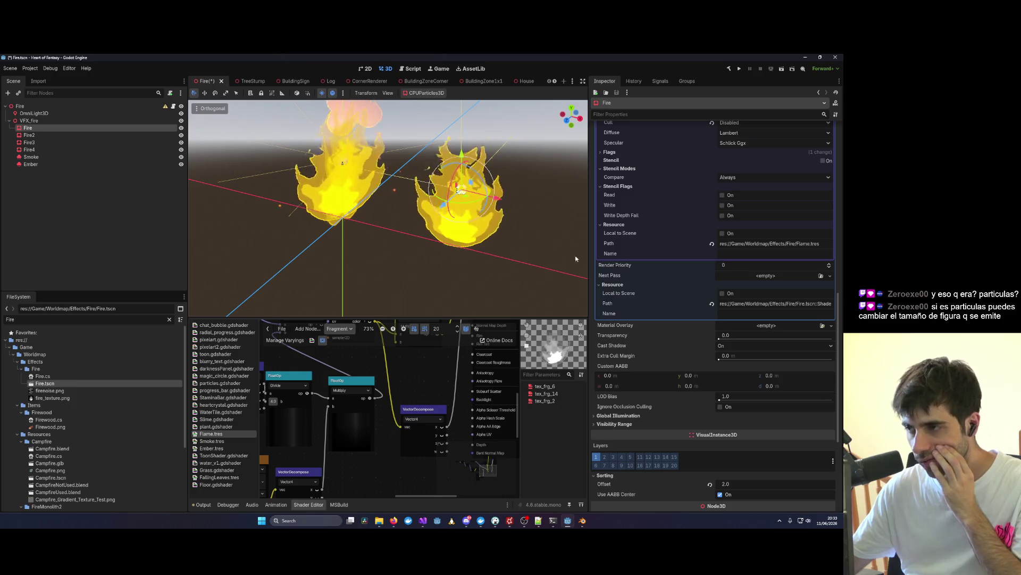
scroll(665, 251, "up", 4)
left_click(610, 248)
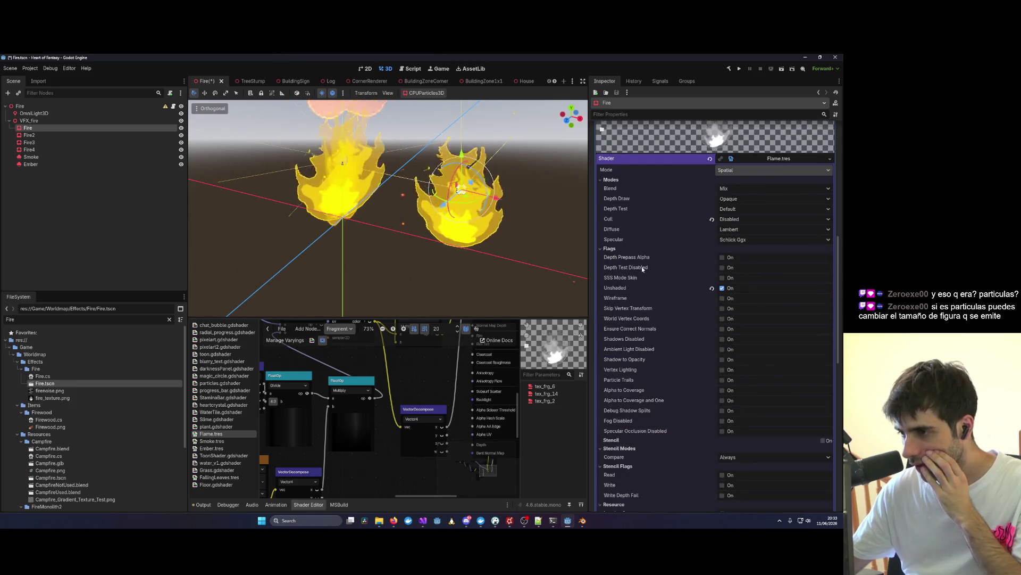
scroll(659, 316, "down", 3)
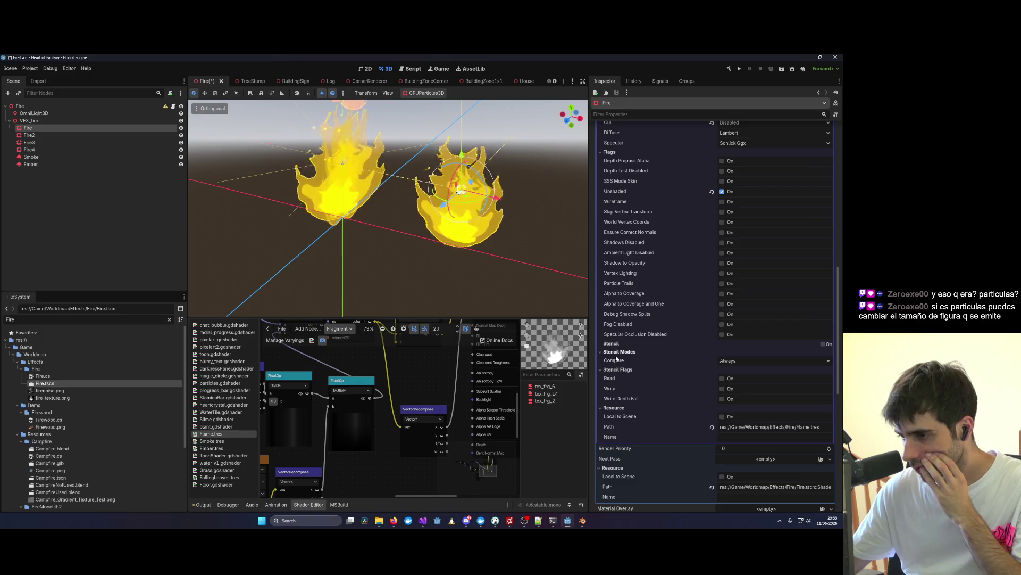
scroll(383, 383, "down", 2)
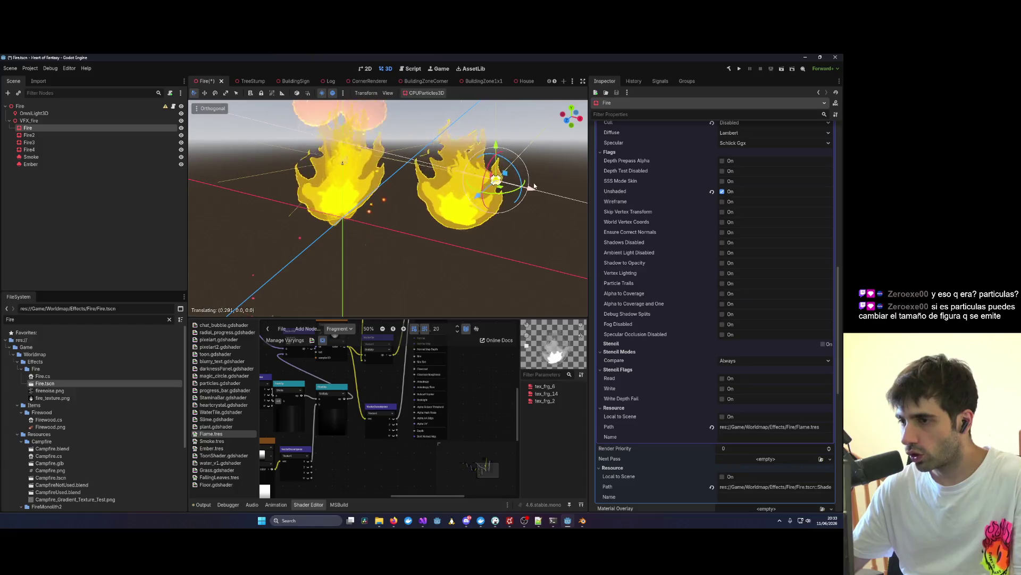
scroll(510, 207, "down", 2)
left_click_drag(521, 202, 444, 235)
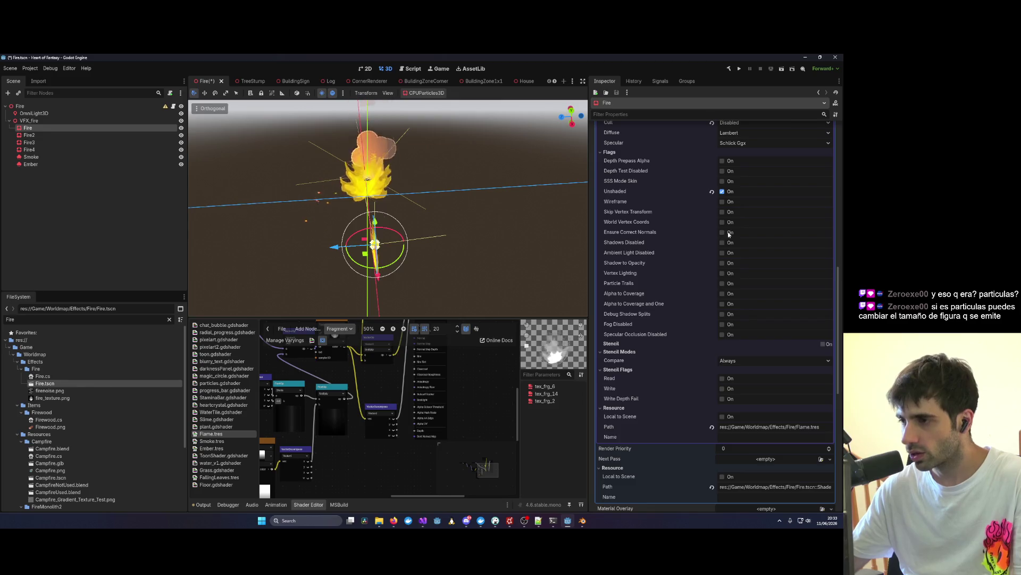
scroll(710, 242, "up", 5)
left_click(611, 277)
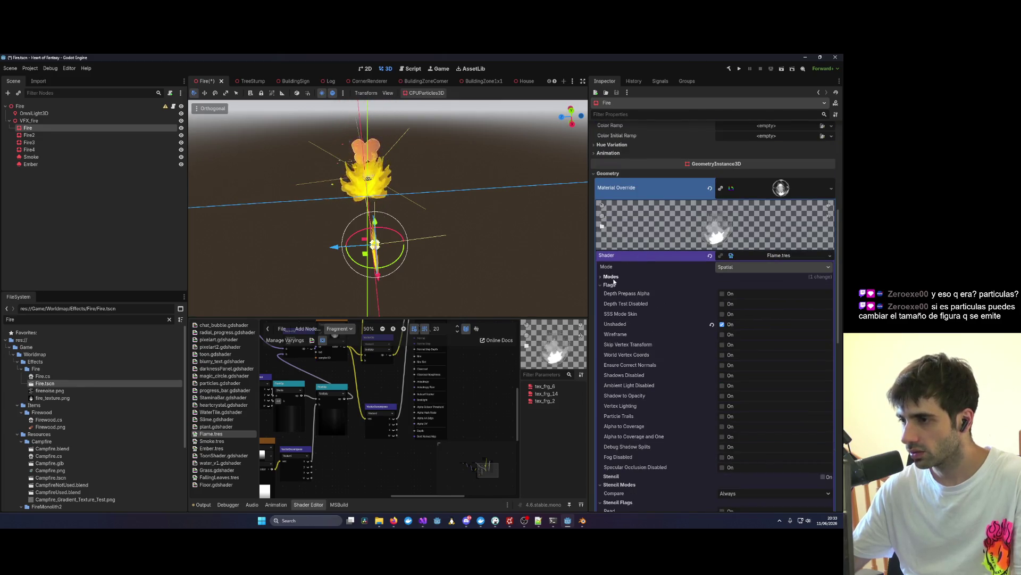
left_click(611, 286)
left_click(610, 301)
left_click(620, 173)
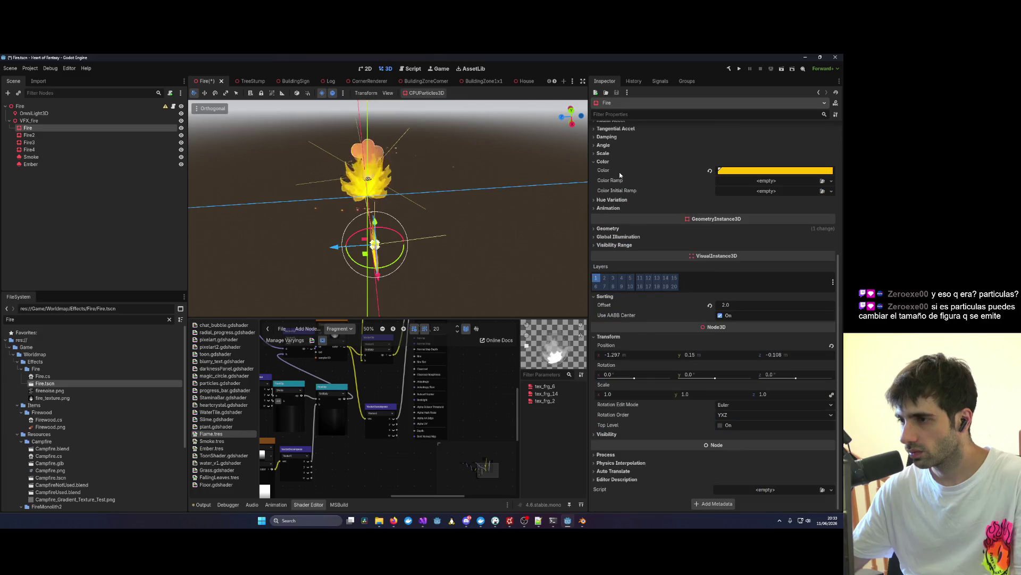
Step: Expand the particle Scale settings and raise Scale Amount to test much larger flames
left_click(601, 162)
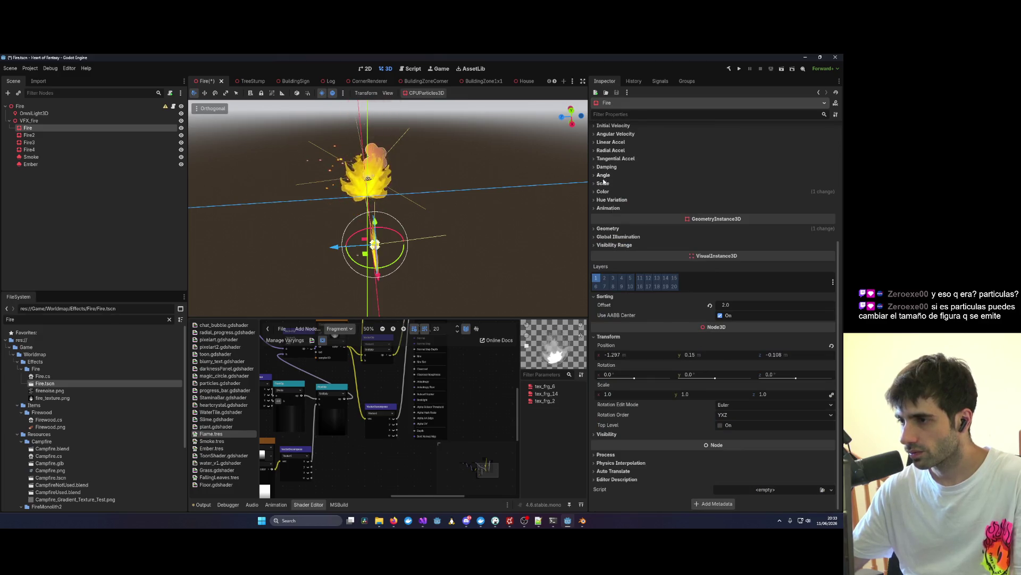
left_click(604, 183)
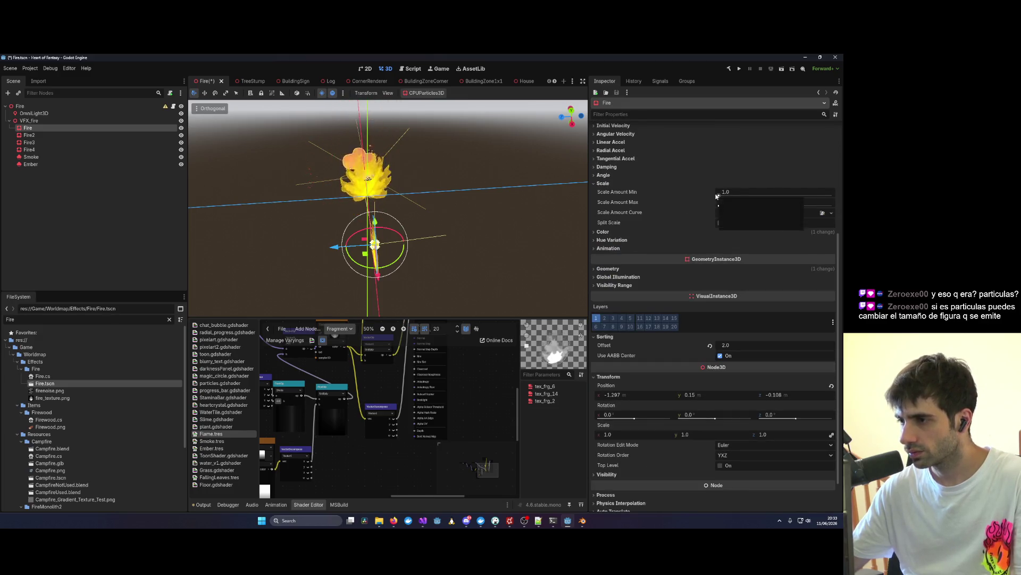
left_click_drag(501, 221, 532, 202)
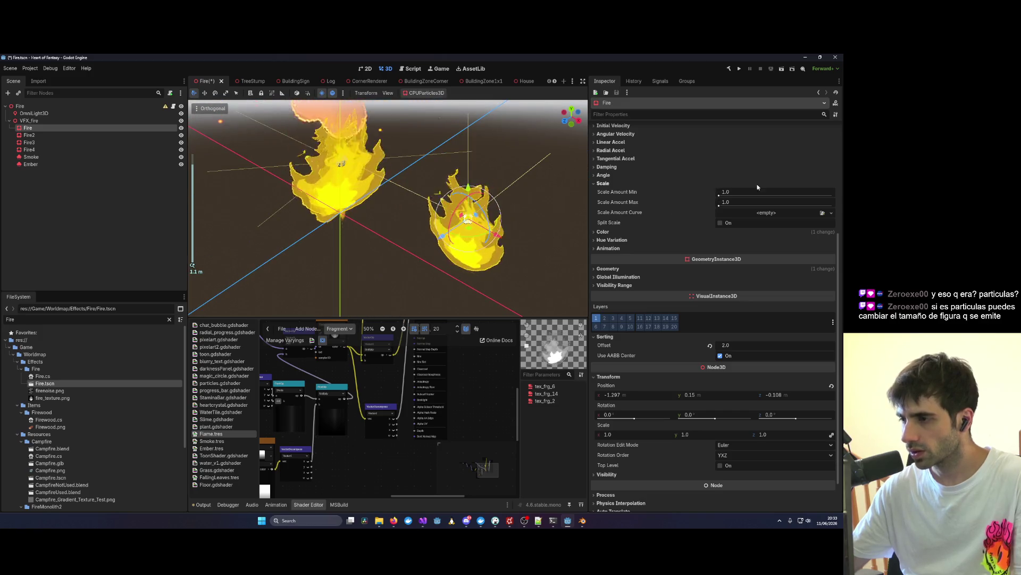
left_click_drag(719, 196, 719, 195)
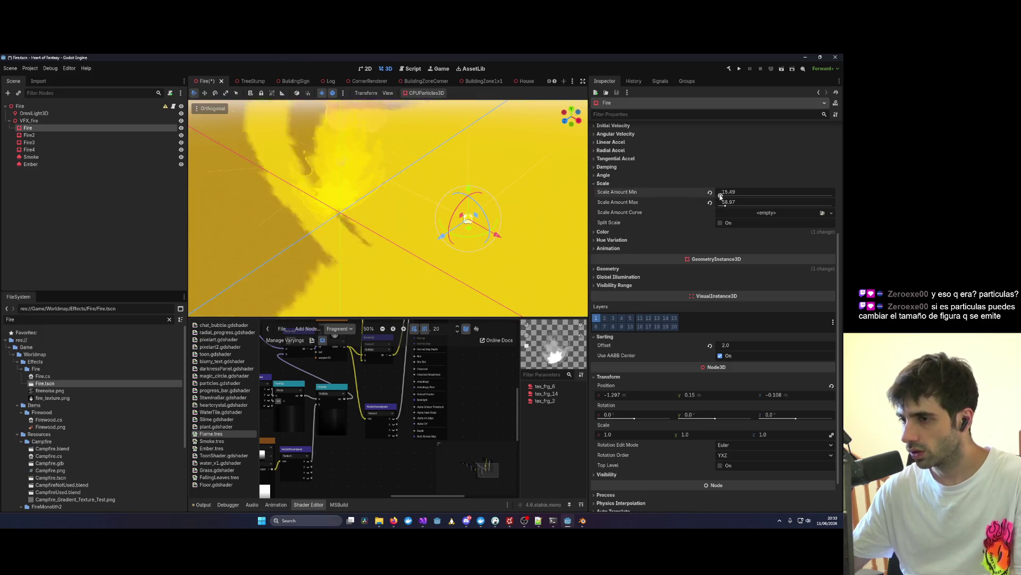
key("f")
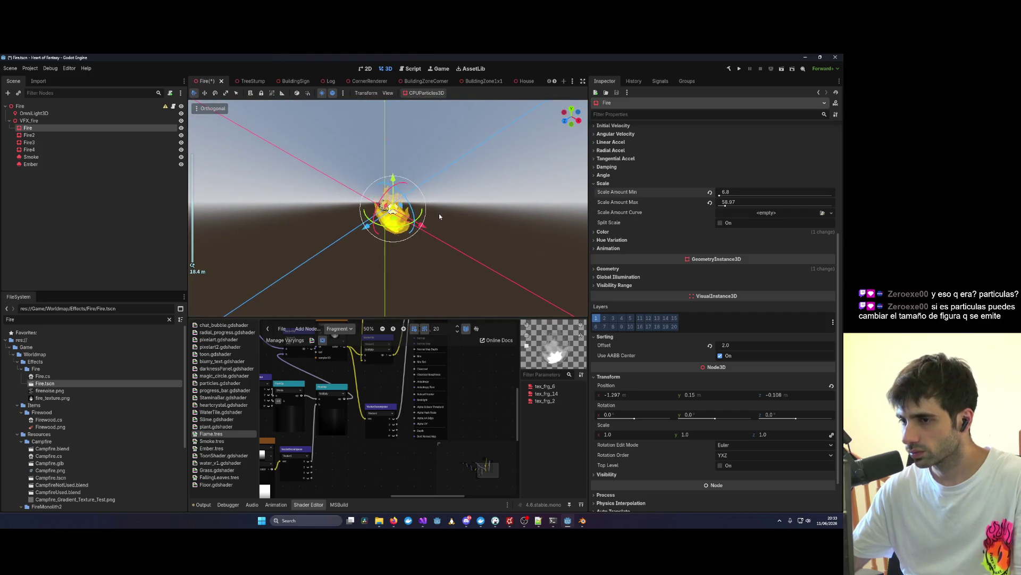
Step: Reset Scale Amount Min to 1.0 and lower Scale Amount Max back, then select Fire2
left_click(709, 192)
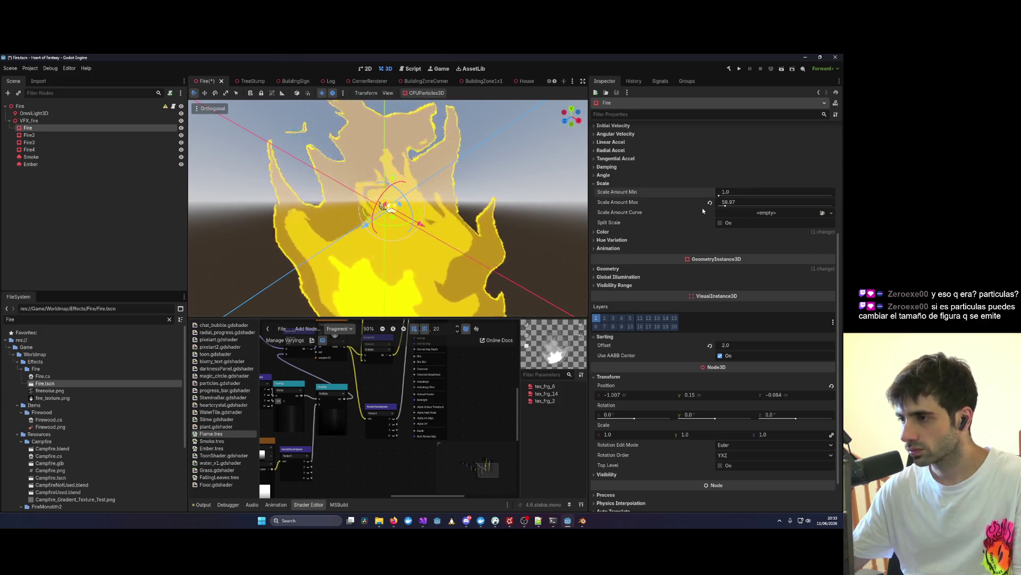
key("ctrl+z")
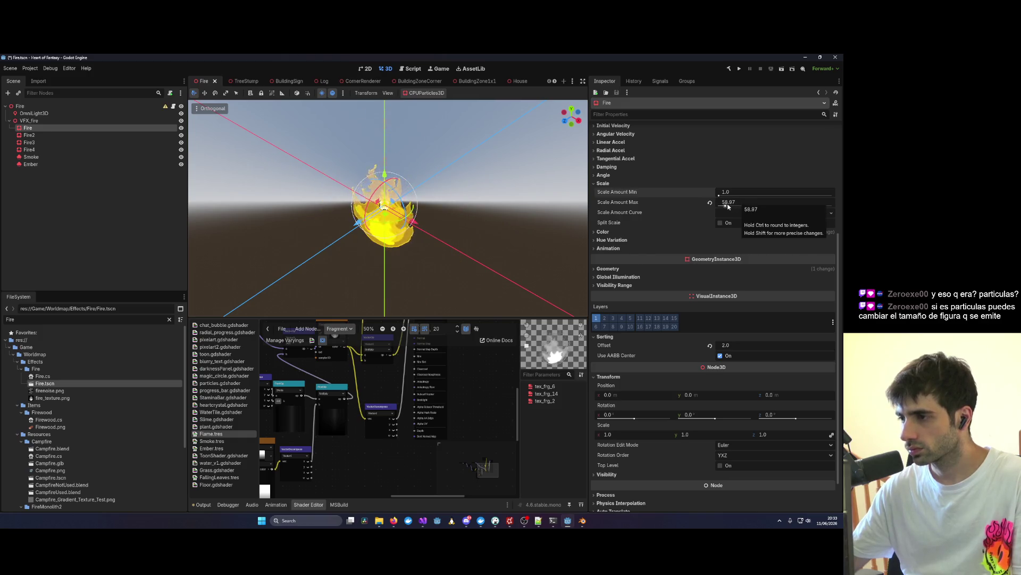
left_click_drag(728, 206, 723, 206)
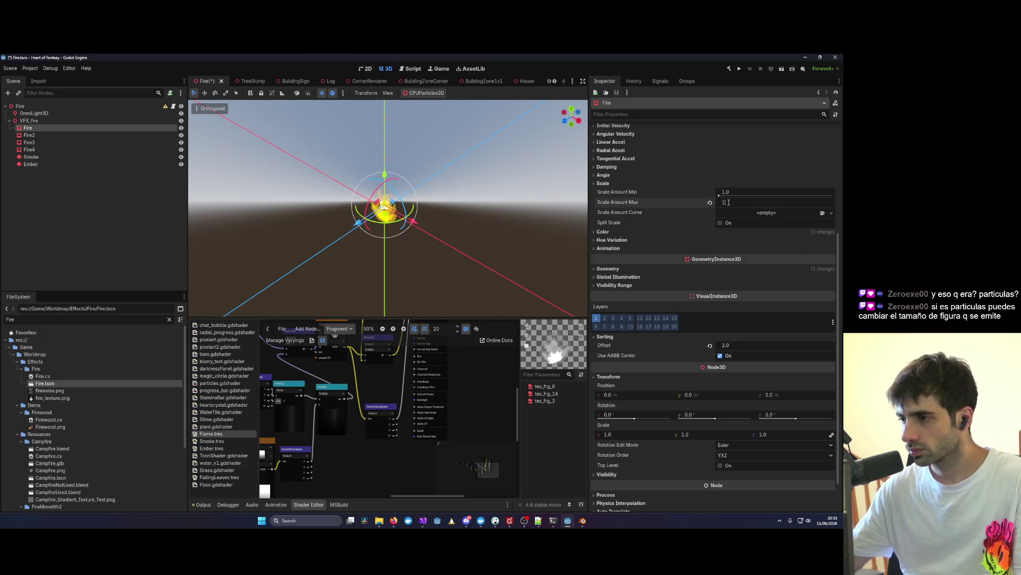
left_click(444, 218)
scroll(409, 209, "up", 5)
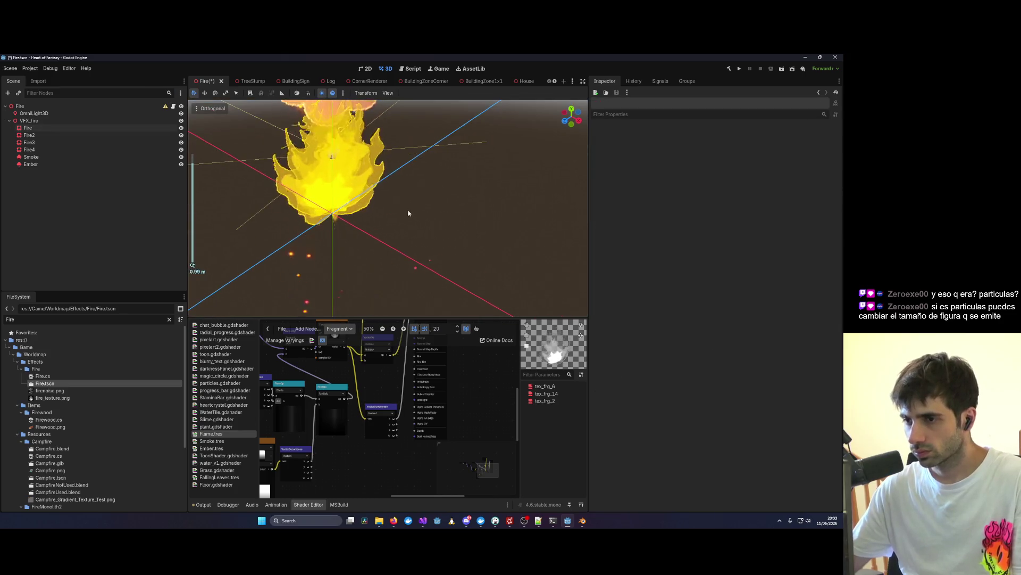
left_click(98, 129)
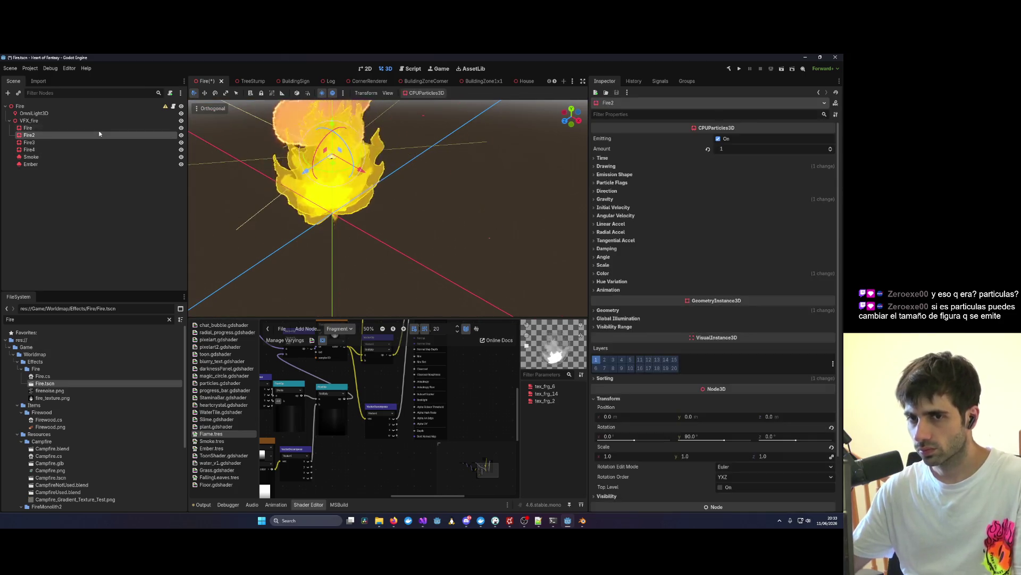
scroll(628, 162, "up", 5)
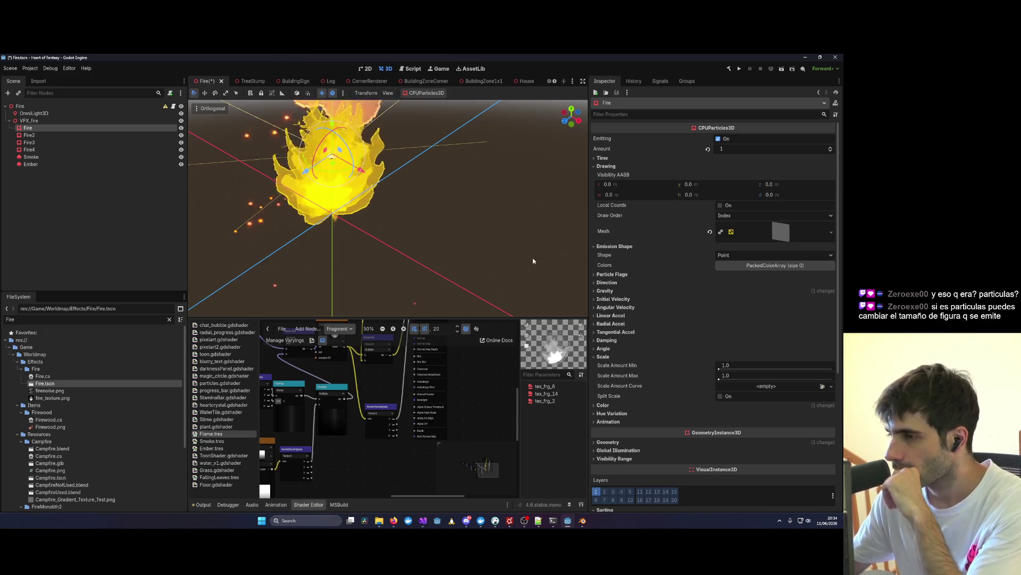
scroll(433, 248, "down", 2)
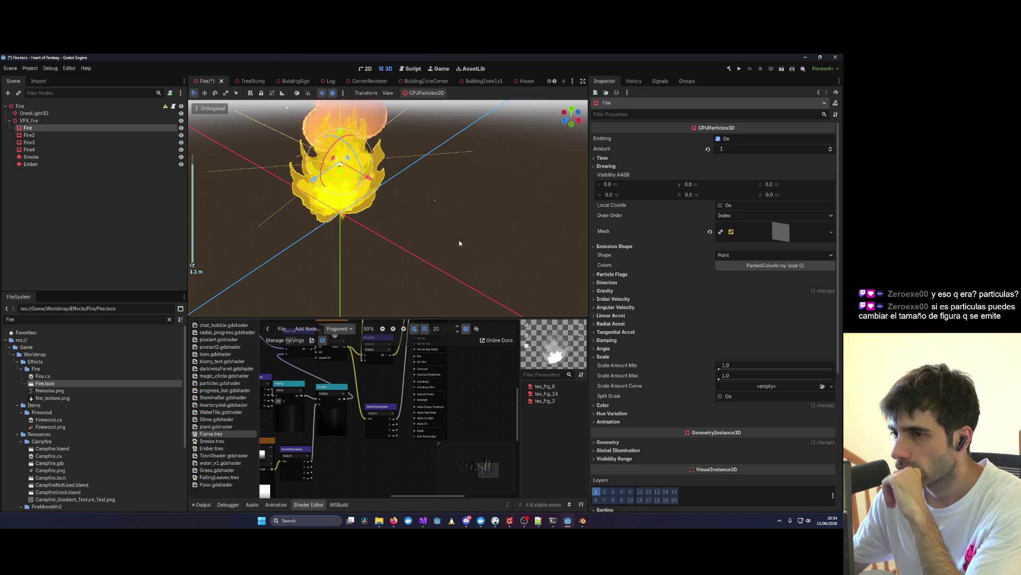
left_click(61, 119)
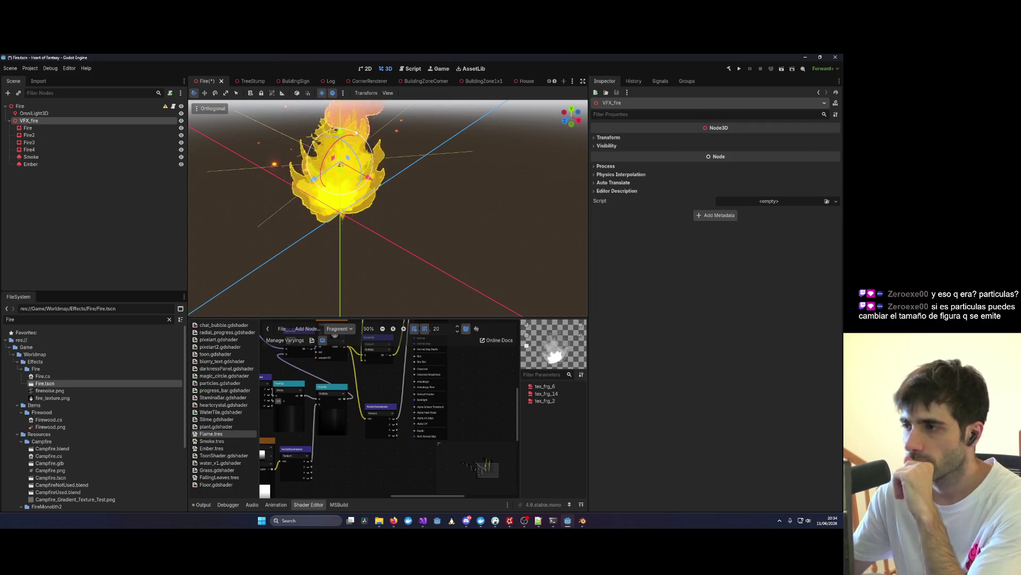
left_click(56, 128)
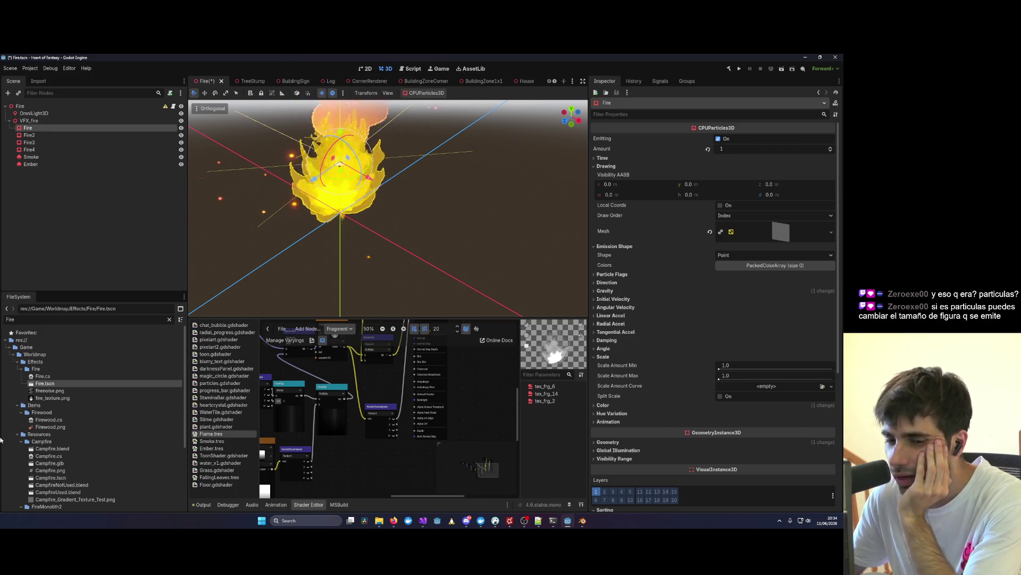
Step: Search the FileSystem for 'Campfire' and open Campfire.tscn
scroll(48, 399, "down", 5)
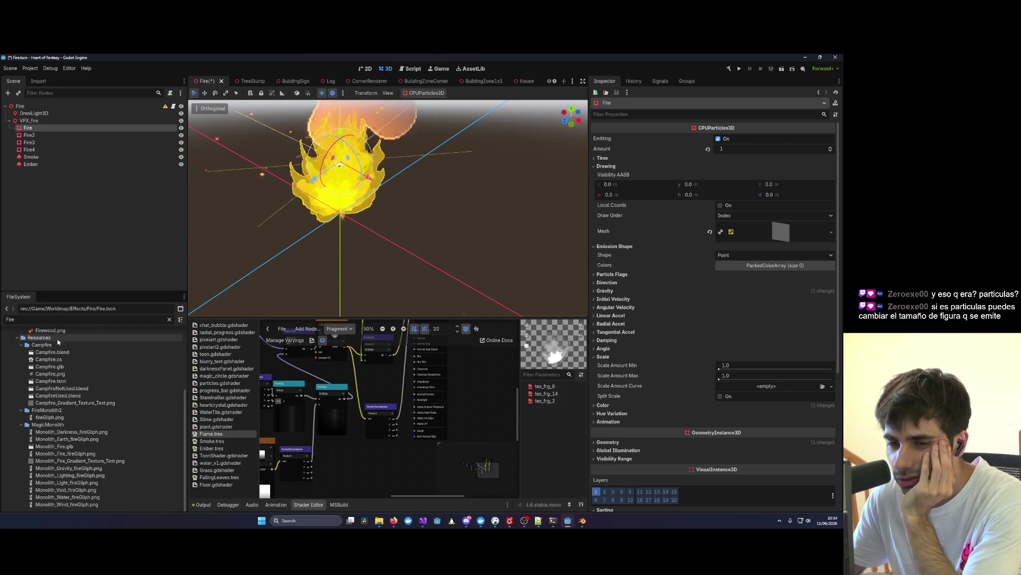
key("BackSpace")
key("BackSpace")
key("BackSpace")
type("Campfire")
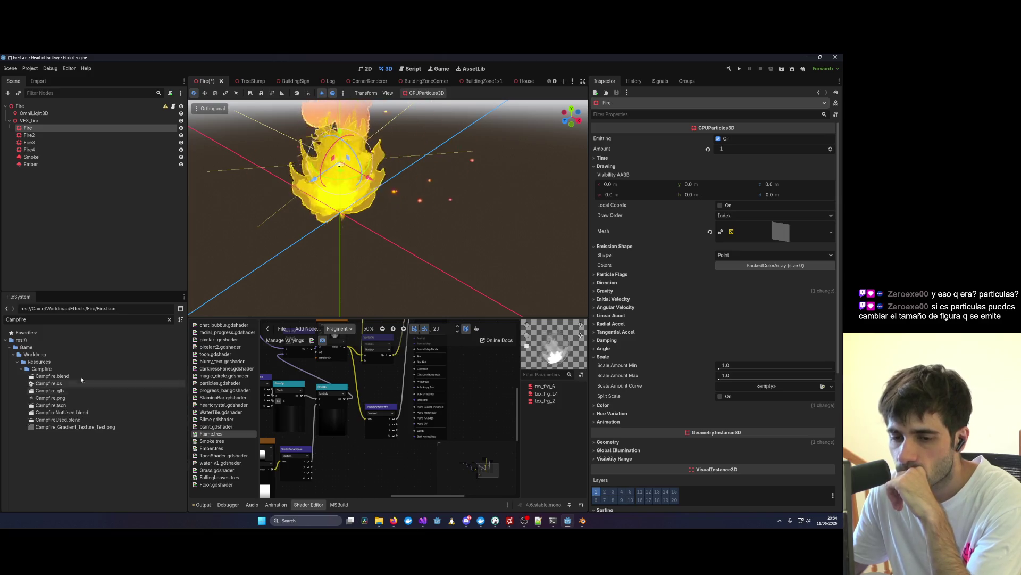
double_click(69, 403)
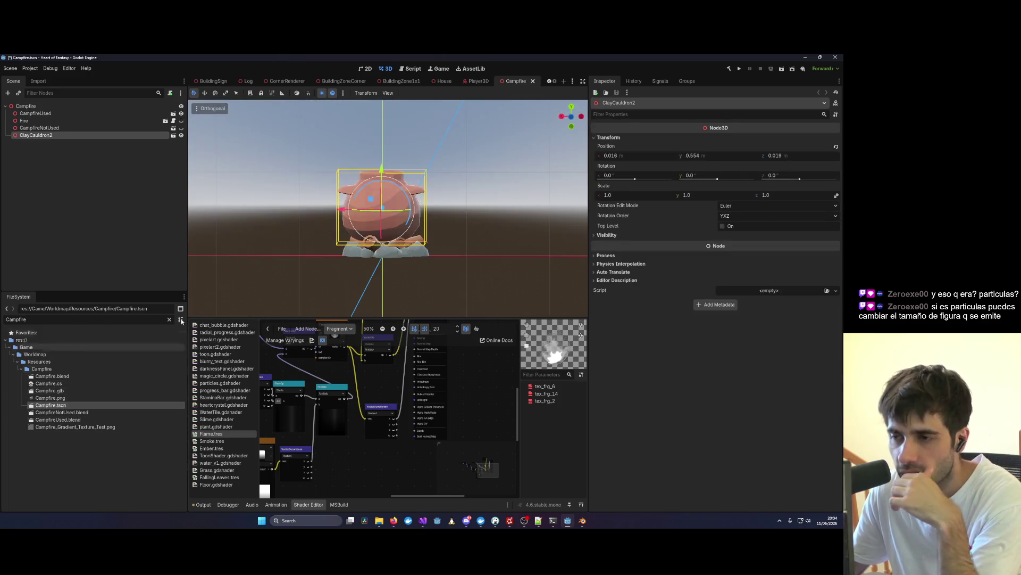
Step: Unhide the Fire instance and orbit to check its flames under the cauldron
left_click(180, 121)
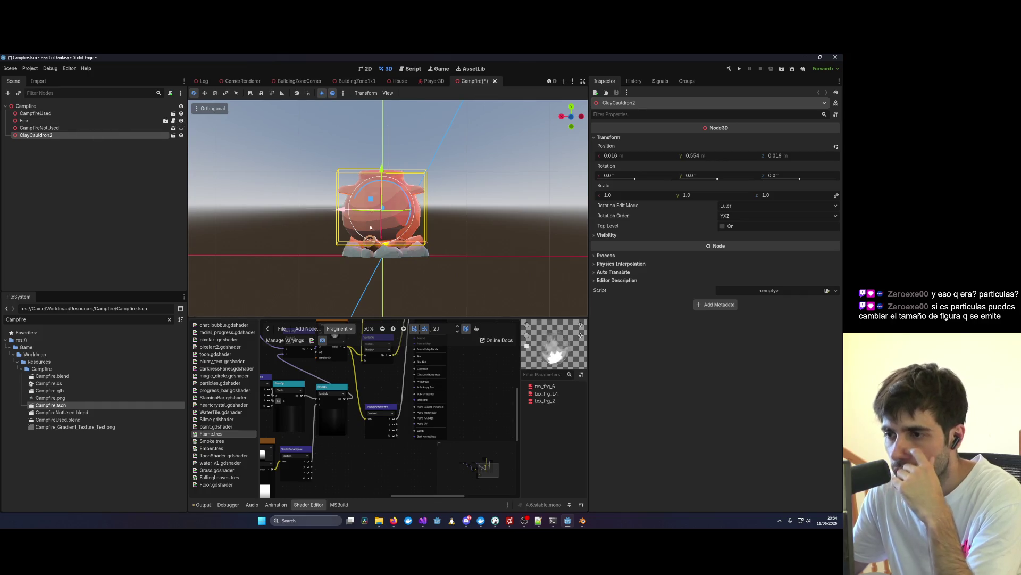
mouse_move(404, 227)
left_mouse_down()
mouse_move(330, 276)
mouse_move(258, 303)
mouse_move(219, 289)
mouse_move(180, 209)
left_mouse_up()
scroll(386, 273, "up", 5)
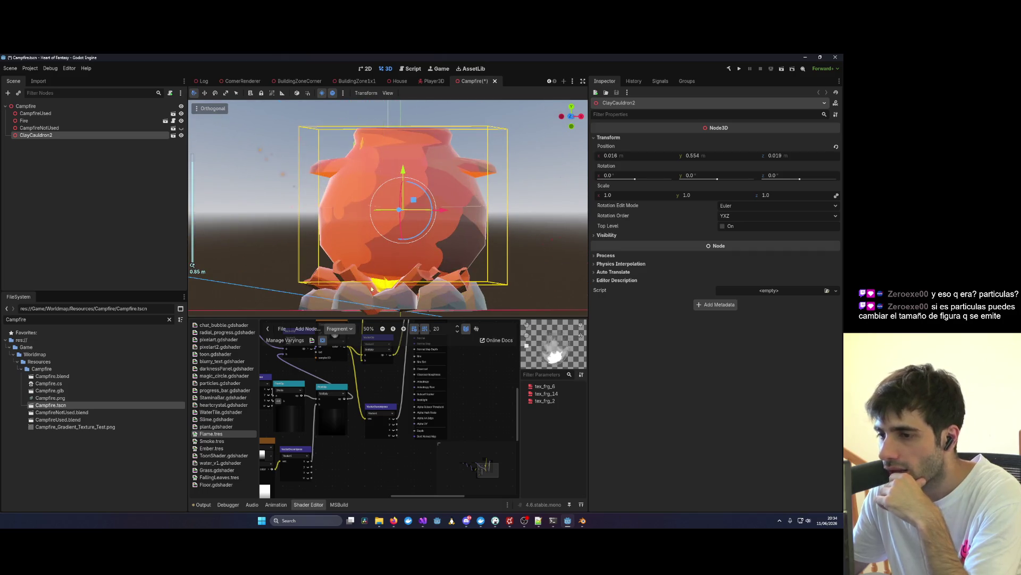
mouse_move(390, 297)
left_mouse_down()
mouse_move(426, 299)
mouse_move(372, 301)
left_mouse_up()
left_click_drag(315, 282, 338, 303)
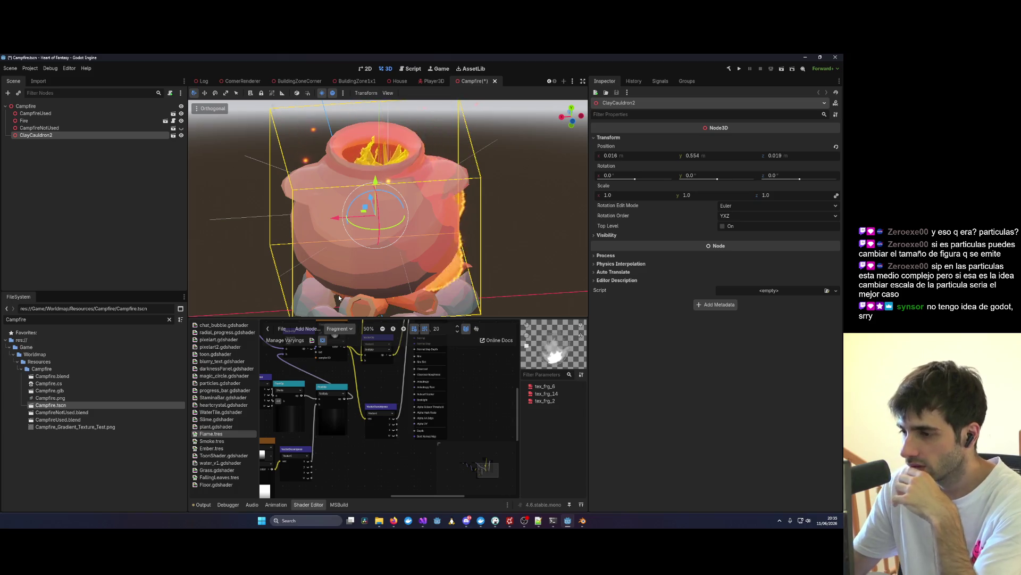
scroll(326, 276, "up", 2)
scroll(326, 275, "down", 2)
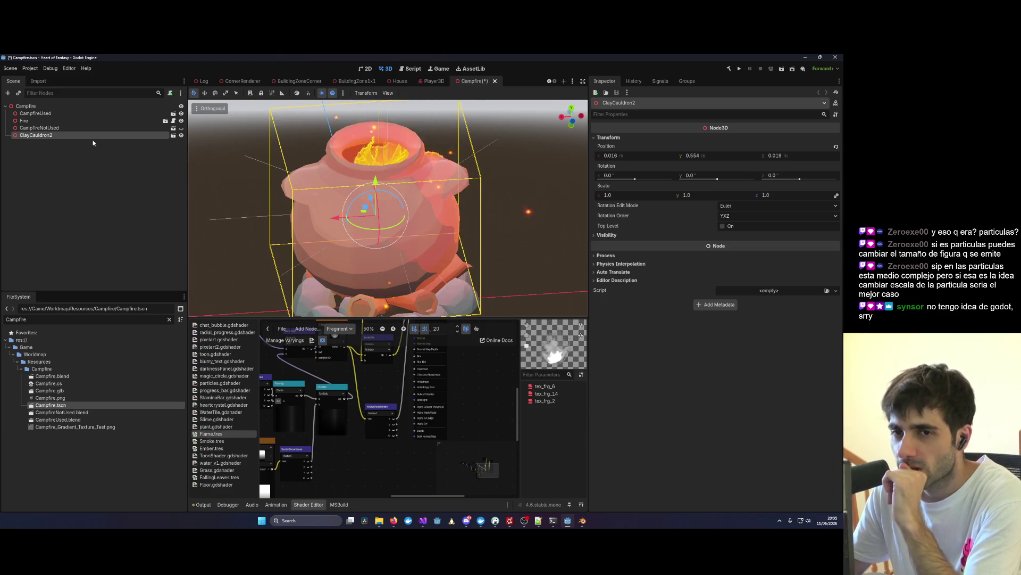
Step: Inspect the Fire instance's details, then bring up node options for the Campfire root
left_click(25, 121)
left_click(38, 136)
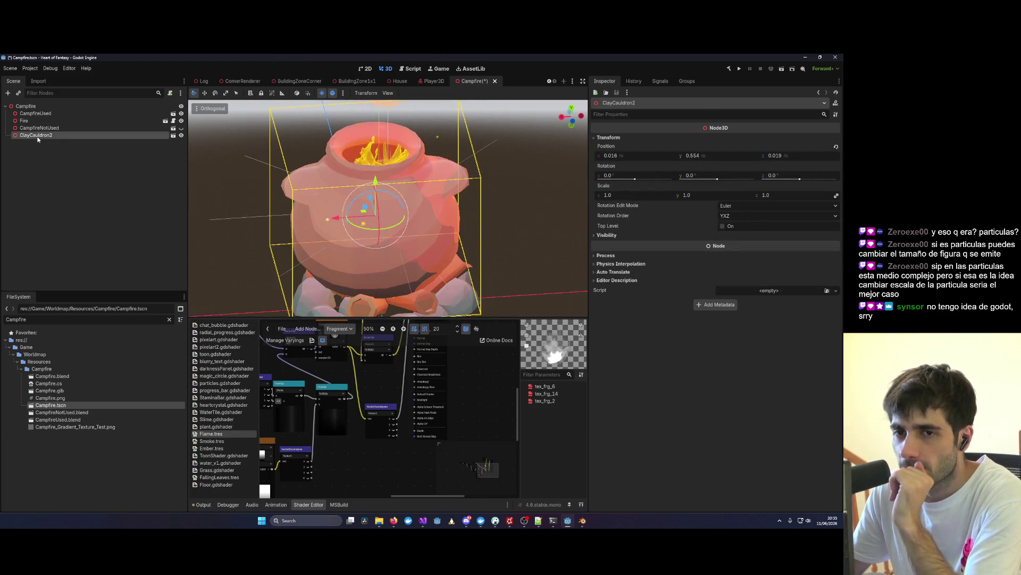
left_click(33, 122)
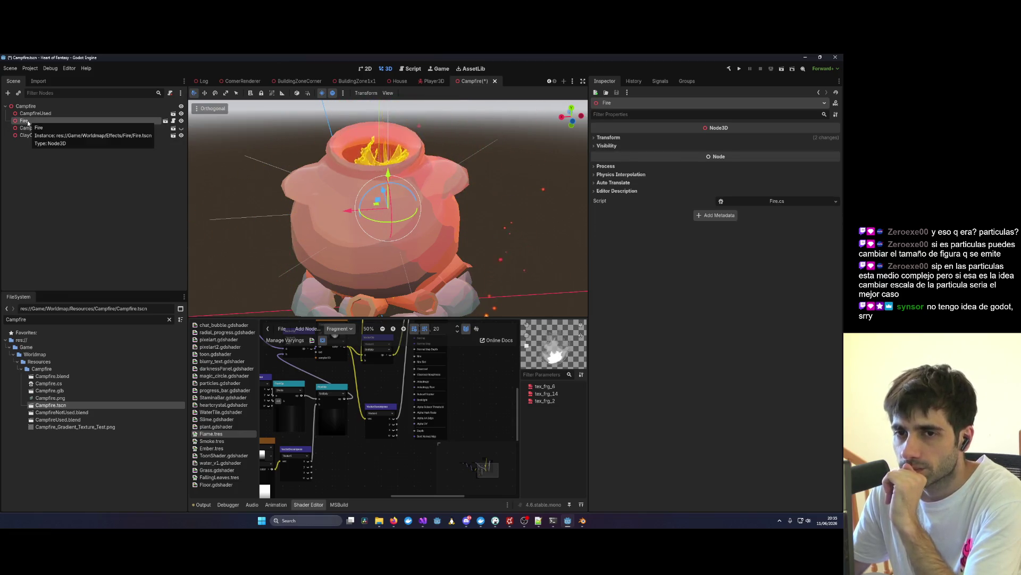
left_click(35, 107)
right_click(36, 108)
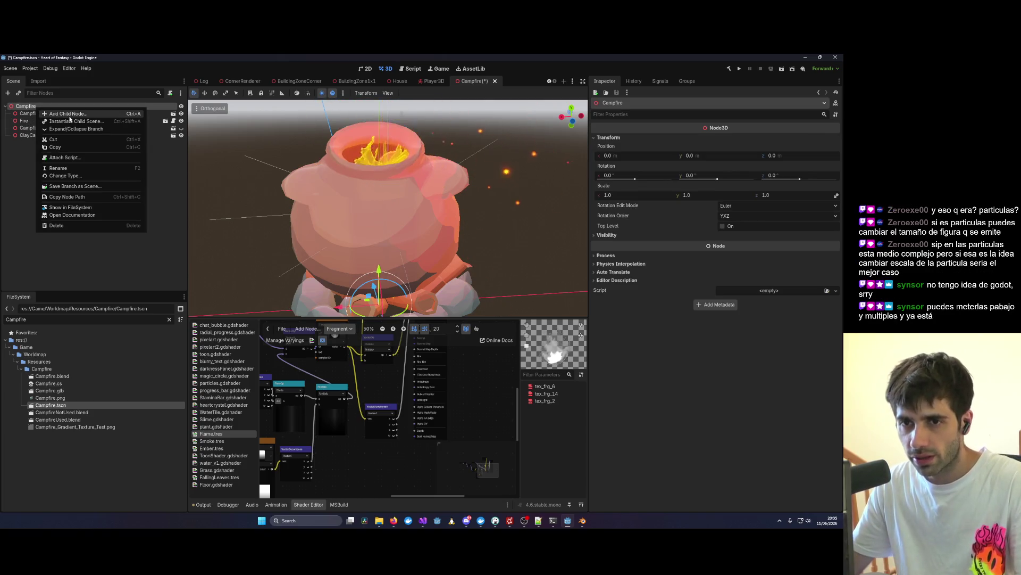
Step: Add an empty Node3D under Campfire and move a duplicated Fire2 inside it
left_click(56, 113)
double_click(417, 352)
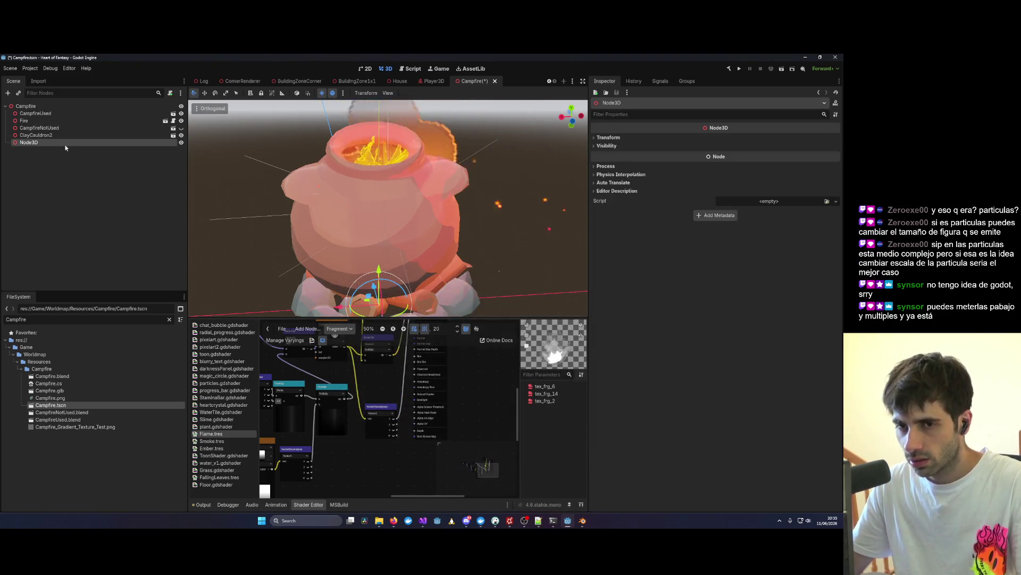
left_click(23, 122)
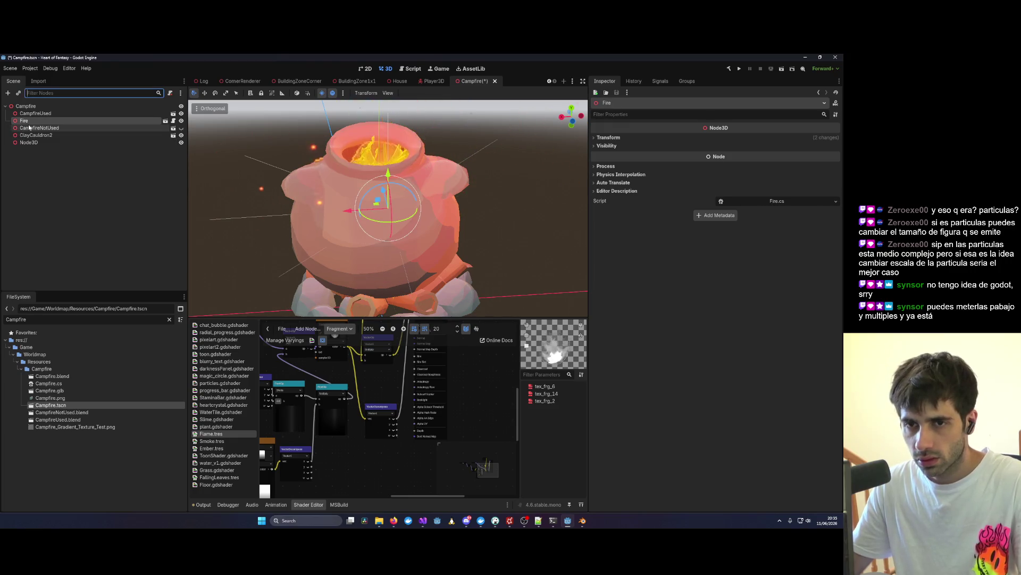
key("ctrl+d")
left_click_drag(27, 128, 32, 149)
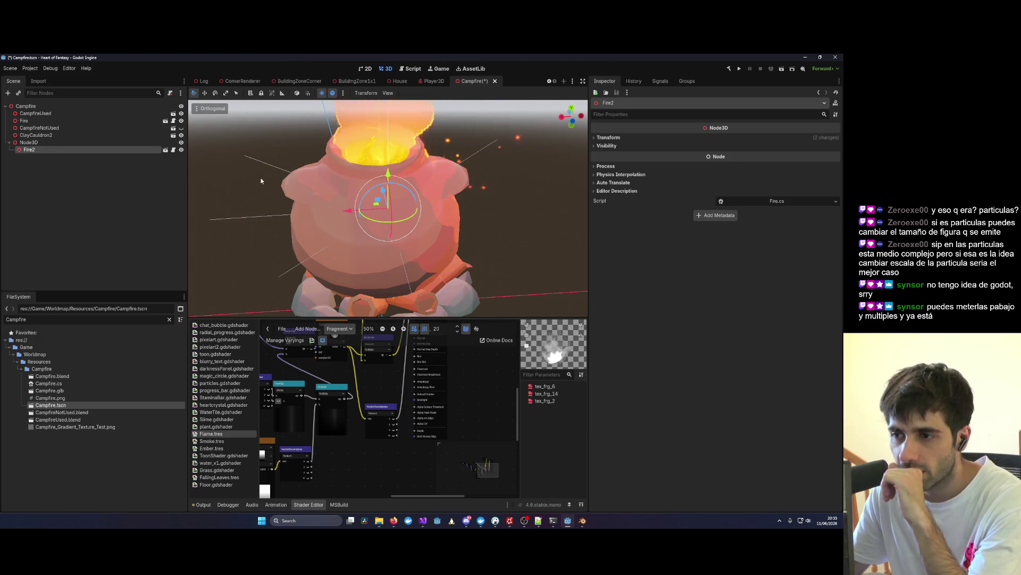
Step: Enable Editable Children on Fire2 to expose its particle nodes
mouse_move(209, 158)
left_mouse_down()
mouse_move(492, 205)
mouse_move(457, 214)
left_mouse_up()
scroll(457, 215, "down", 6)
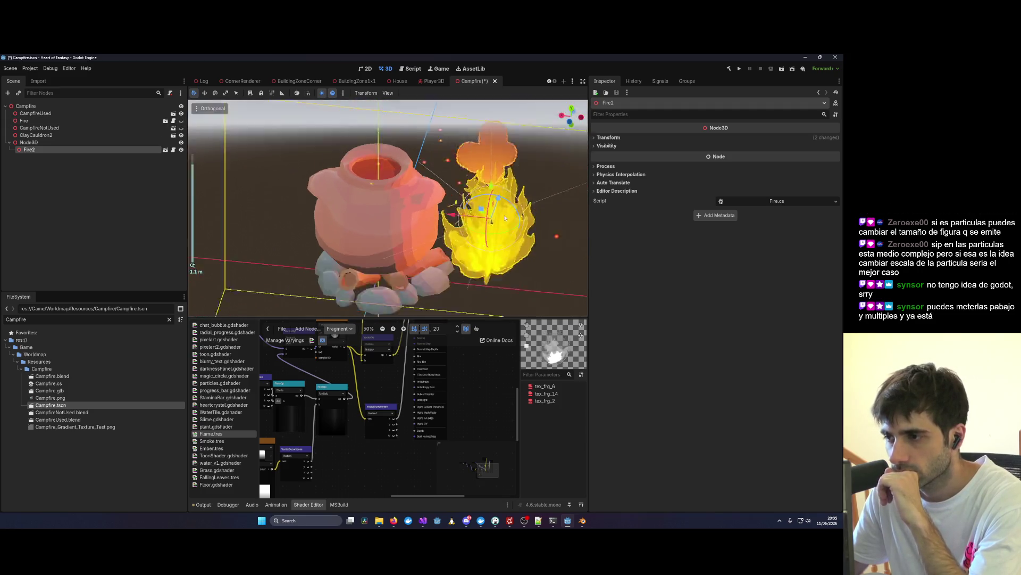
right_click(49, 155)
left_click(82, 316)
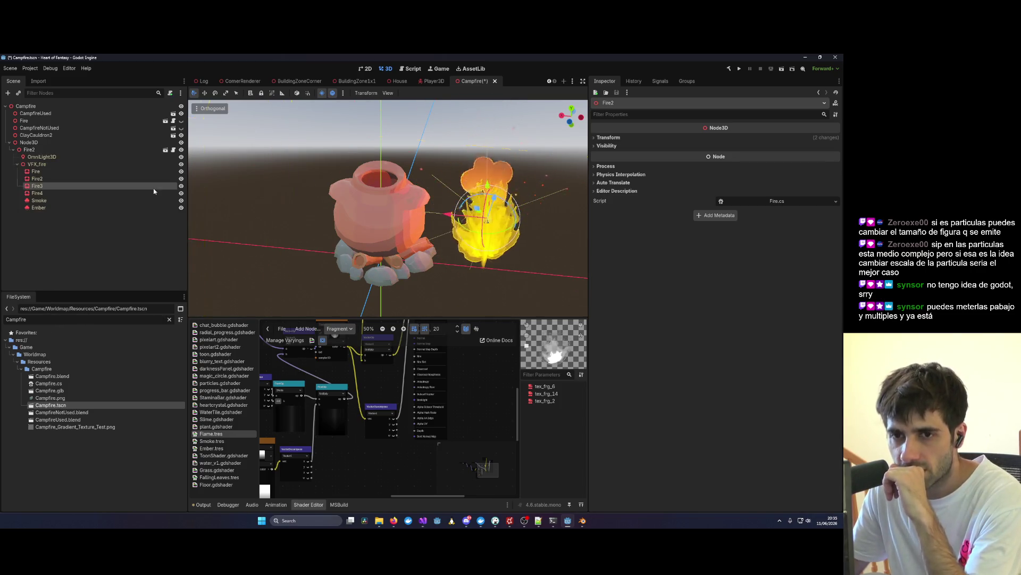
Step: Set the Fire emitter inside Fire2 to a 0.2 Scale Amount and review Fire2's scale settings
left_click(63, 178)
left_click(64, 174)
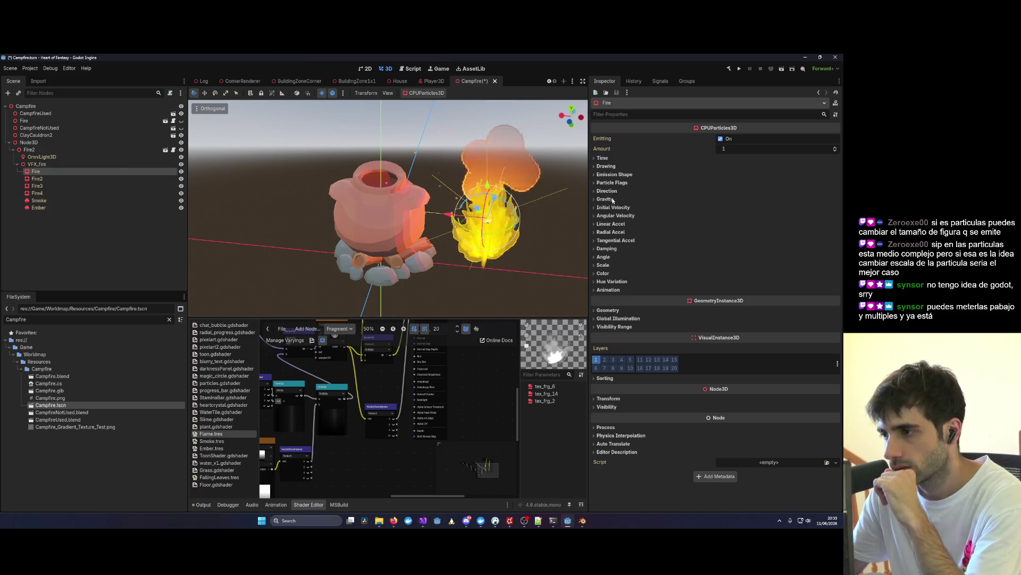
left_click(603, 266)
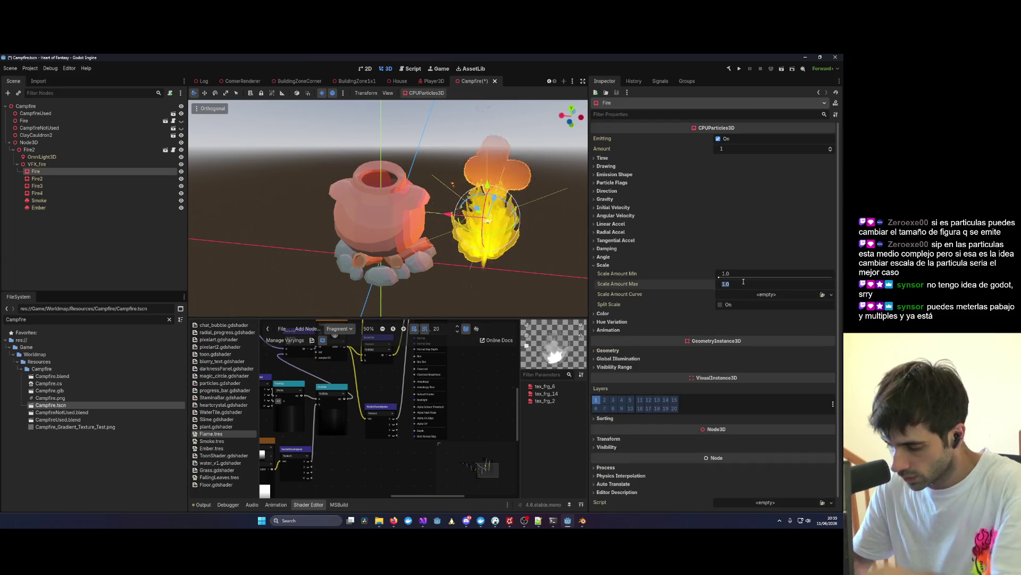
type("0.2")
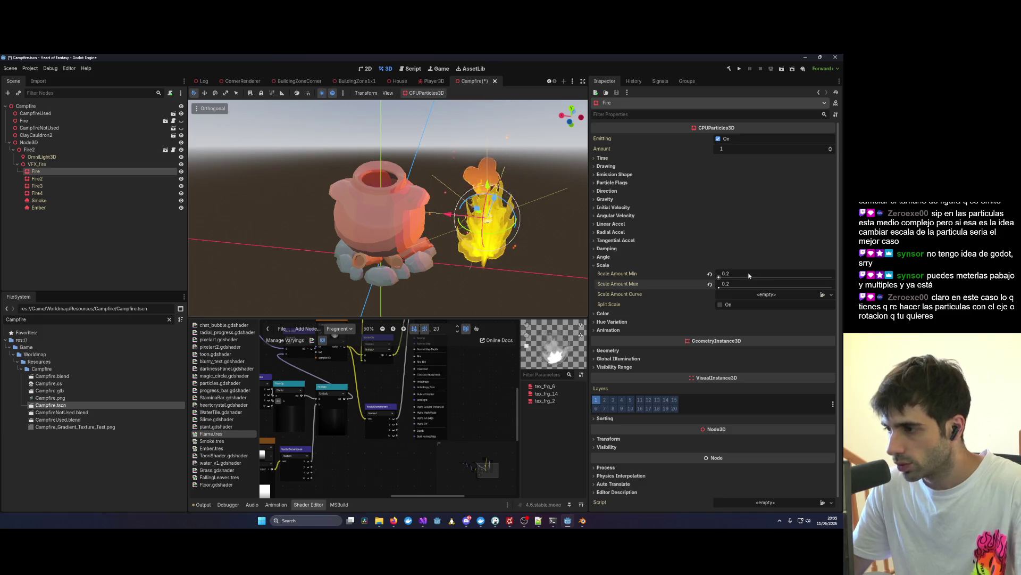
left_click(52, 180)
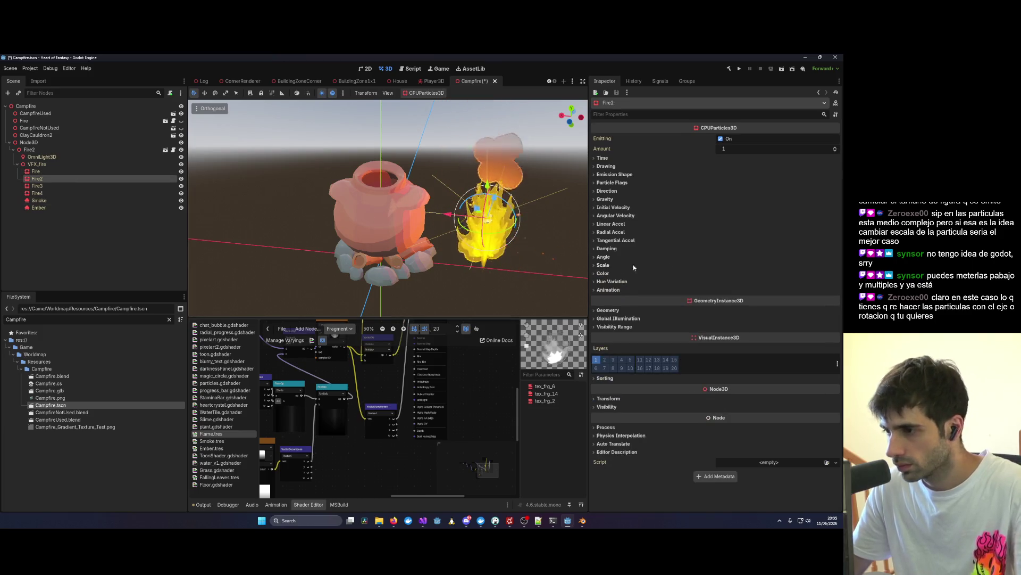
left_click(603, 265)
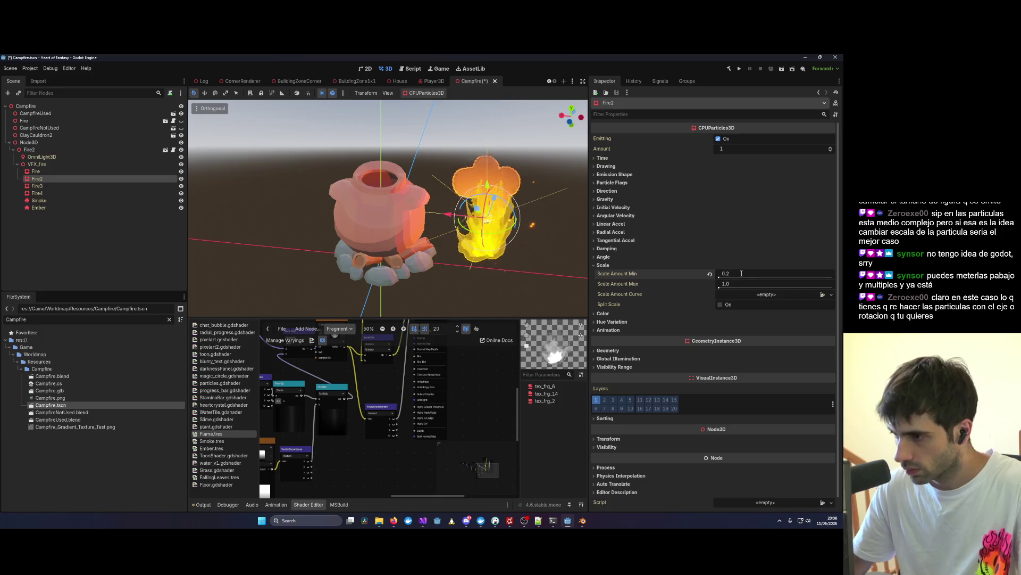
Step: Review Fire4's scale settings and set Fire3's Scale Amount Max to 0.2
left_click(38, 193)
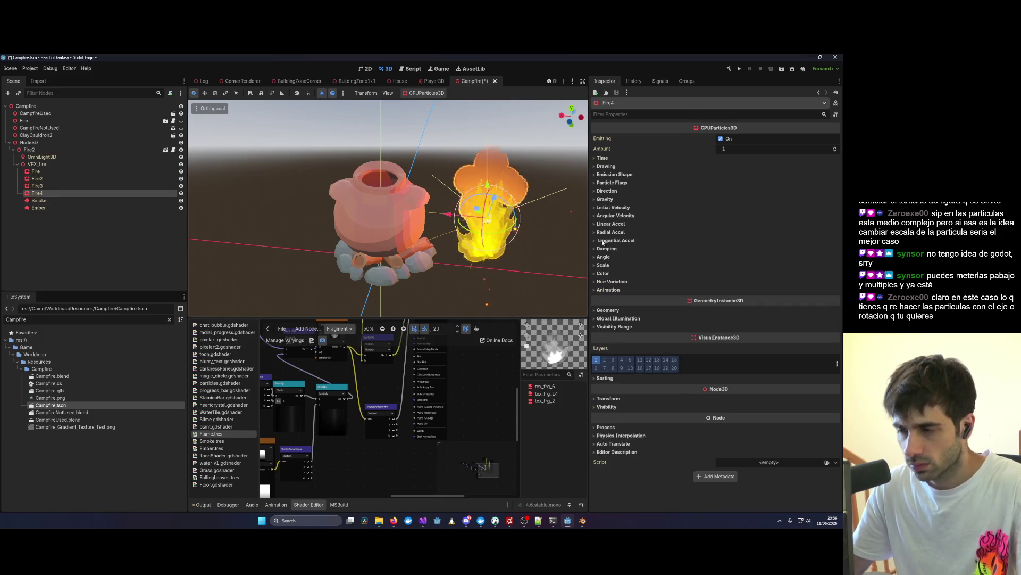
left_click(605, 265)
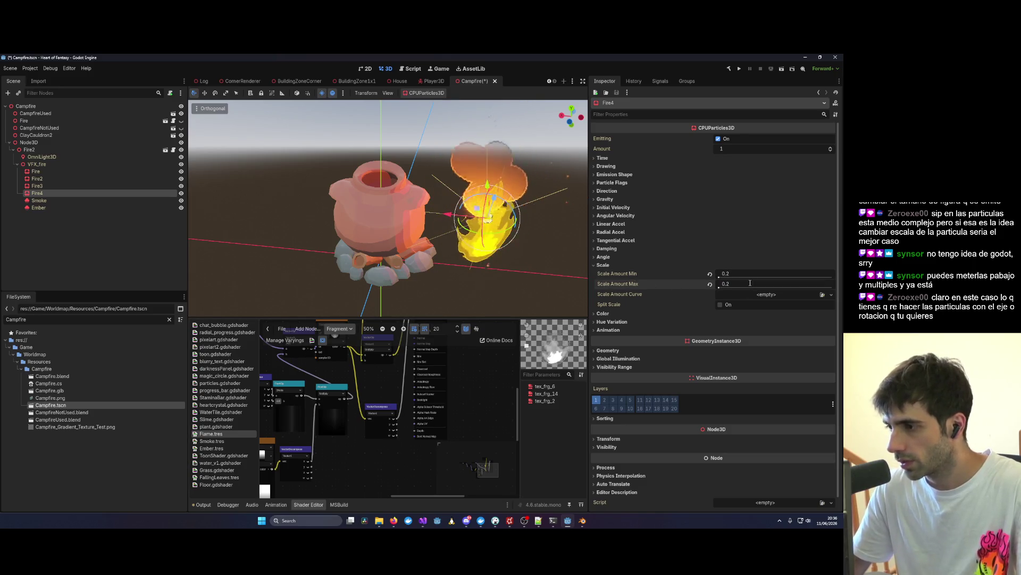
left_click(51, 188)
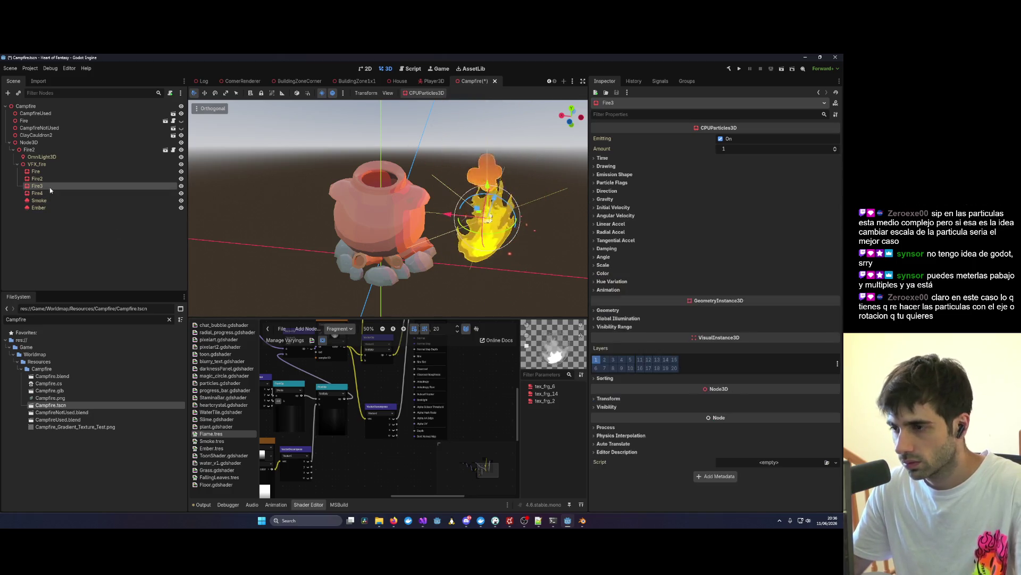
left_click(603, 265)
left_click(739, 284)
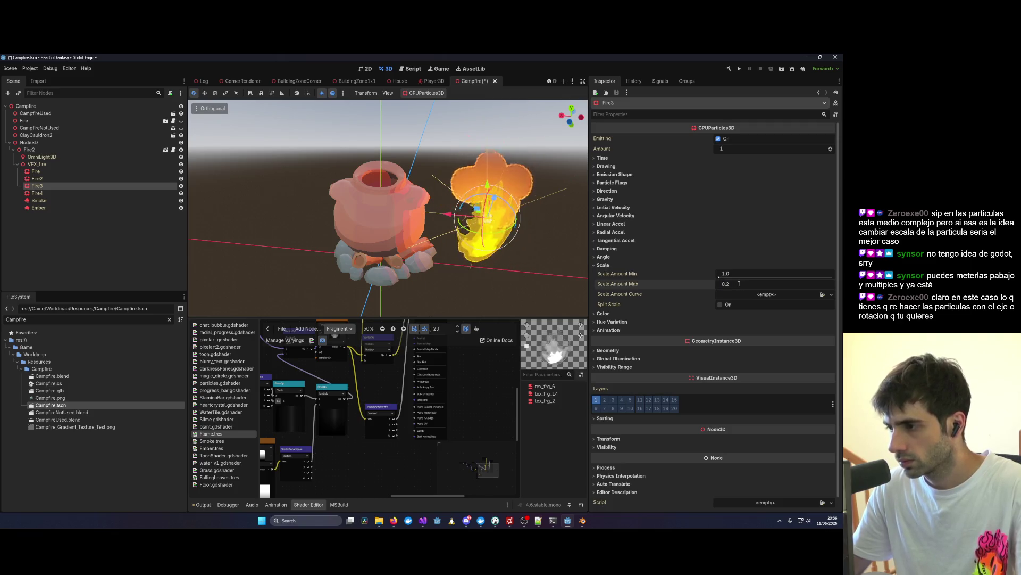
key("Return")
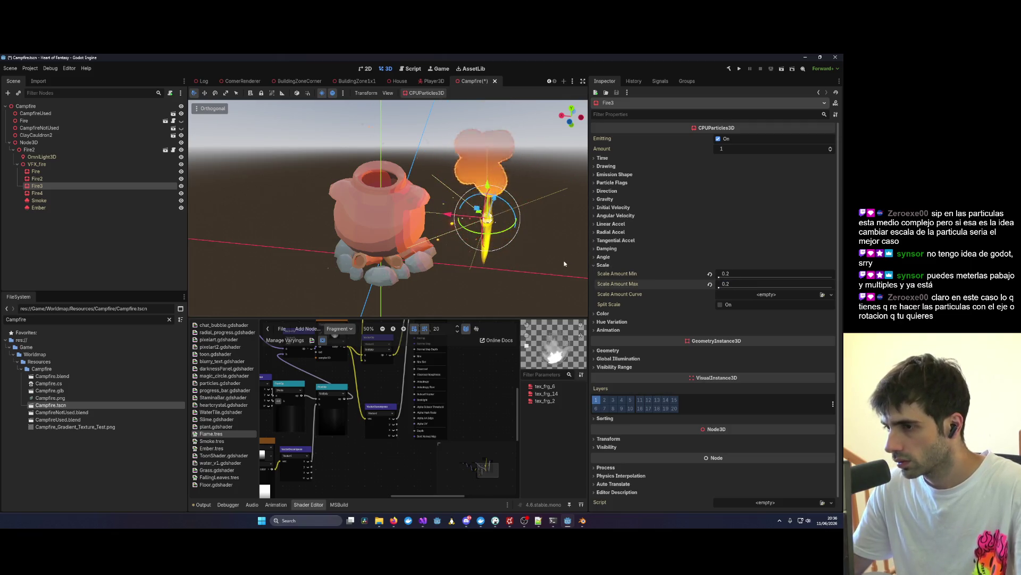
left_click(564, 263)
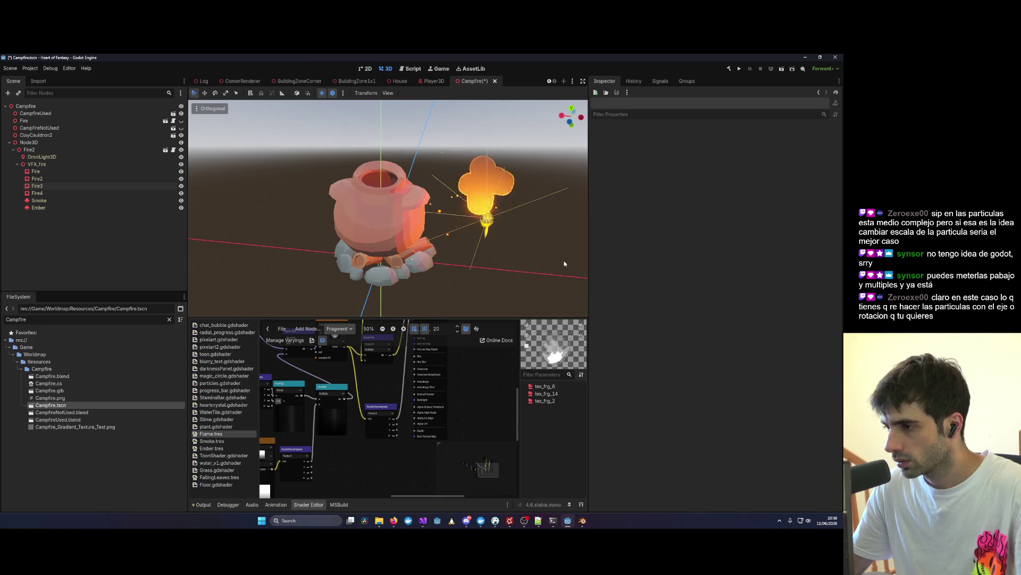
Step: Verify the emitters' 0.2 scale values and orbit around the cauldron's shrunken fire
left_click(38, 179)
left_click(60, 172)
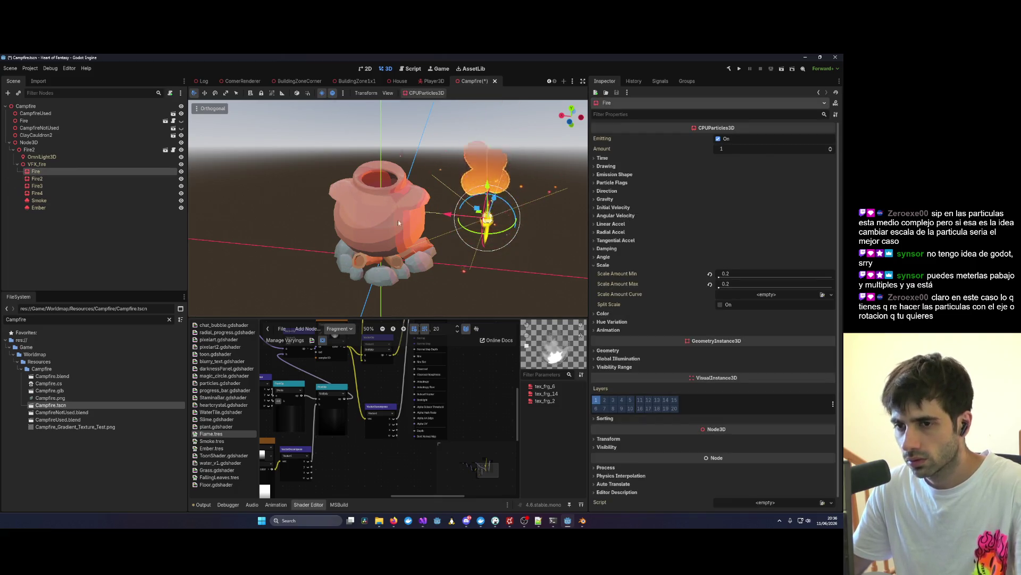
scroll(365, 218, "up", 5)
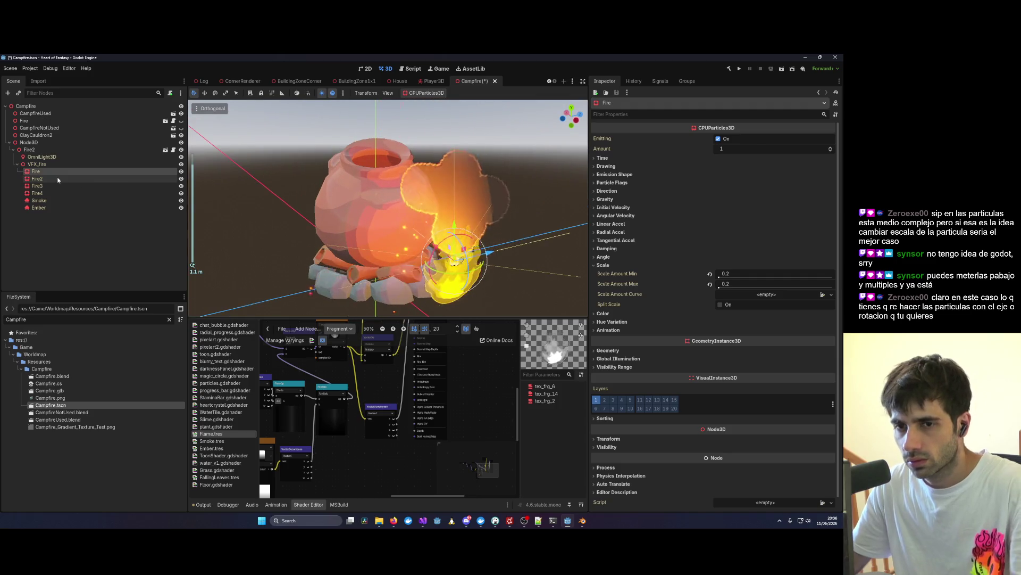
mouse_move(330, 255)
left_mouse_down()
mouse_move(387, 266)
mouse_move(319, 255)
left_mouse_up()
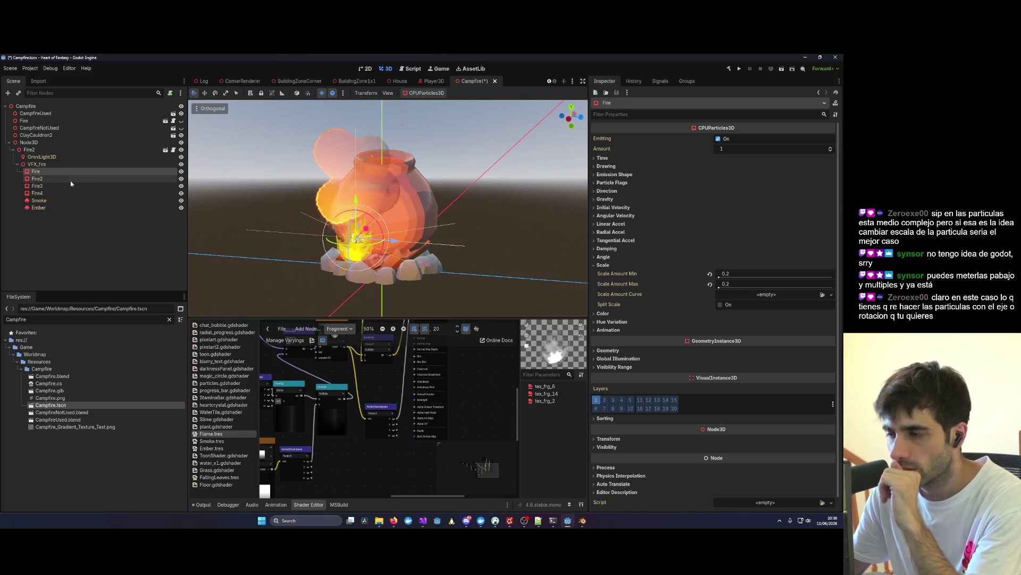
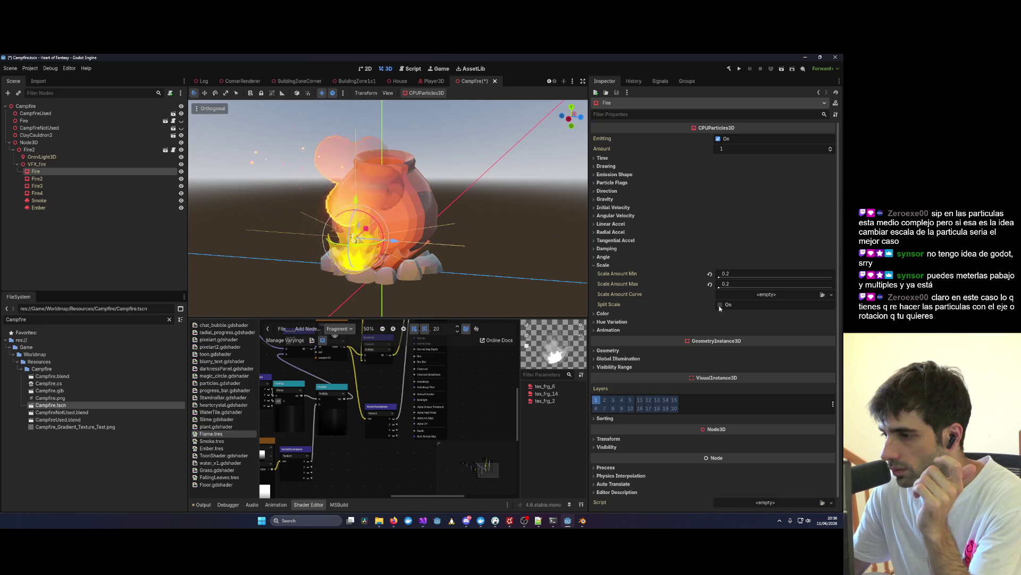
Step: Check Fire2's particle scale, then select and frame Fire3 in the viewport
left_click(90, 179)
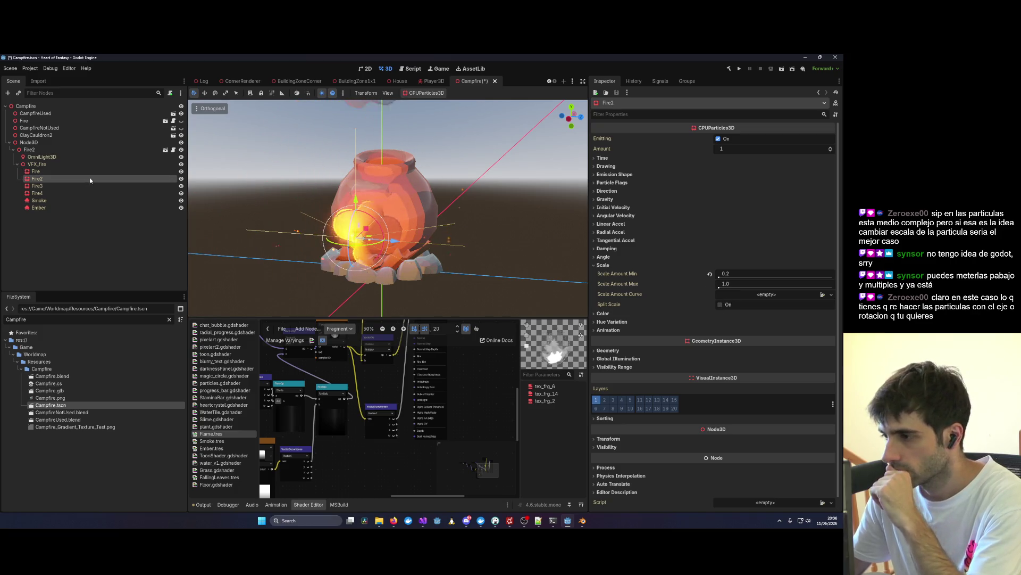
left_click(741, 283)
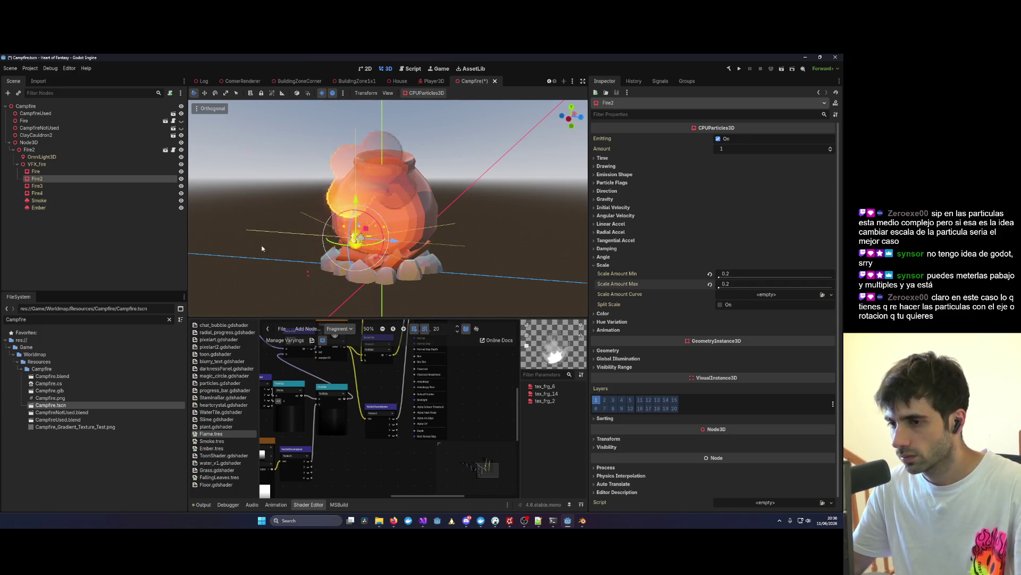
left_click(42, 187)
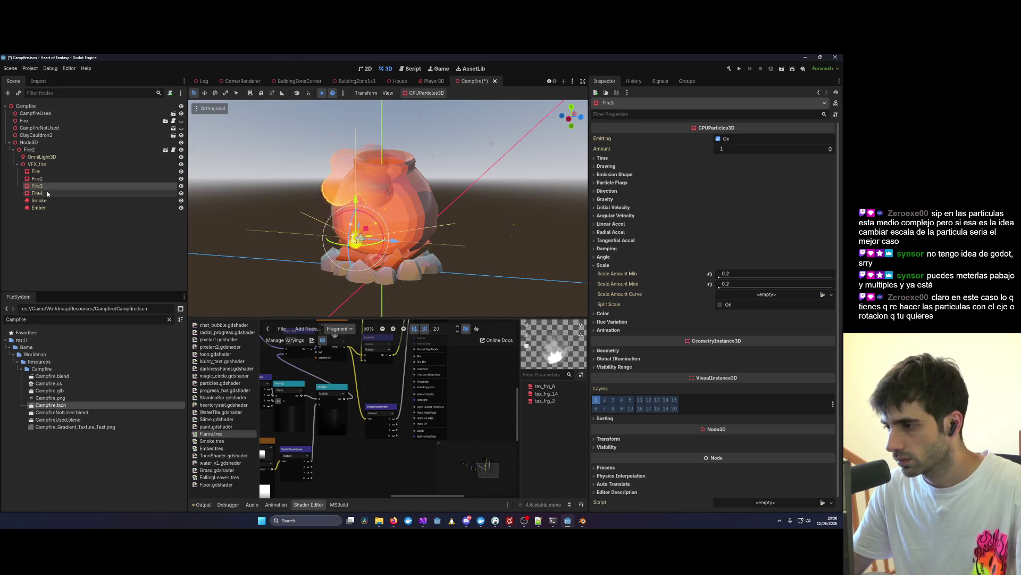
double_click(74, 186)
scroll(416, 250, "up", 6)
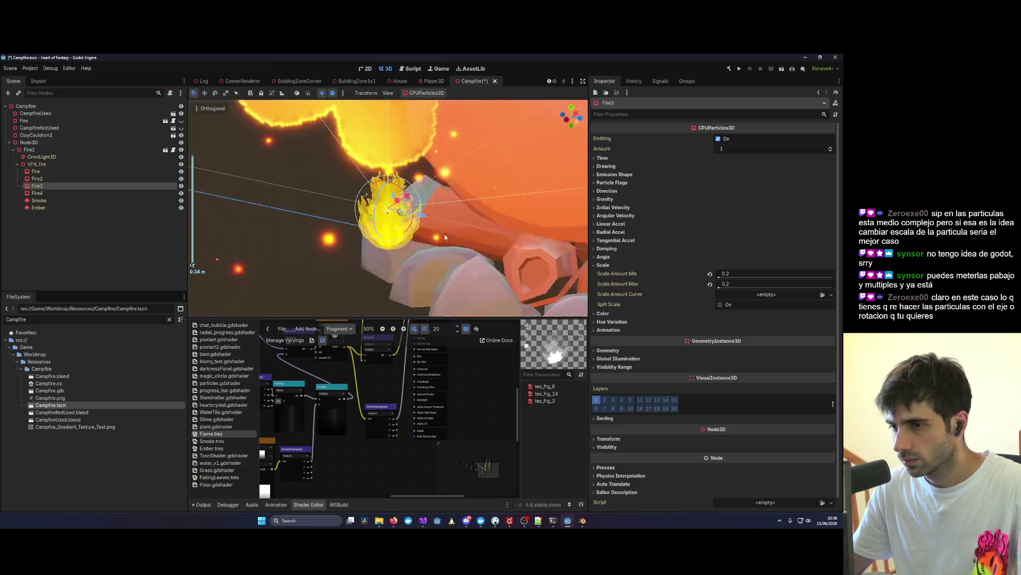
scroll(486, 242, "down", 5)
left_click_drag(474, 235, 352, 235)
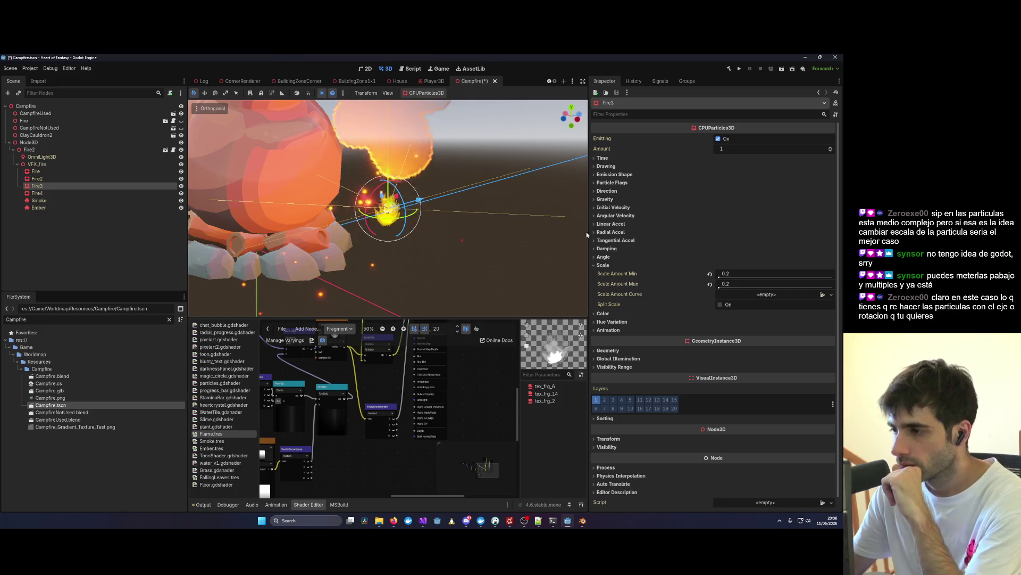
Step: Set Fire3's particle Scale Amount Min to 0.4
left_click(749, 274)
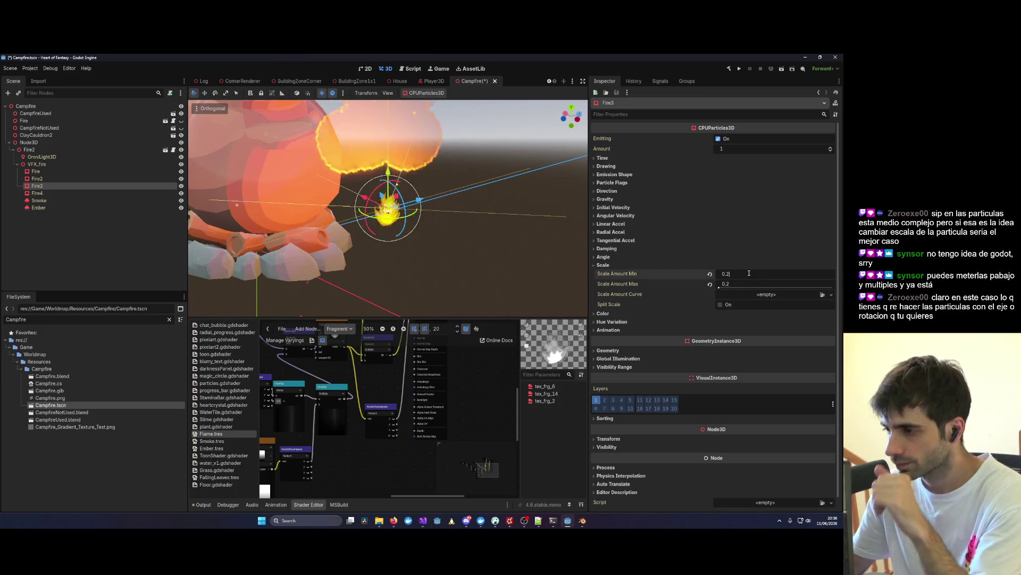
key("BackSpace")
type("4")
key("Return")
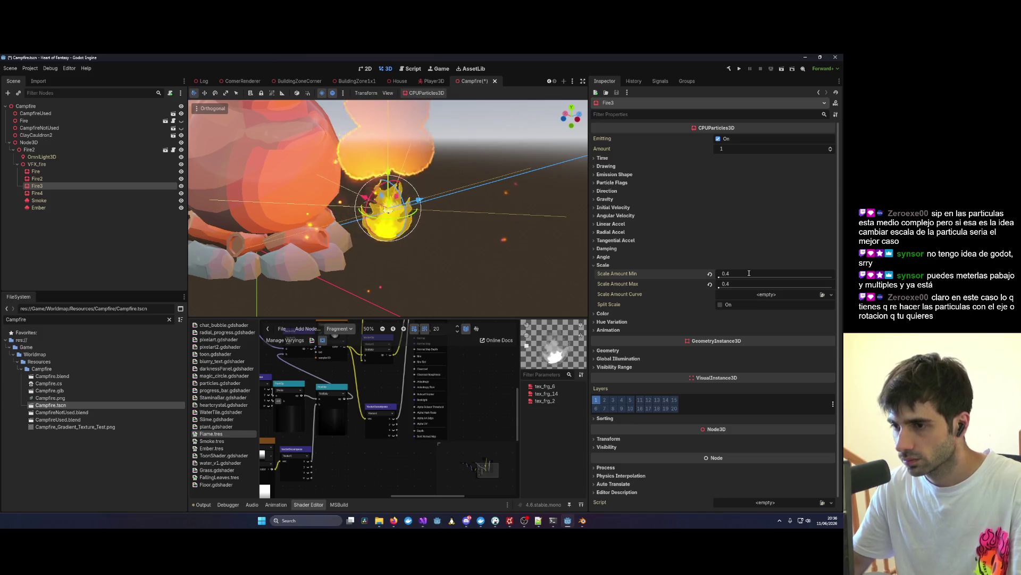
scroll(481, 204, "down", 1)
left_click(742, 273)
Step: Set Scale Amount Min to 0.4 on the Fire and Fire2 emitters
left_click(36, 171)
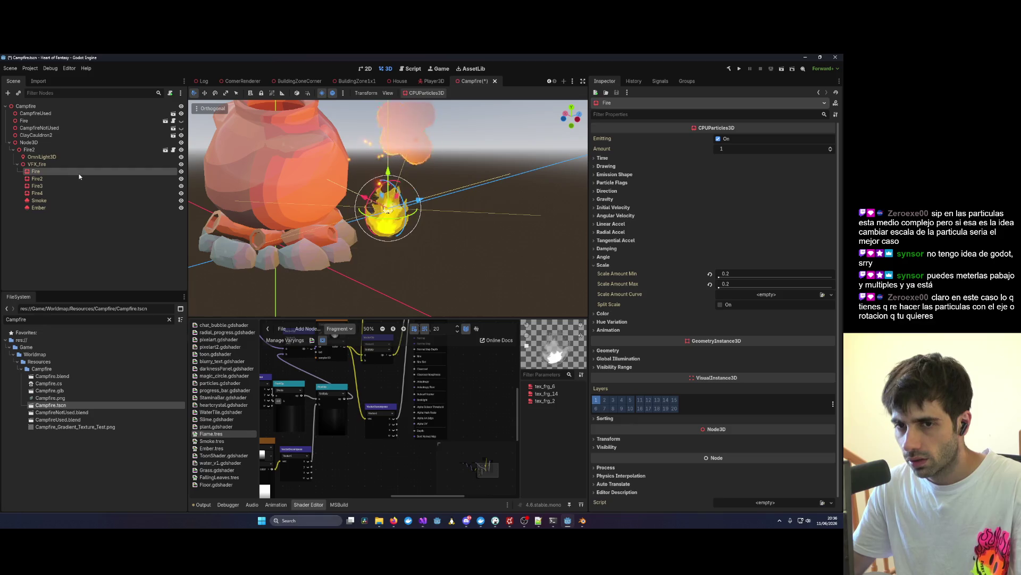
left_click(745, 272)
type("0.4")
left_click(448, 207)
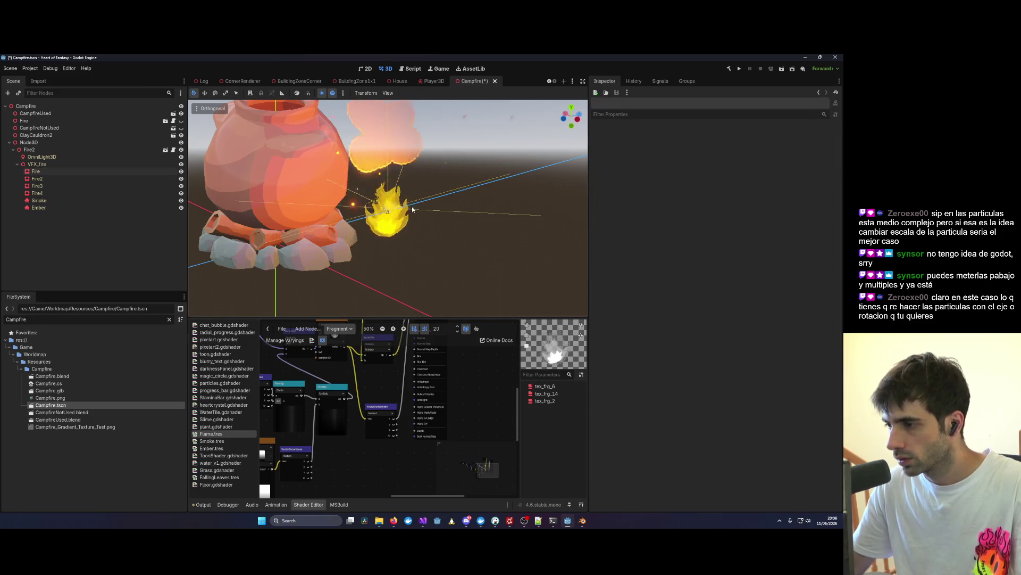
left_click(110, 171)
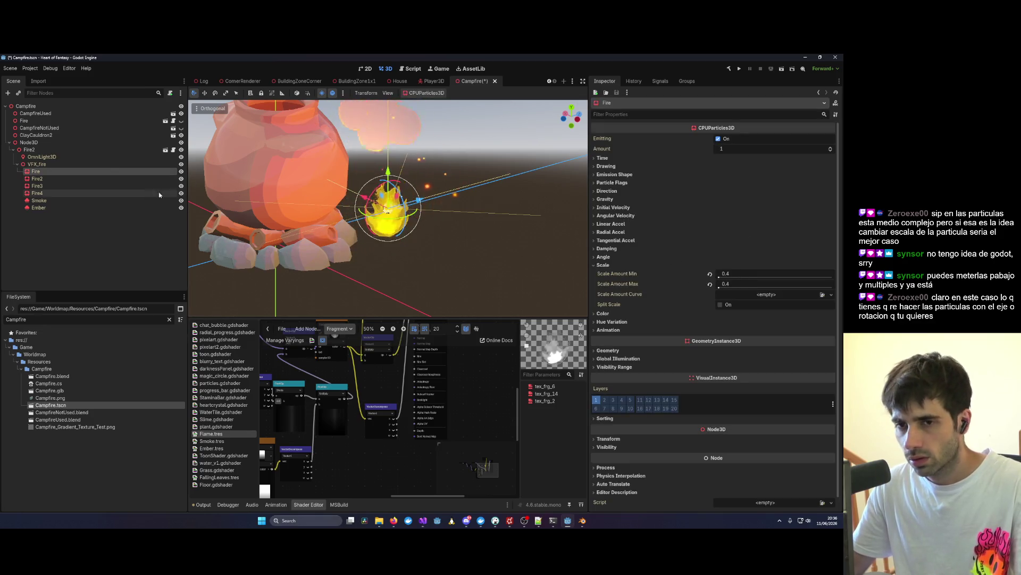
left_click(114, 179)
left_click(746, 273)
type("0.4")
key("Tab")
Step: Raise Fire4's particle Scale Amount to 0.4
left_click(73, 187)
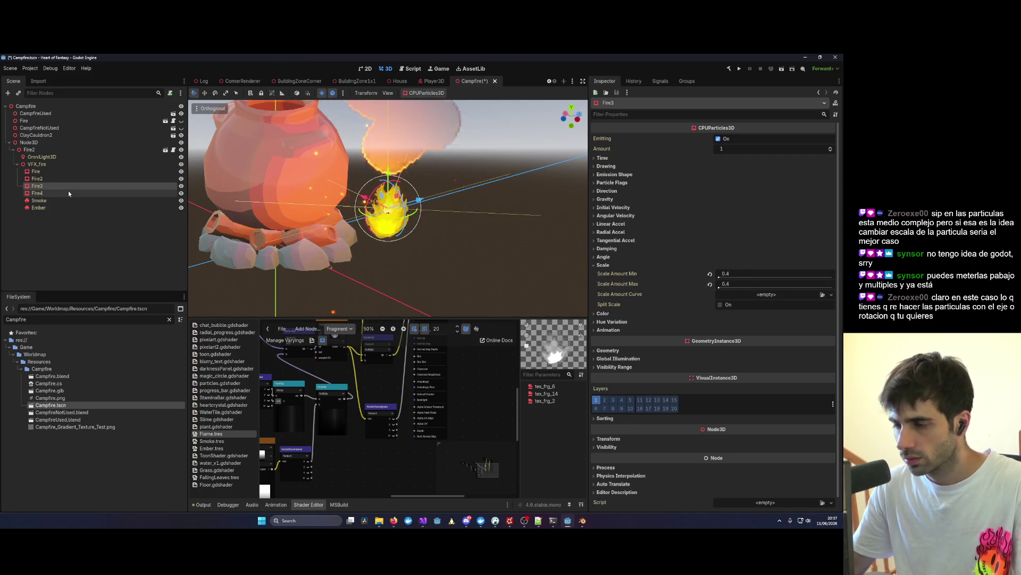
left_click(73, 193)
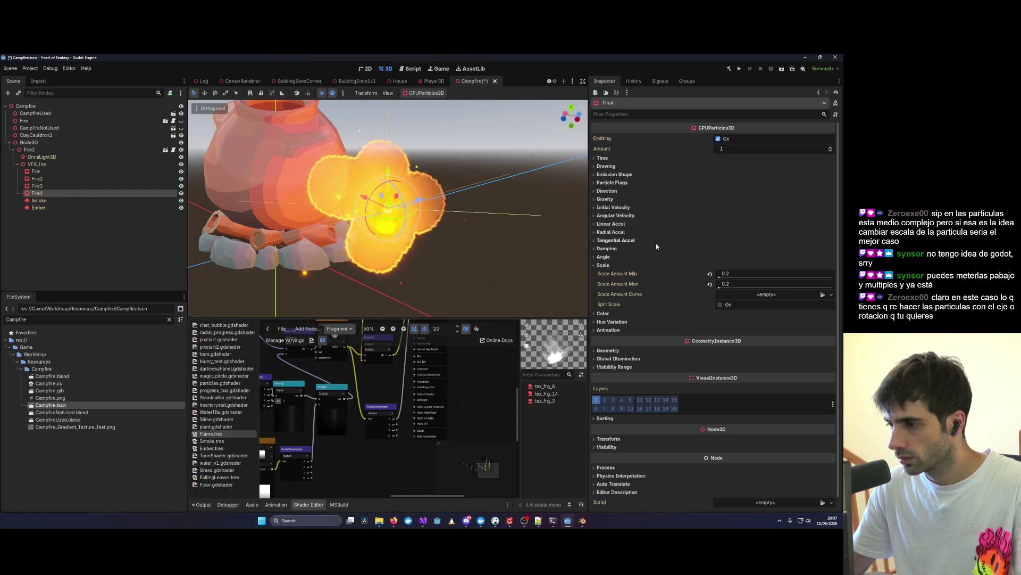
left_click(737, 281)
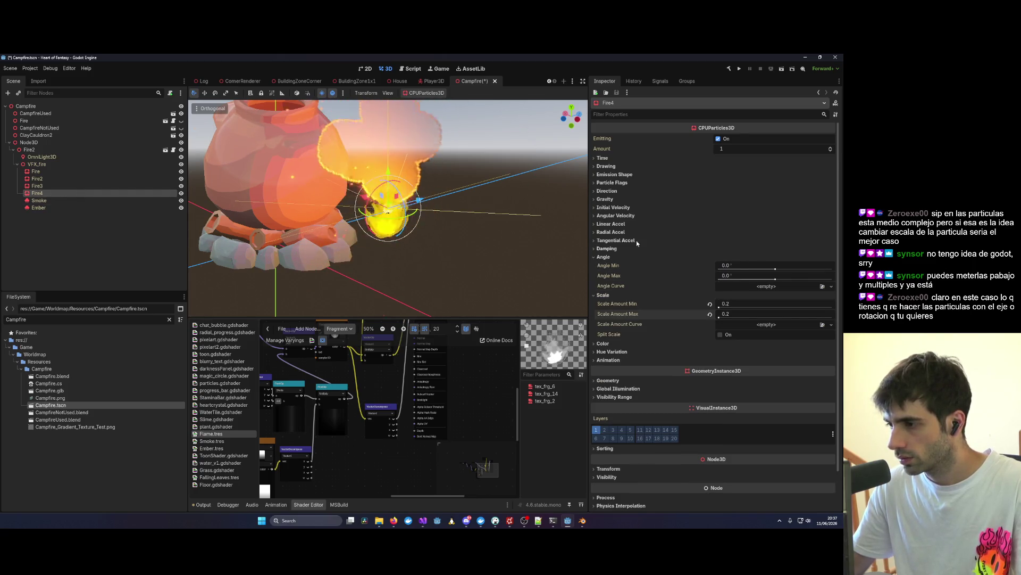
left_click(59, 199)
left_click(59, 192)
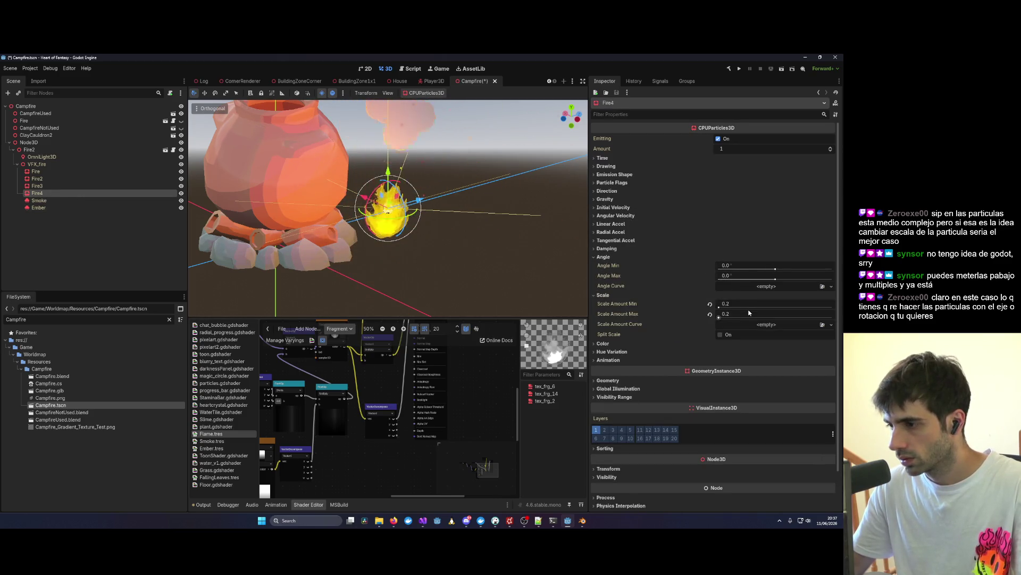
left_click_drag(723, 304, 745, 303)
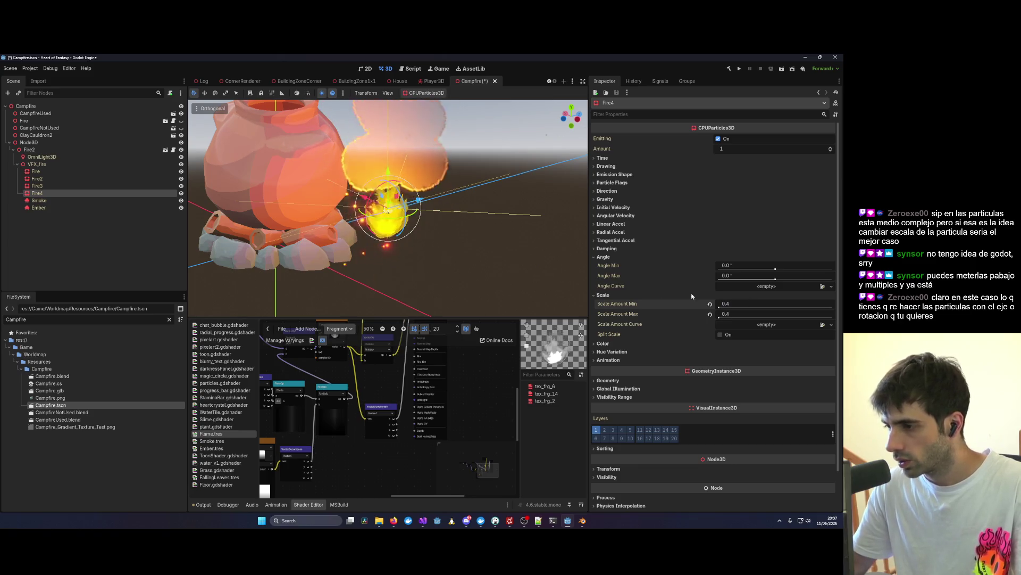
left_click(389, 209)
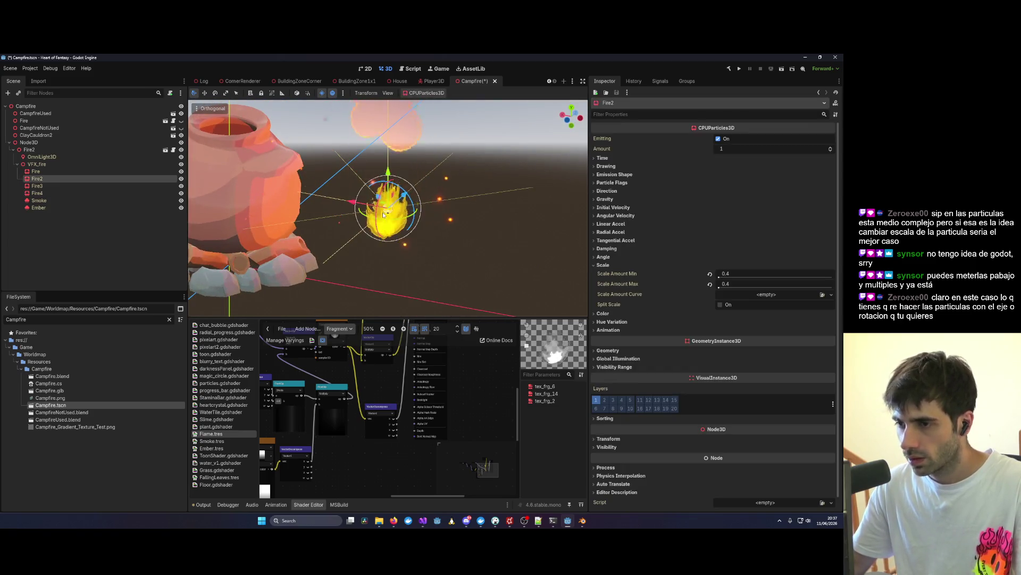
Step: Tilt the Fire2 flame about 15 degrees and shift it slightly along Z
left_click_drag(391, 183, 405, 194)
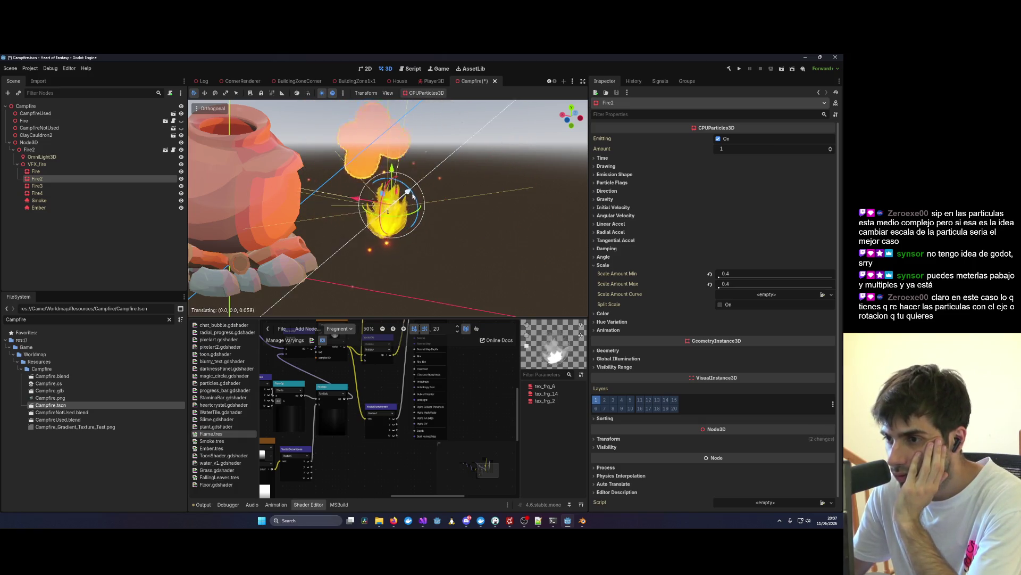
key("g")
key("z")
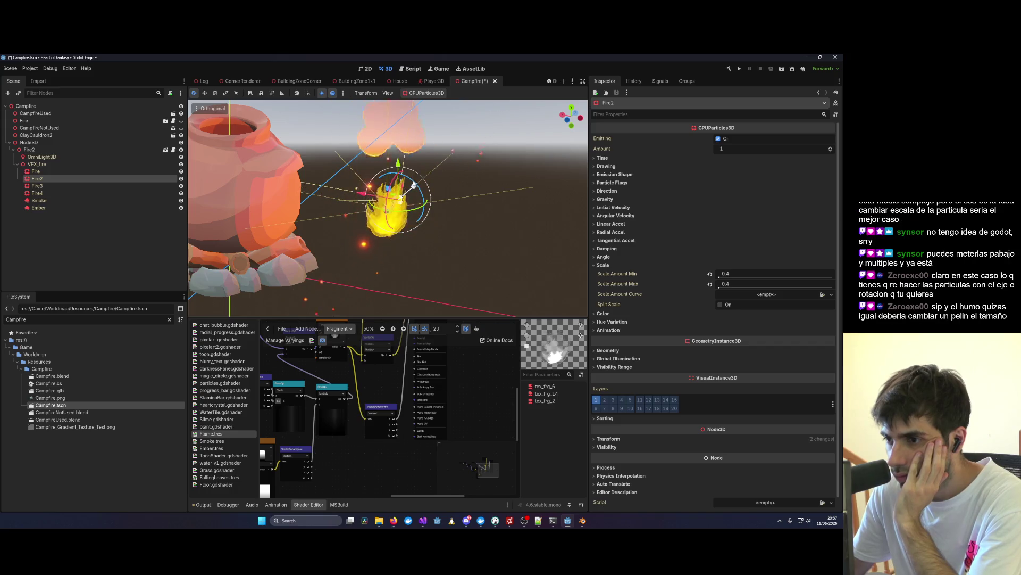
scroll(441, 205, "up", 5)
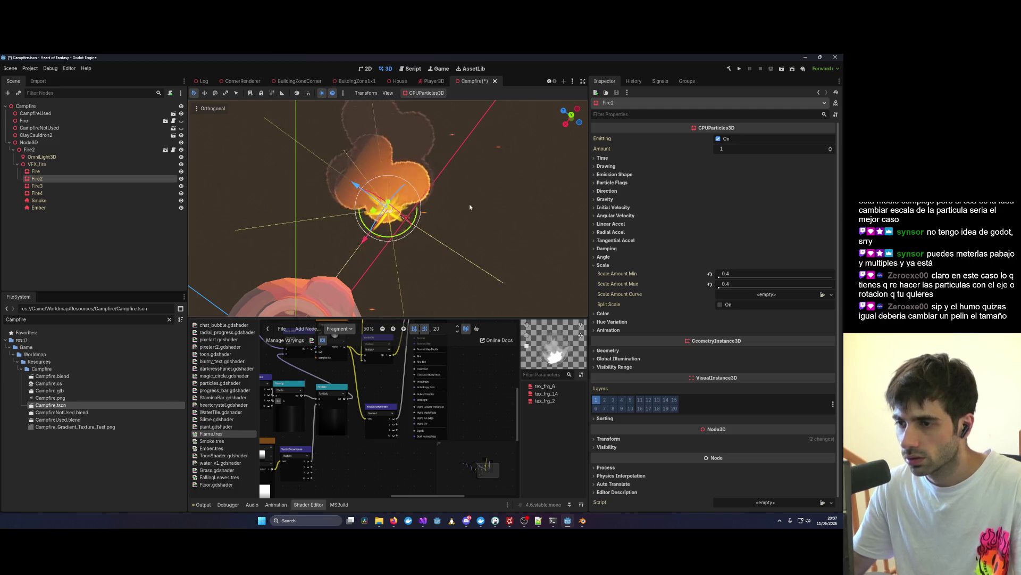
mouse_move(506, 209)
left_mouse_down()
mouse_move(441, 182)
mouse_move(504, 179)
mouse_move(428, 174)
mouse_move(420, 162)
mouse_move(430, 157)
left_mouse_up()
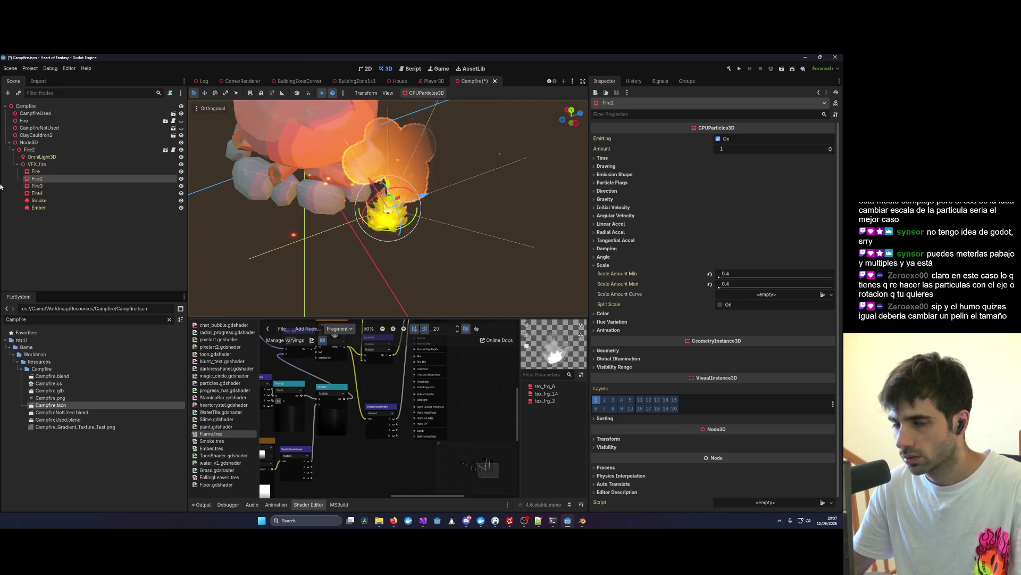
Step: Fix Fire4's minimum scale and verify Fire2, Fire3 and Fire4 all show 0.4 scale
left_click(78, 193)
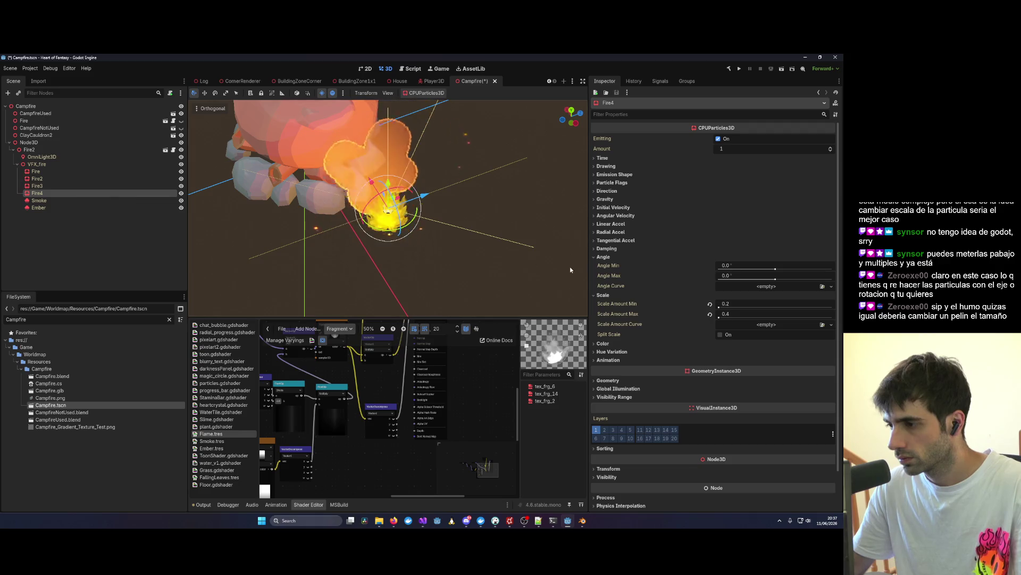
left_click(740, 305)
type("0.4")
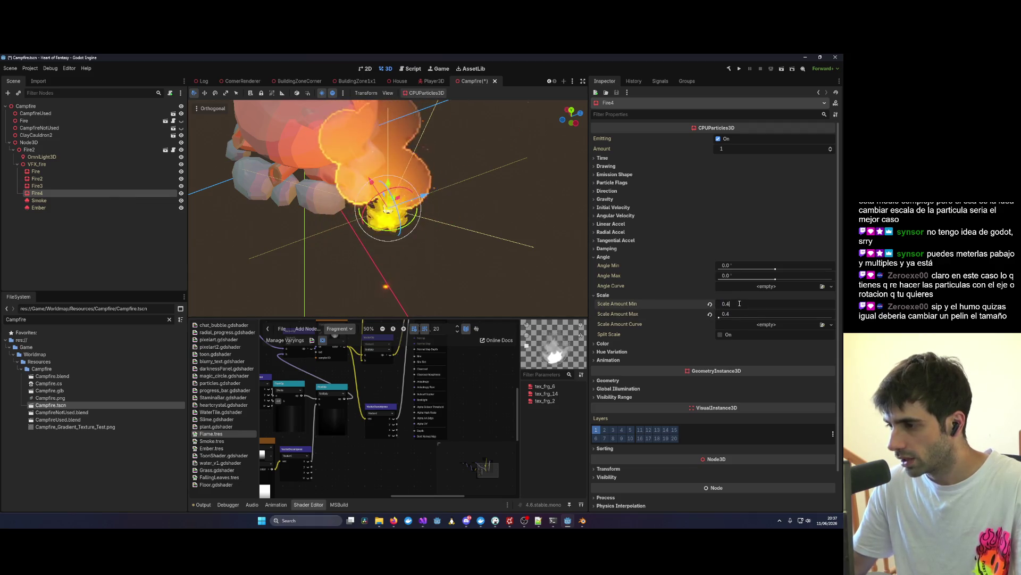
left_click(525, 282)
left_click(96, 191)
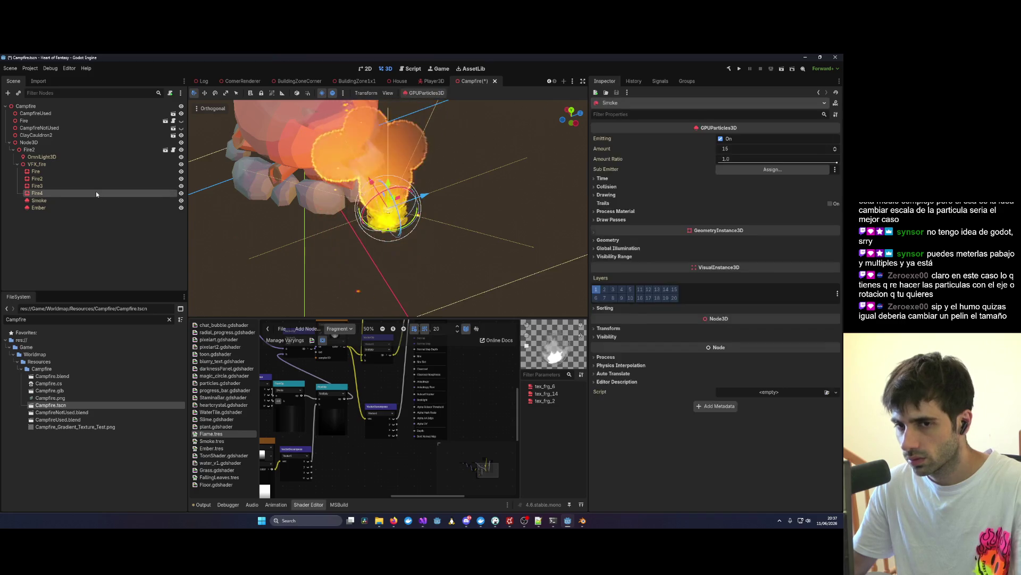
left_click(98, 185)
left_click(95, 178)
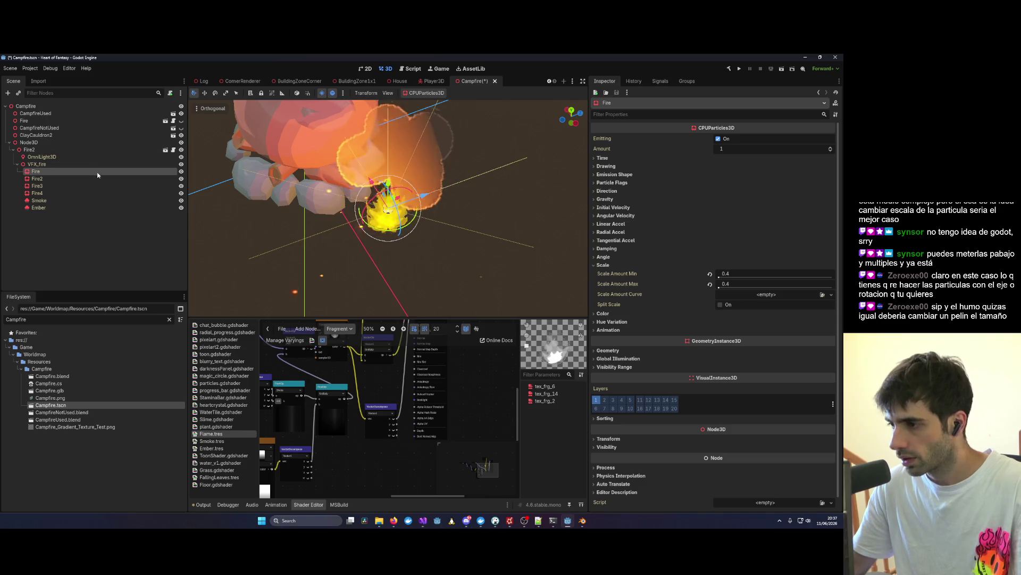
left_click(90, 186)
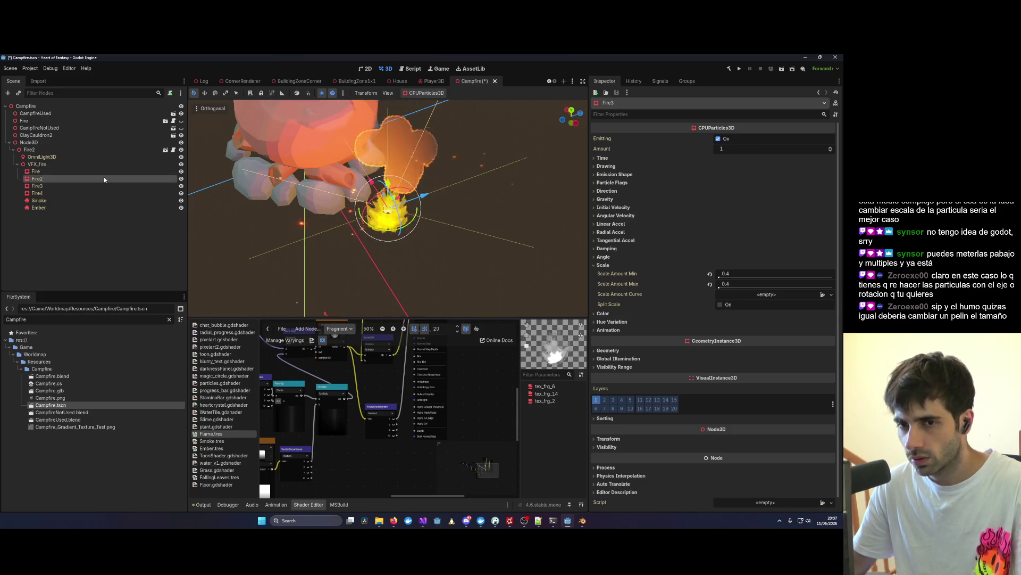
left_click(101, 192)
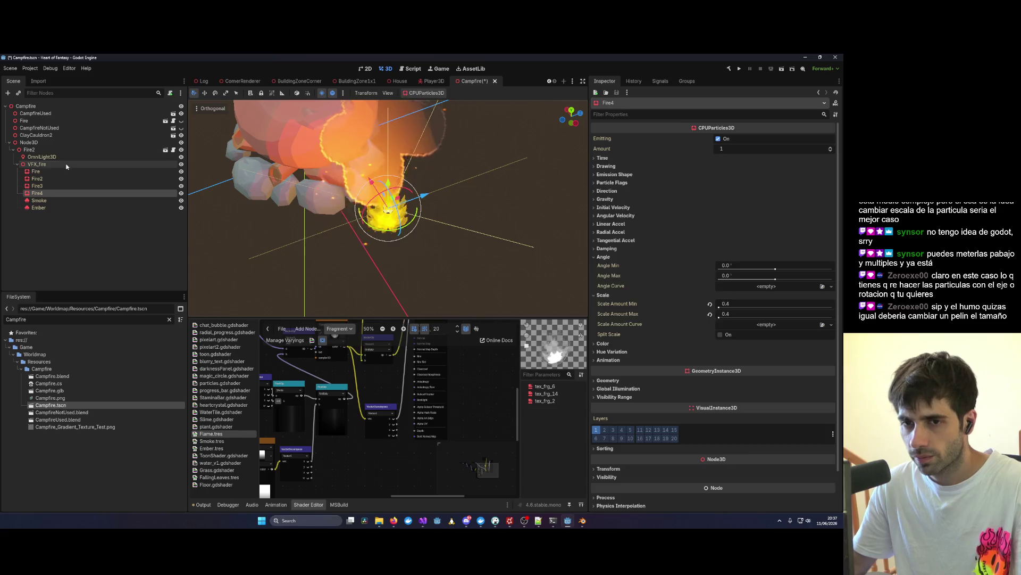
left_click(75, 165)
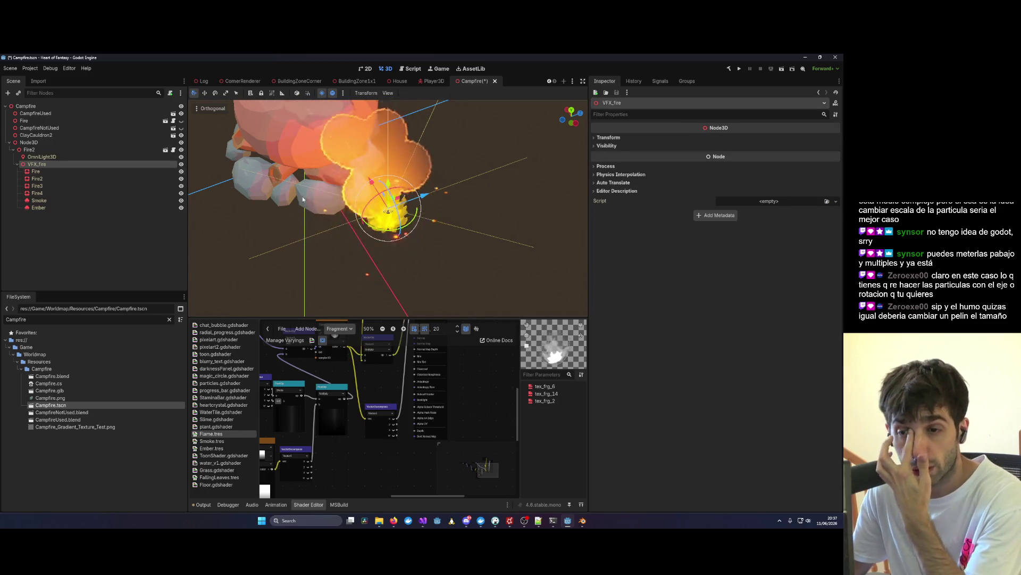
Step: Move the VFX_fire group sideways along the X axis under the cauldron
key("g")
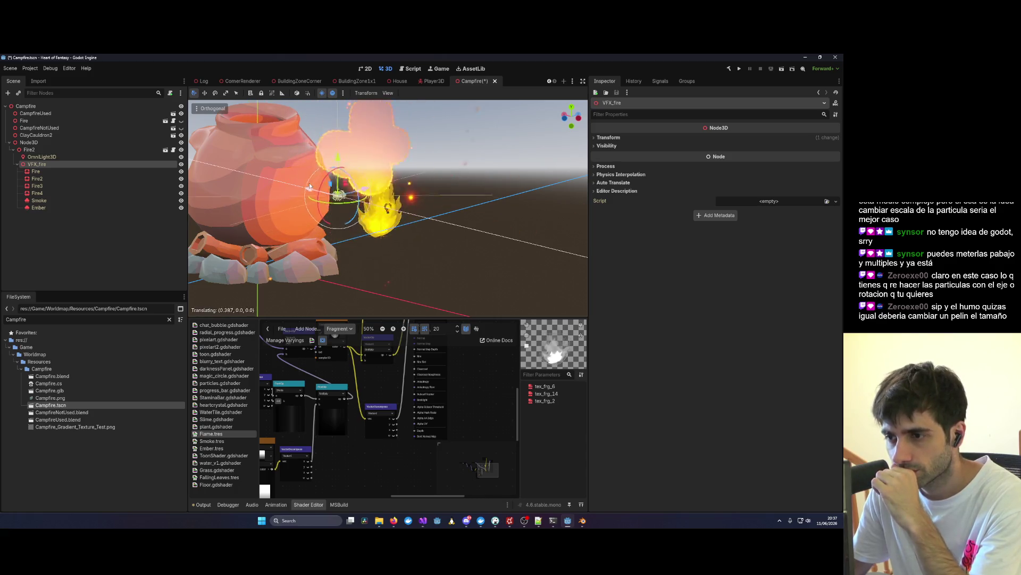
left_click(298, 196)
scroll(414, 219, "up", 3)
mouse_move(413, 218)
left_mouse_down()
mouse_move(387, 207)
mouse_move(360, 229)
left_mouse_up()
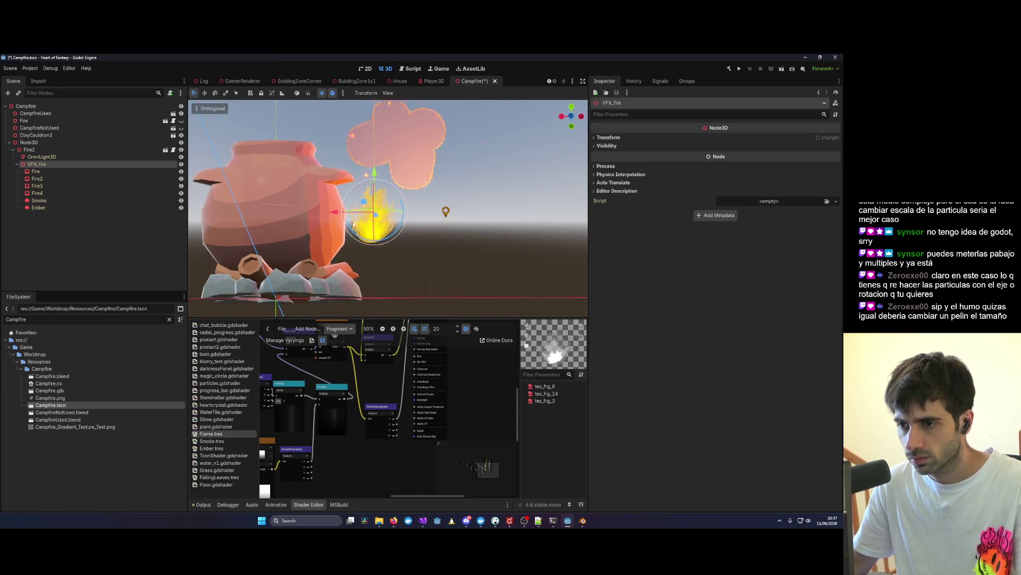
key("g")
key("x")
left_click(323, 214)
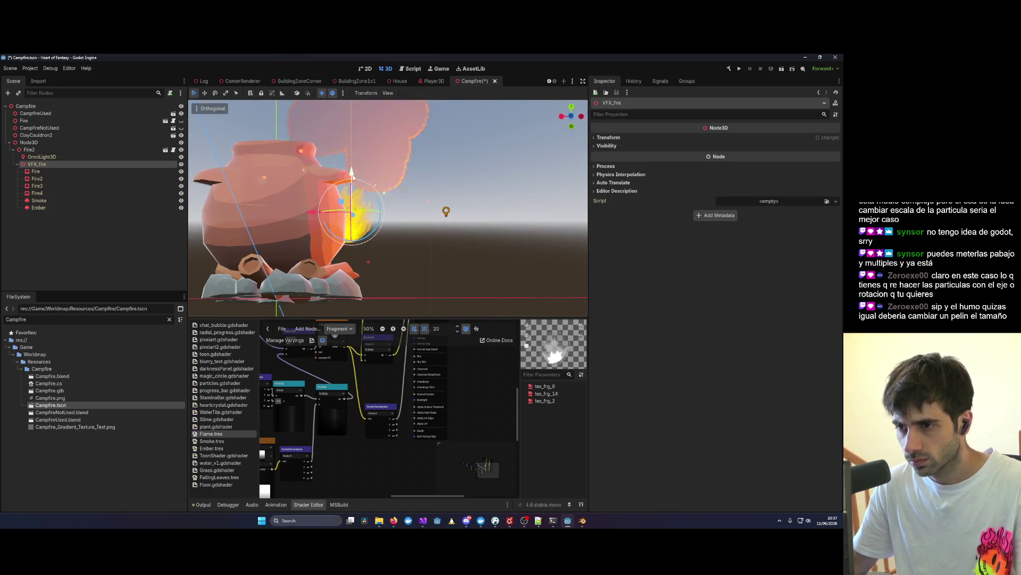
mouse_move(343, 221)
left_mouse_down()
mouse_move(304, 262)
mouse_move(404, 234)
mouse_move(378, 229)
mouse_move(384, 216)
mouse_move(352, 250)
mouse_move(393, 269)
mouse_move(290, 211)
mouse_move(353, 273)
mouse_move(266, 207)
left_mouse_up()
Step: Hide the Smoke and Ember particle nodes
scroll(373, 256, "up", 5)
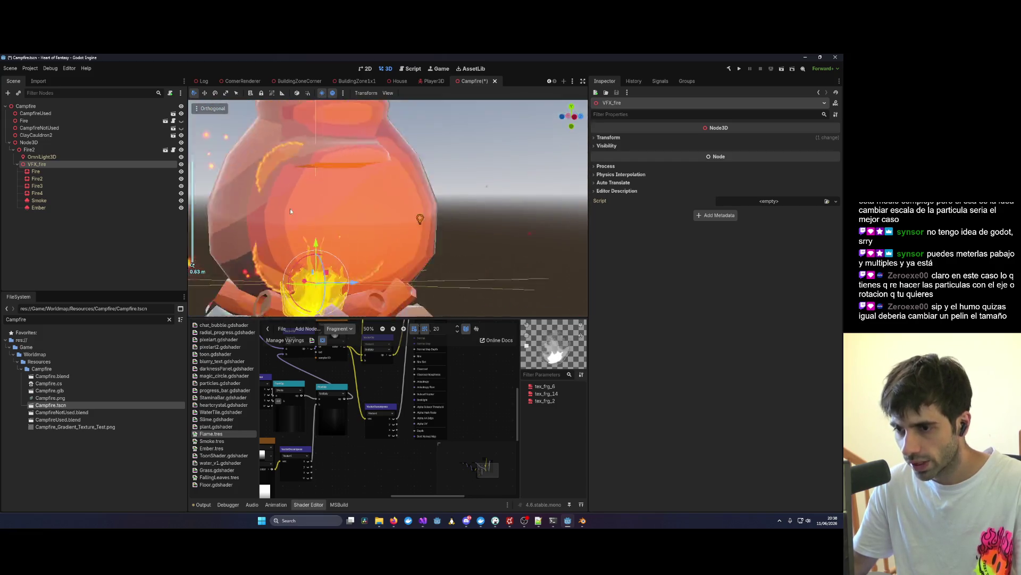
scroll(290, 211, "up", 2)
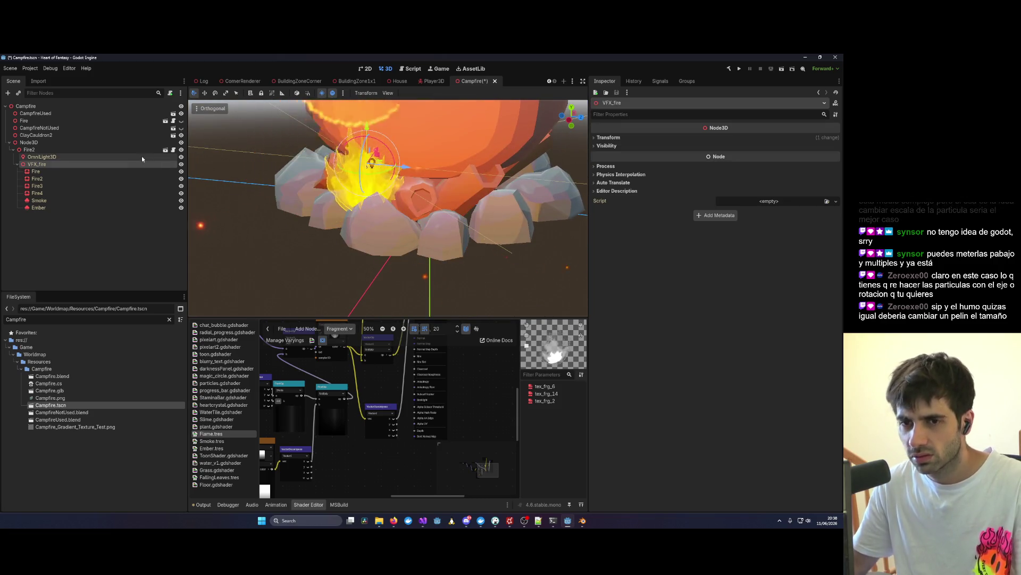
left_click(181, 207)
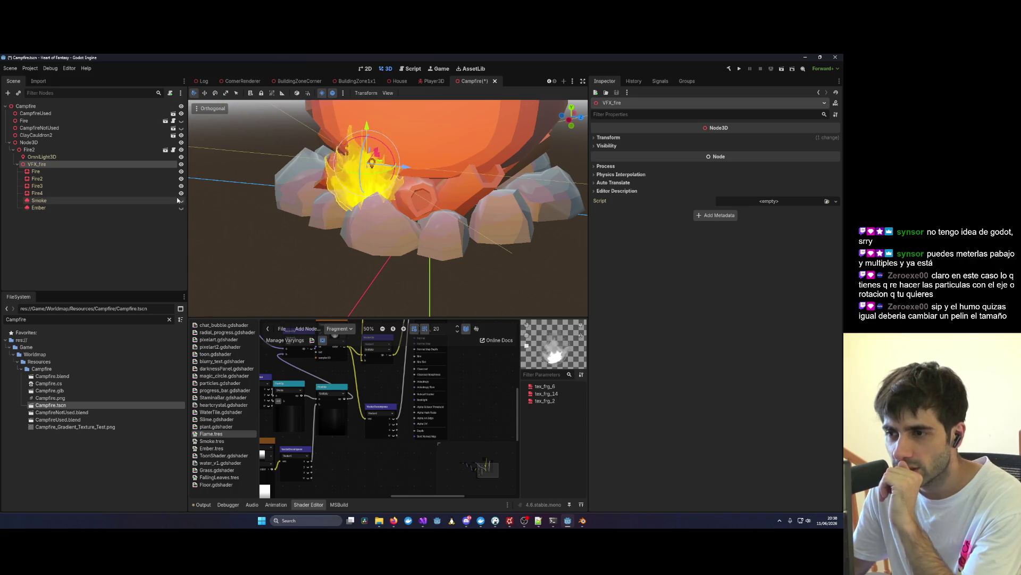
left_click(181, 200)
Step: Rotate the VFX_fire flames further into place
scroll(352, 166, "up", 2)
mouse_move(353, 129)
left_mouse_down()
mouse_move(406, 158)
mouse_move(404, 232)
mouse_move(372, 214)
mouse_move(414, 207)
mouse_move(315, 215)
mouse_move(343, 236)
mouse_move(302, 179)
mouse_move(253, 197)
mouse_move(455, 238)
mouse_move(474, 227)
mouse_move(556, 224)
mouse_move(194, 223)
left_mouse_up()
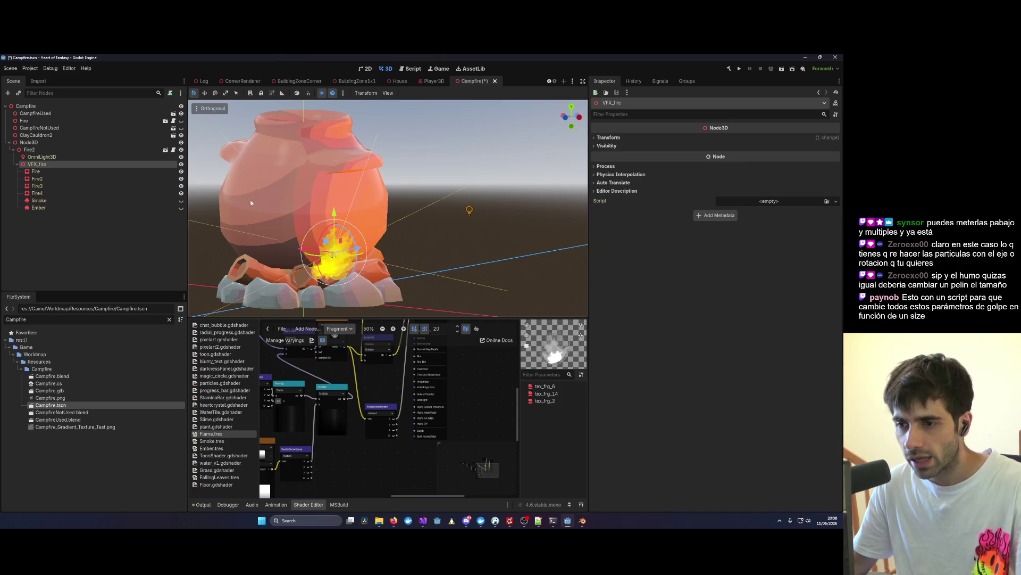
left_click(334, 177)
Step: Undo the trial Fire3 copy and its move along X
left_click(39, 165)
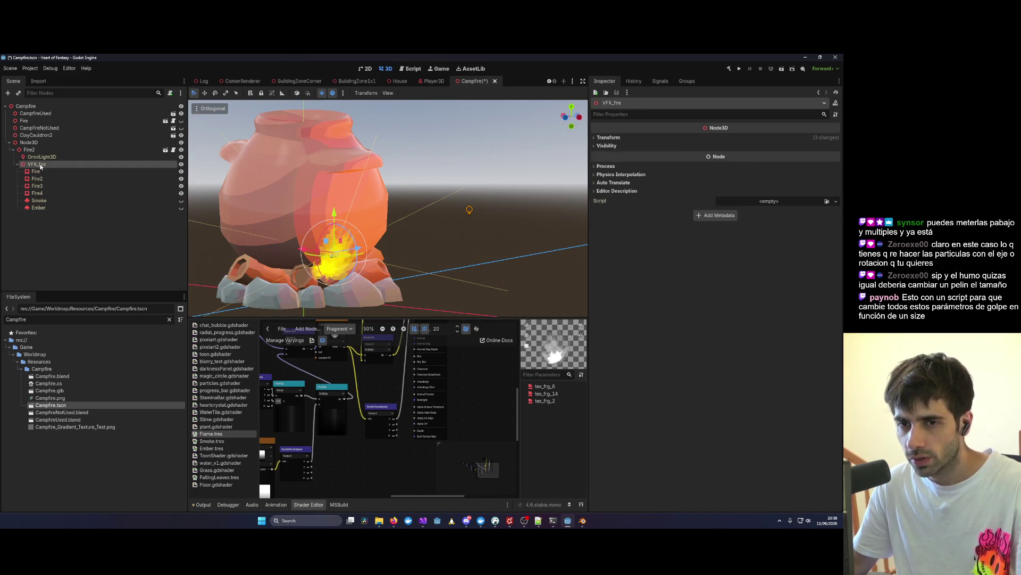
left_click(25, 150)
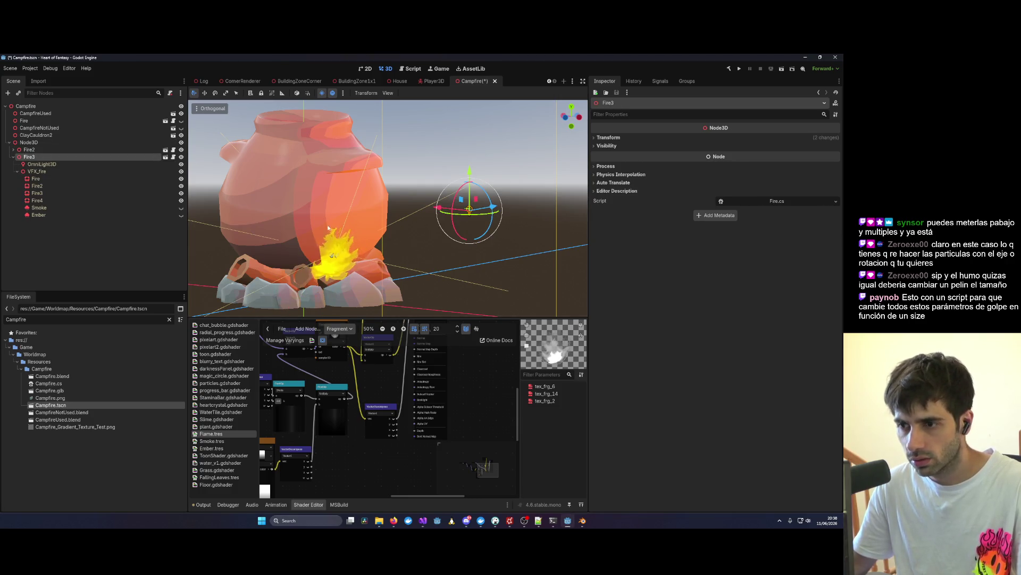
mouse_move(439, 222)
left_mouse_down()
mouse_move(324, 189)
mouse_move(438, 208)
mouse_move(372, 181)
mouse_move(240, 173)
left_mouse_up()
key("ctrl+z")
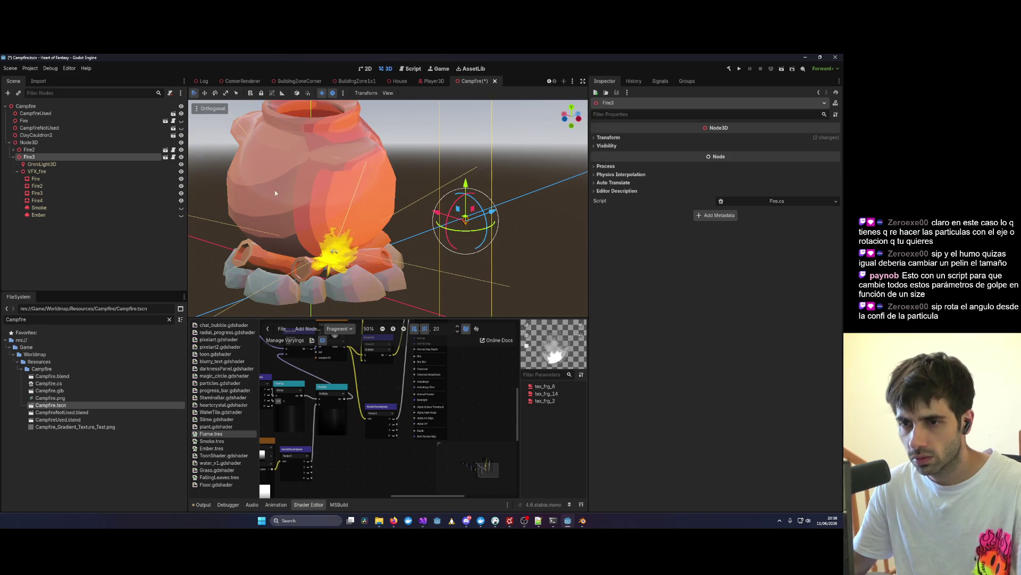
key("ctrl+z")
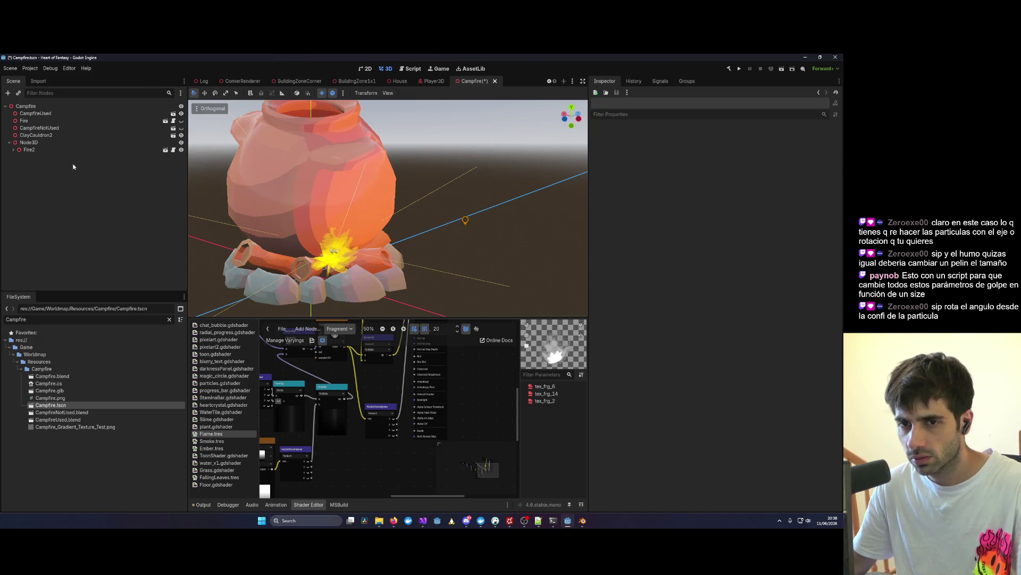
Step: Duplicate the Fire2 group with Ctrl+D to create Fire3
left_click(21, 152)
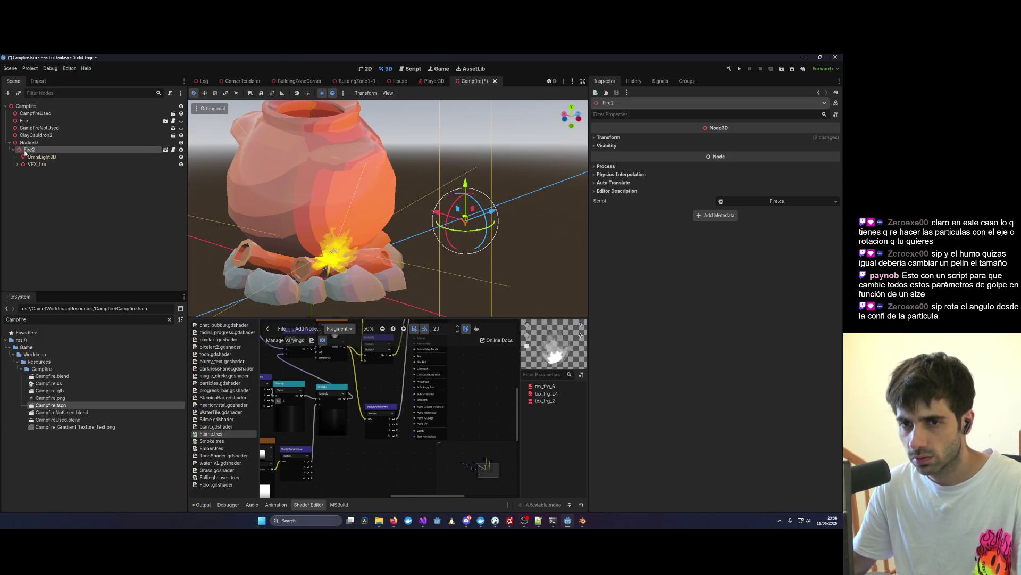
right_click(27, 153)
left_click(52, 203)
left_click(76, 217)
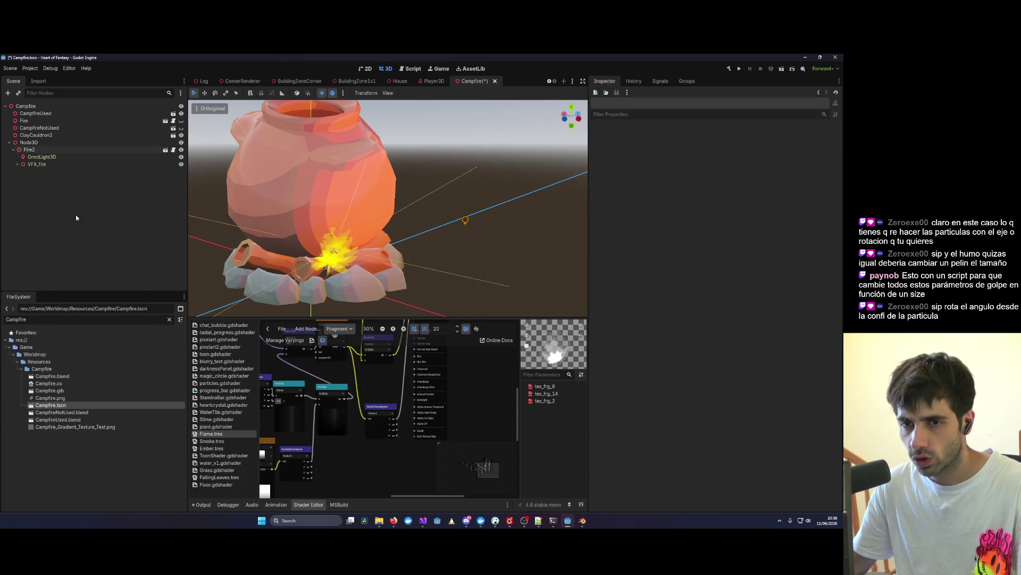
left_click(31, 149)
key("ctrl+d")
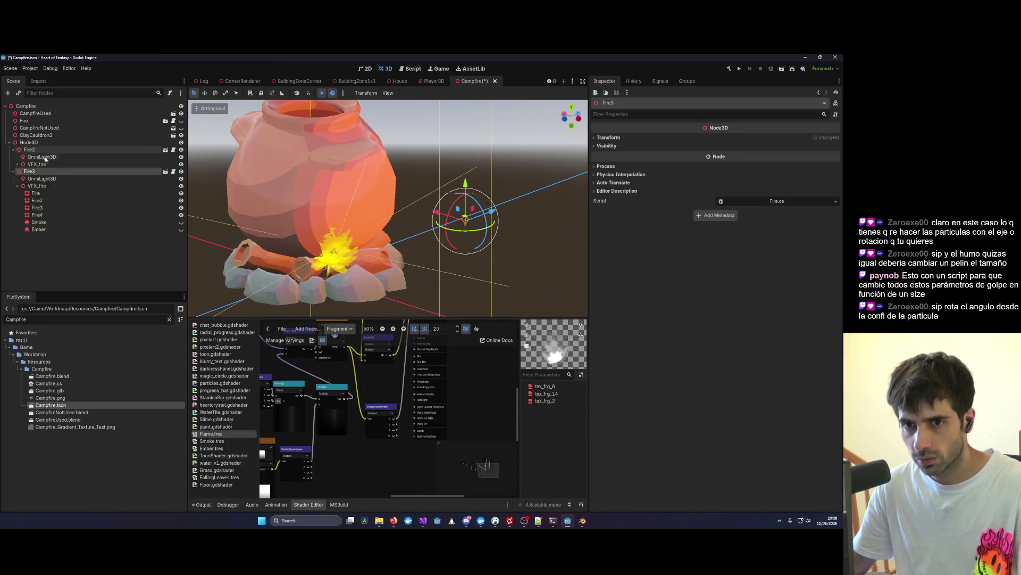
Step: Slide Fire3 left along the X axis, away from Fire2
left_click_drag(509, 221, 458, 249)
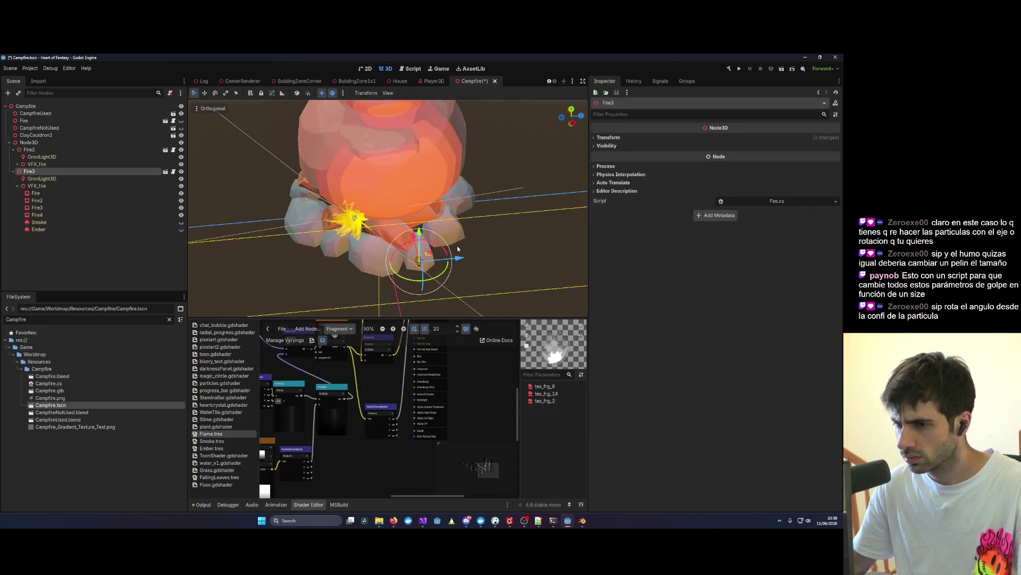
mouse_move(459, 259)
left_mouse_down()
mouse_move(273, 256)
mouse_move(383, 260)
left_mouse_up()
mouse_move(361, 171)
left_mouse_down()
mouse_move(436, 212)
mouse_move(487, 218)
left_mouse_up()
left_click(551, 203)
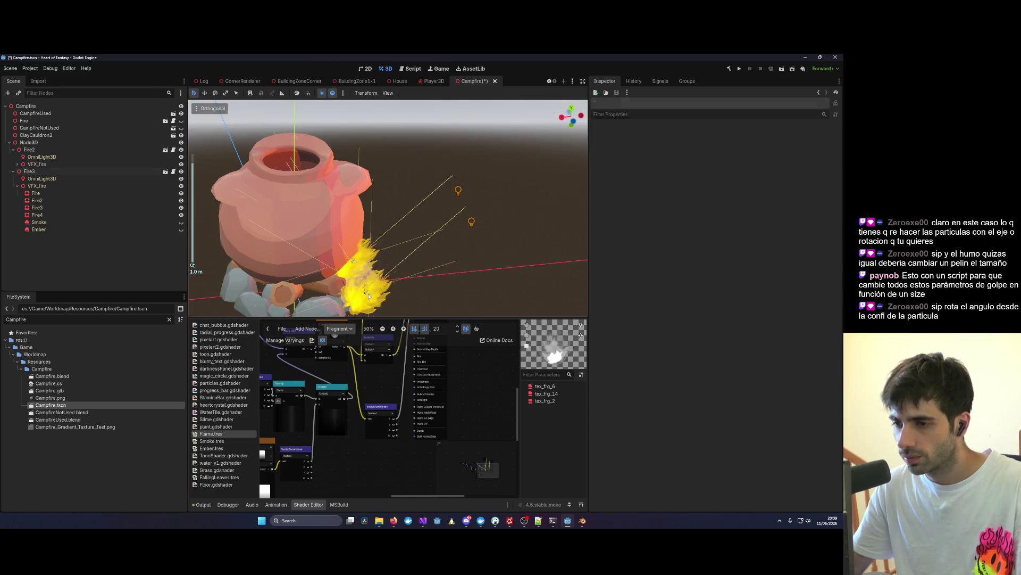
left_click(37, 214)
left_click(29, 172)
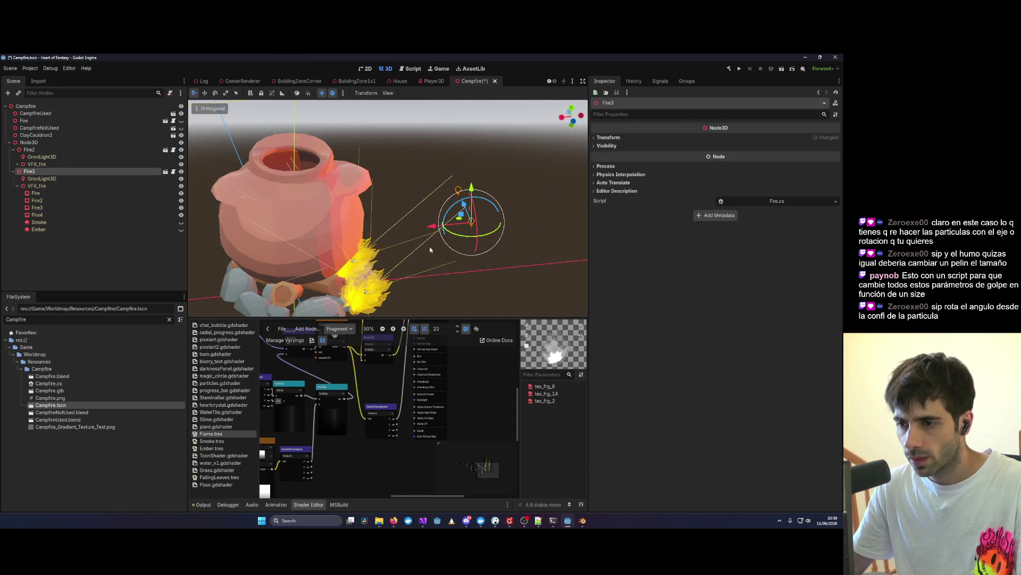
left_click_drag(428, 237, 382, 239)
scroll(417, 219, "up", 2)
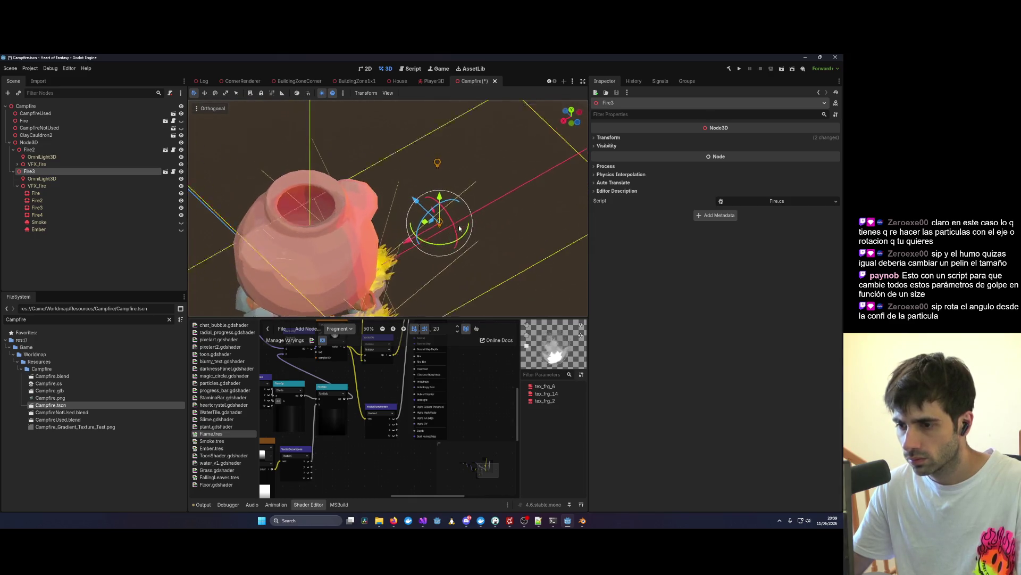
Step: Set Fire2's Transform Position X to 0.734
left_click(40, 151)
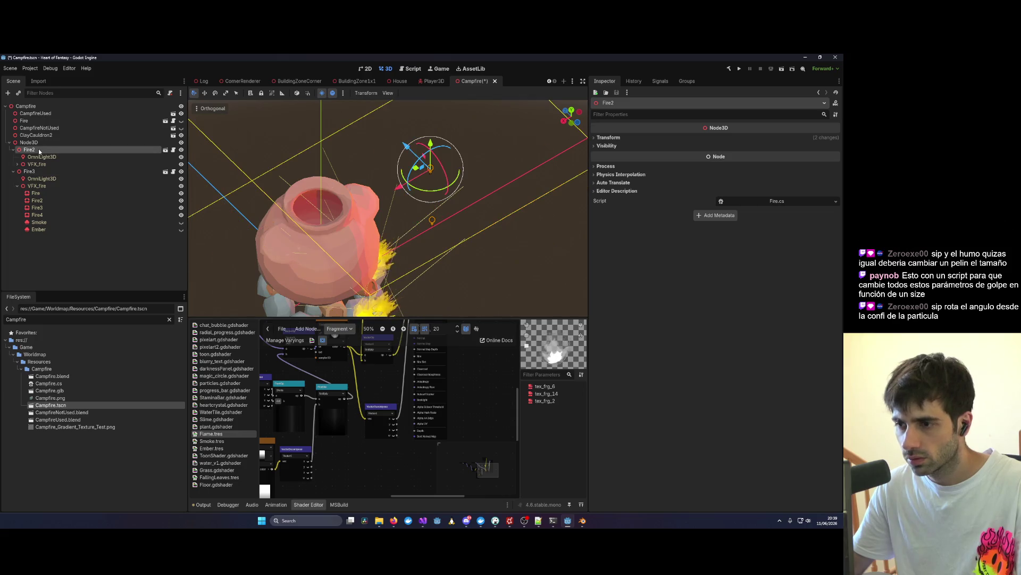
left_click(35, 165)
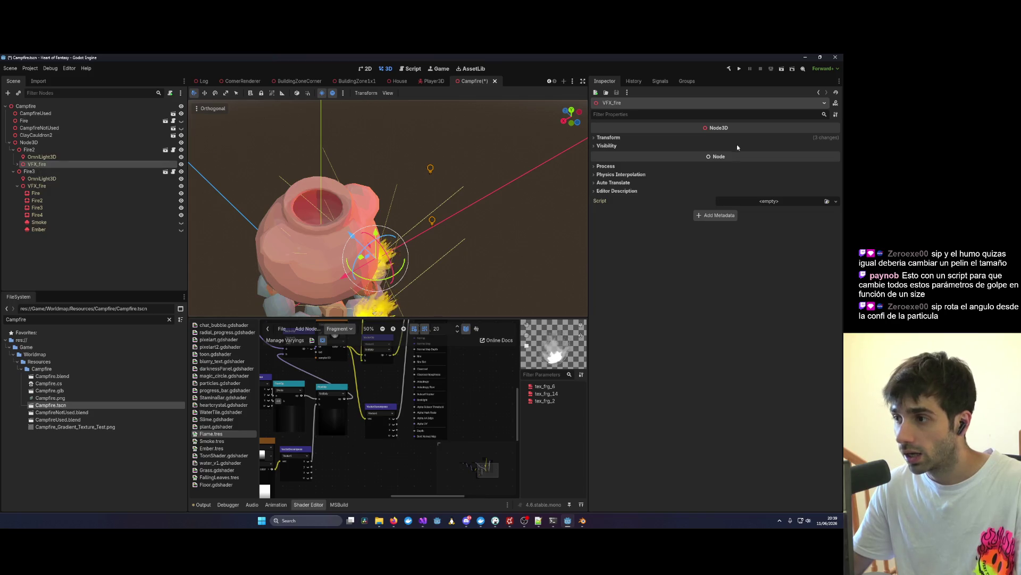
left_click(605, 137)
left_click(631, 154)
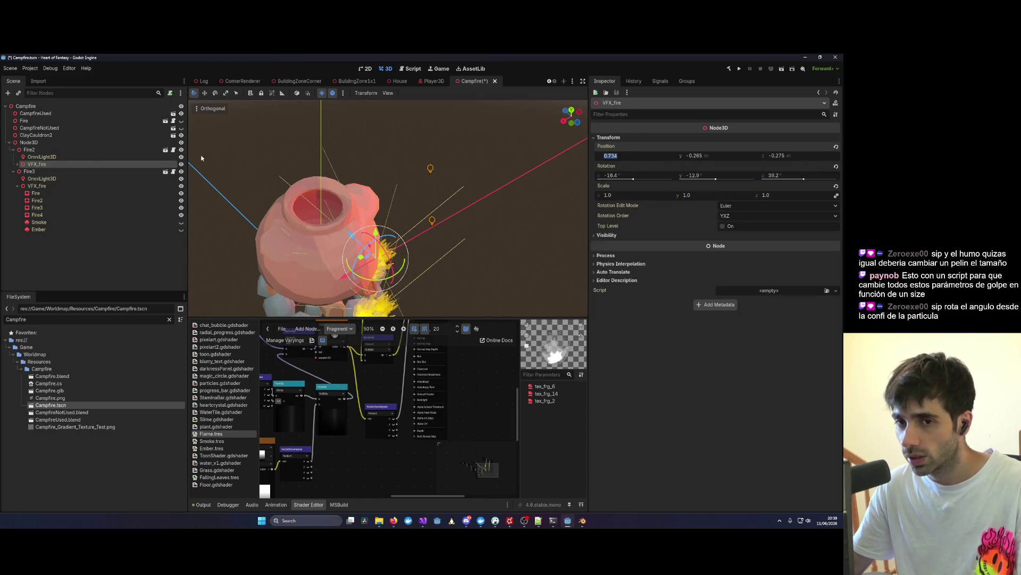
left_click(30, 150)
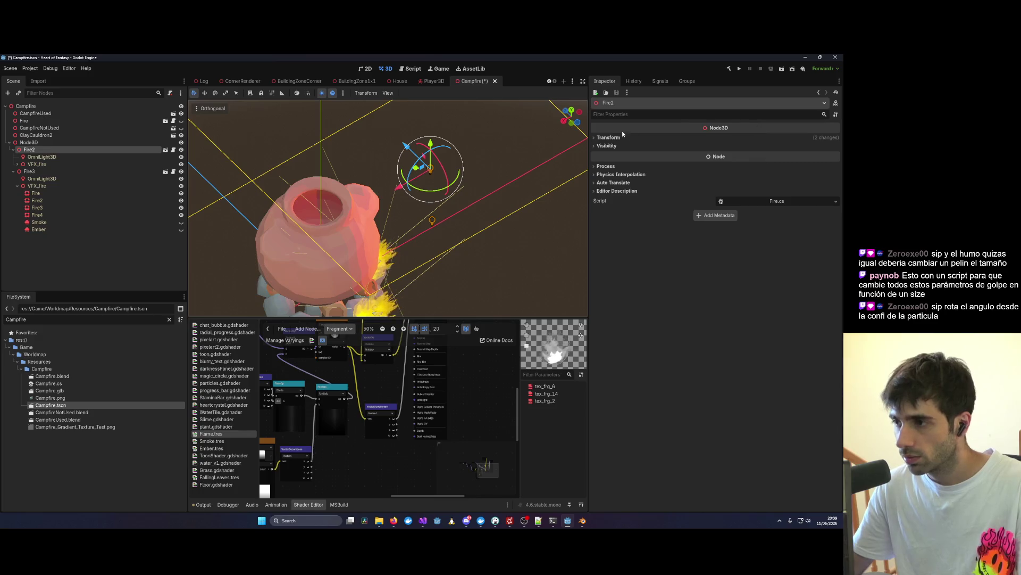
left_click(608, 137)
left_click(615, 156)
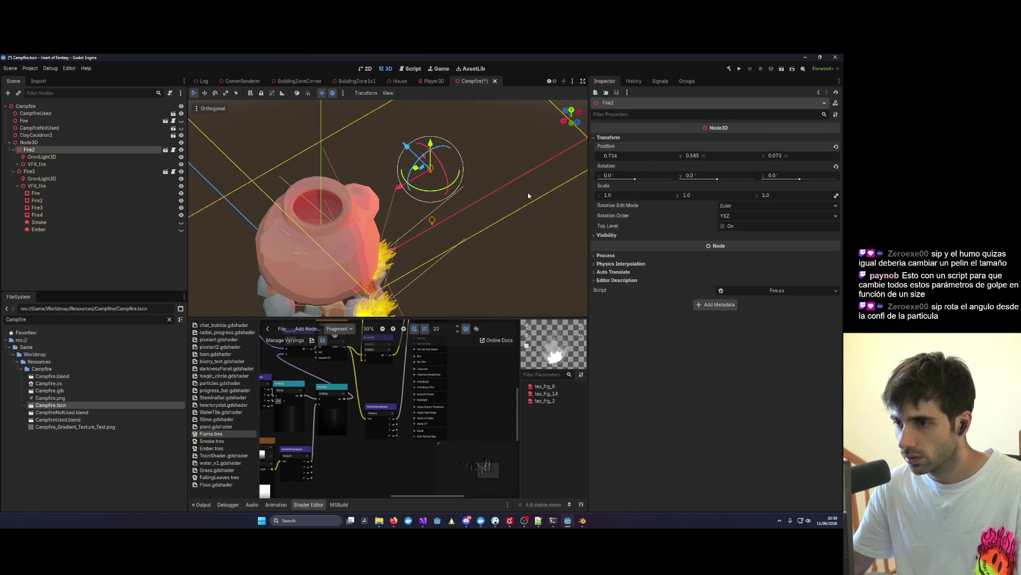
key("Return")
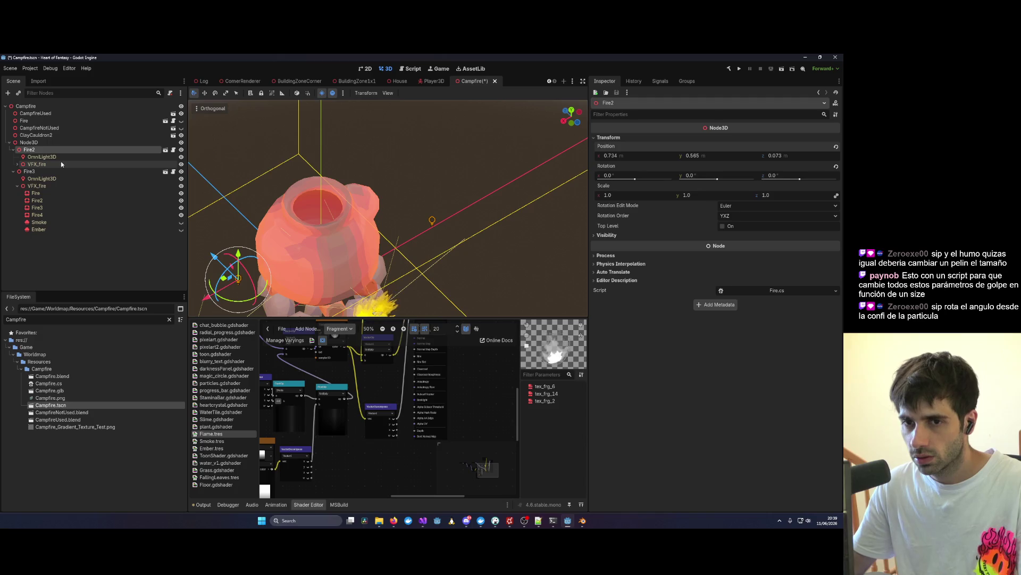
Step: Zero the position and rotation of the VFX_fire flames under Fire2
left_click(61, 161)
left_click(626, 155)
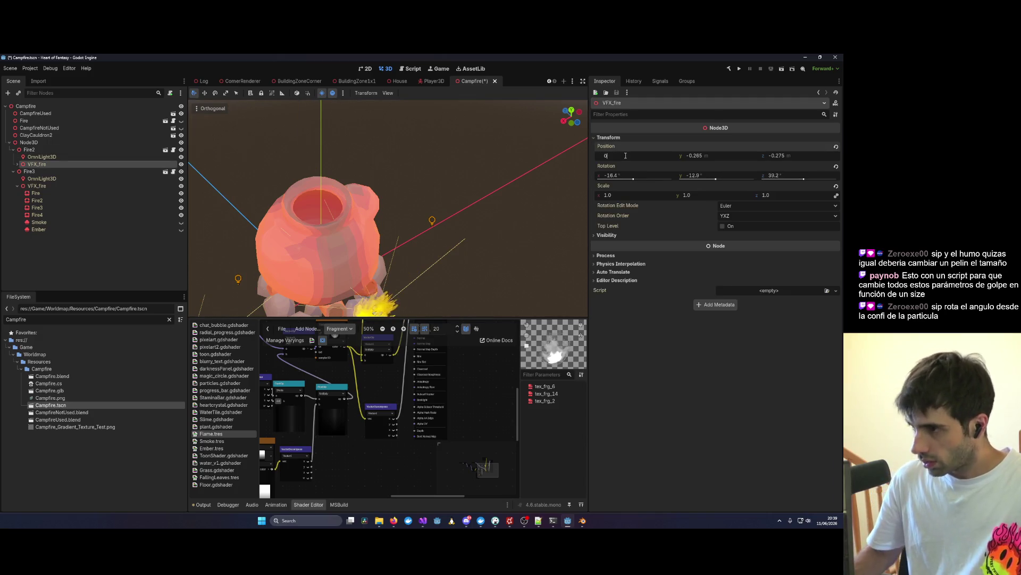
key("Tab")
type("0")
key("Tab")
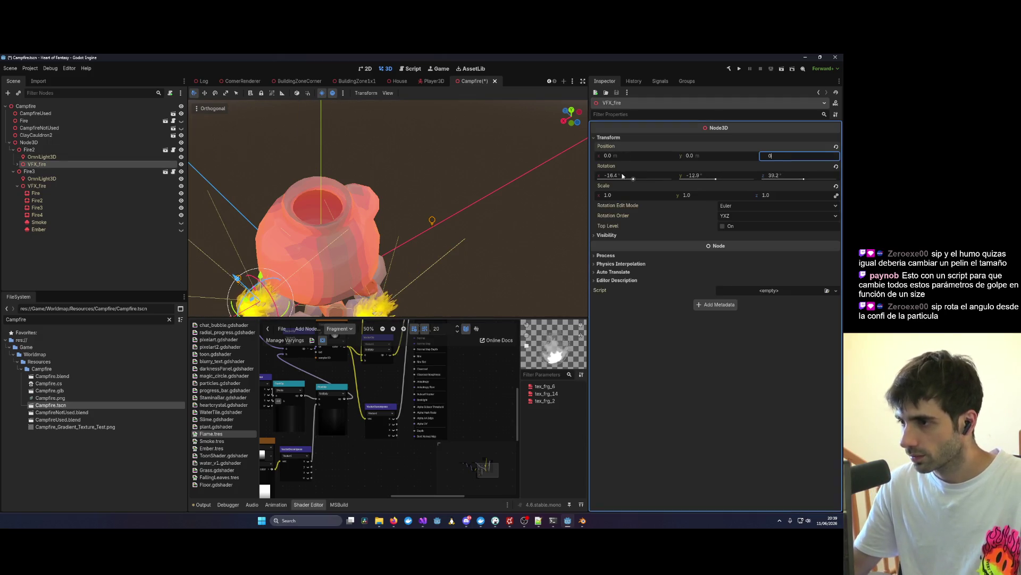
left_click(624, 176)
type("0")
key("Tab")
type("0")
key("Tab")
type("0")
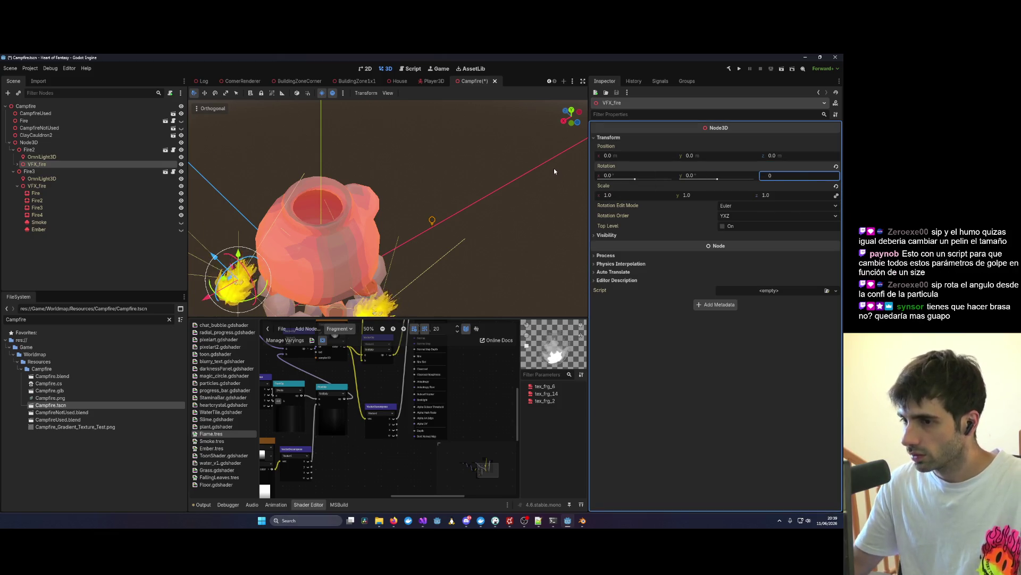
left_click(554, 171)
Step: Lower Fire2 toward the stones and nudge it slightly along Z
left_click(41, 151)
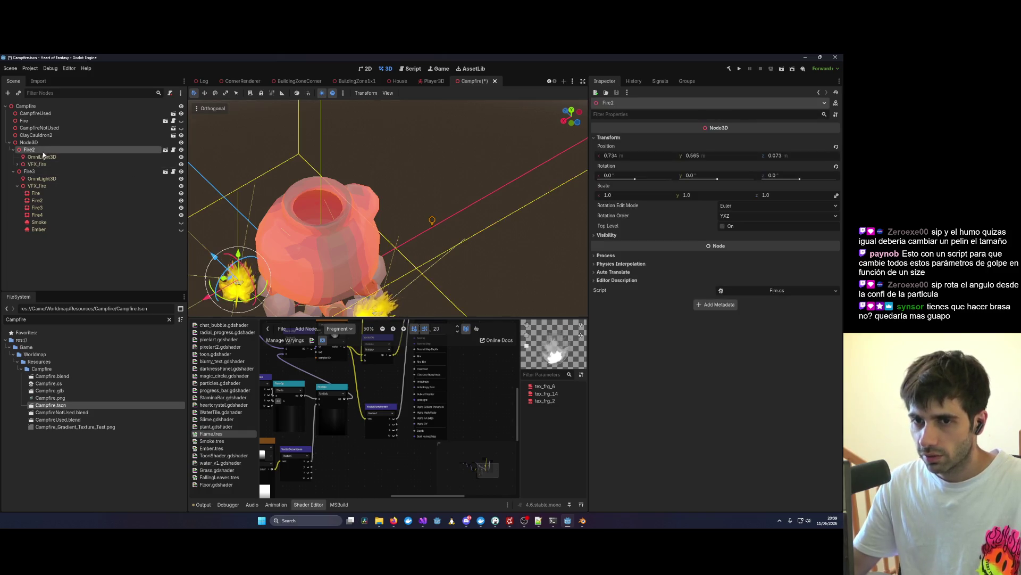
mouse_move(290, 246)
left_mouse_down()
mouse_move(268, 255)
mouse_move(362, 218)
mouse_move(375, 190)
mouse_move(433, 185)
mouse_move(465, 216)
mouse_move(414, 226)
mouse_move(444, 235)
mouse_move(398, 200)
mouse_move(403, 220)
left_mouse_up()
scroll(382, 203, "up", 3)
mouse_move(442, 183)
left_mouse_down()
mouse_move(442, 202)
mouse_move(503, 272)
left_mouse_up()
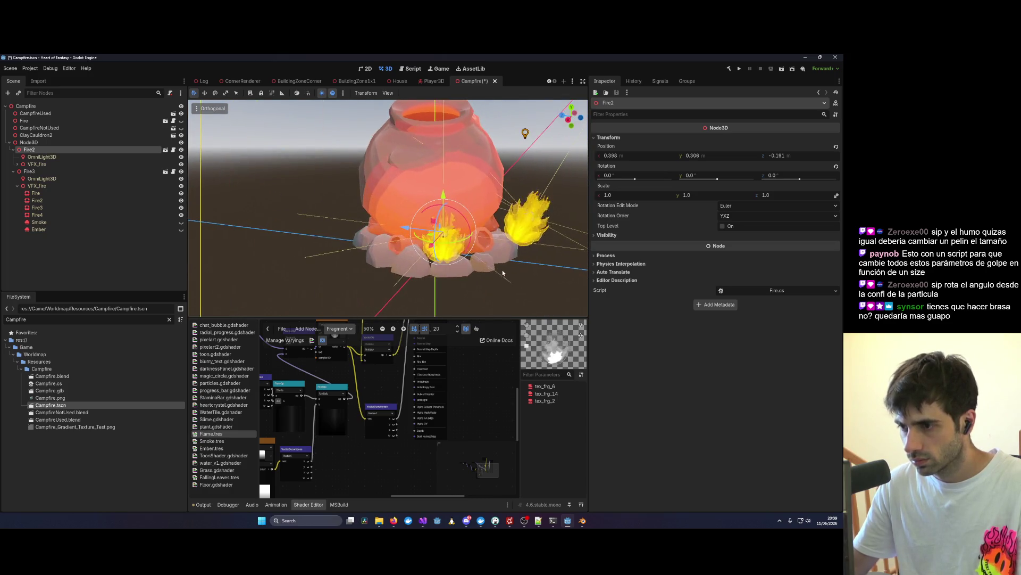
left_click_drag(405, 228, 393, 226)
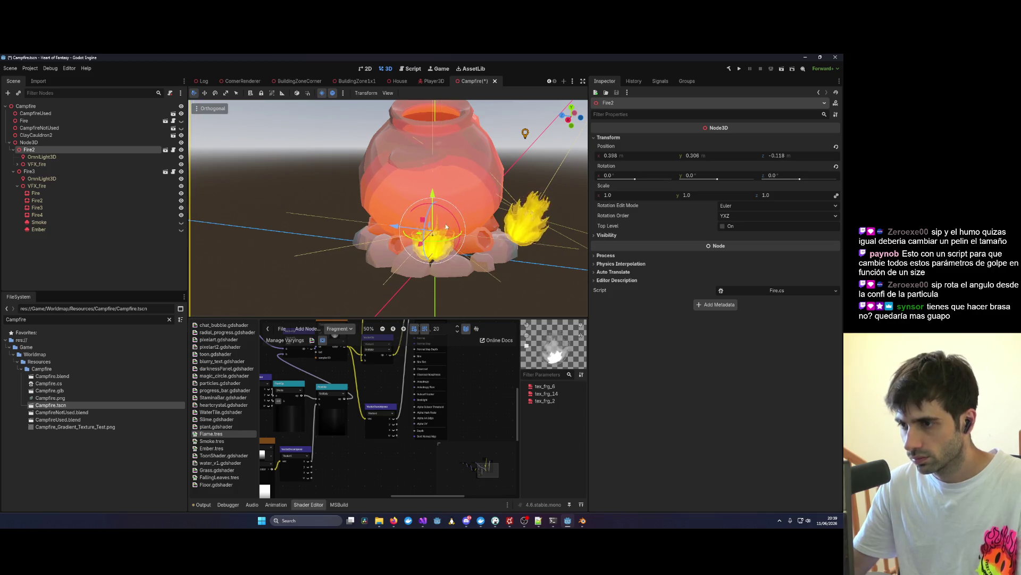
scroll(445, 222, "up", 3)
left_click_drag(451, 213, 413, 258)
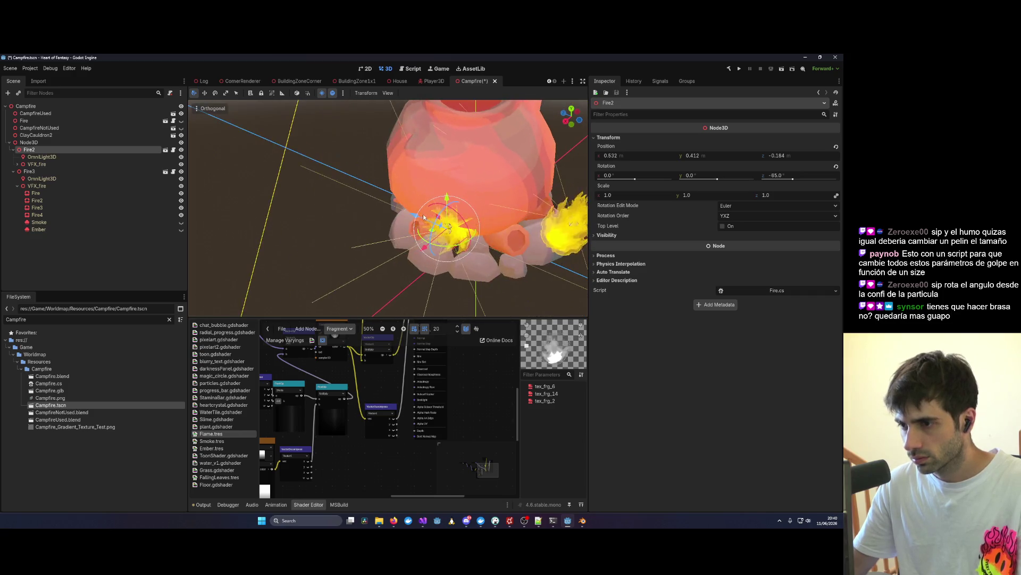
left_click_drag(415, 215, 420, 218)
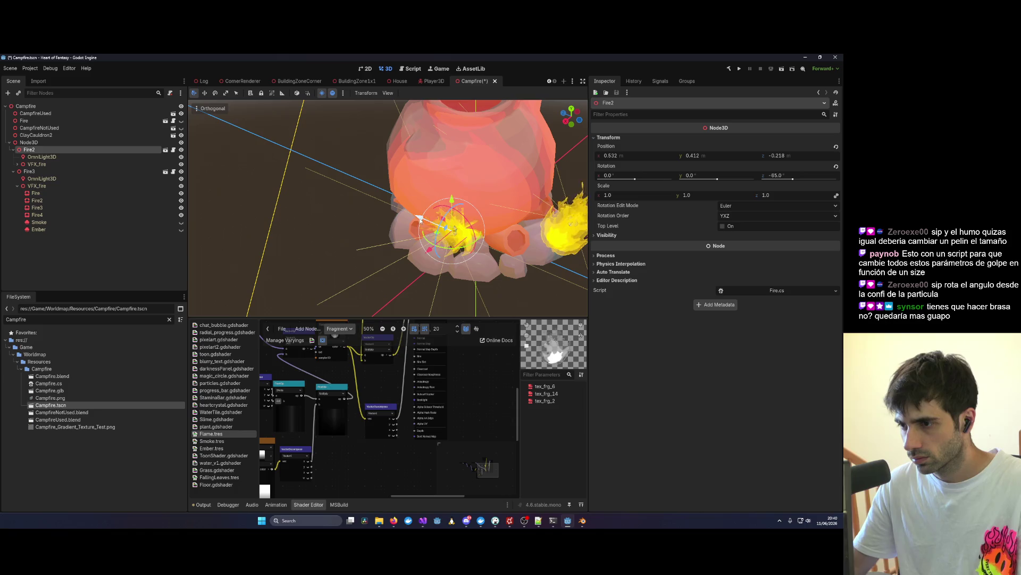
Step: Move Fire2 down beneath the cauldron to position 0.383, 0.209, -0.189
left_click(557, 235)
mouse_move(557, 235)
left_mouse_down()
mouse_move(496, 237)
mouse_move(458, 191)
mouse_move(394, 176)
left_mouse_up()
left_click(346, 208)
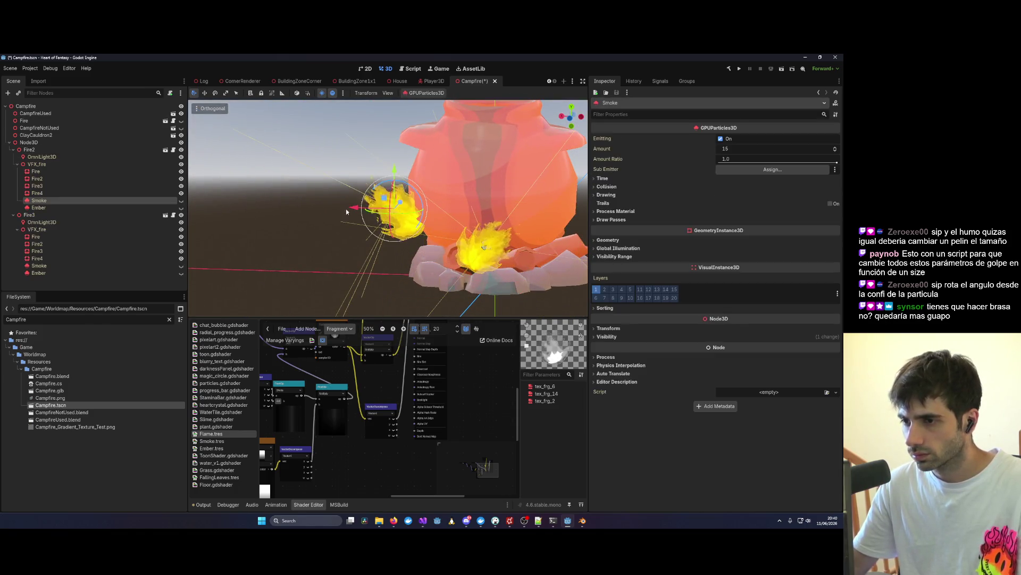
left_click(29, 150)
mouse_move(397, 167)
left_mouse_down()
mouse_move(362, 223)
mouse_move(472, 222)
mouse_move(412, 187)
mouse_move(410, 210)
mouse_move(376, 248)
mouse_move(493, 278)
mouse_move(439, 231)
mouse_move(387, 218)
left_mouse_up()
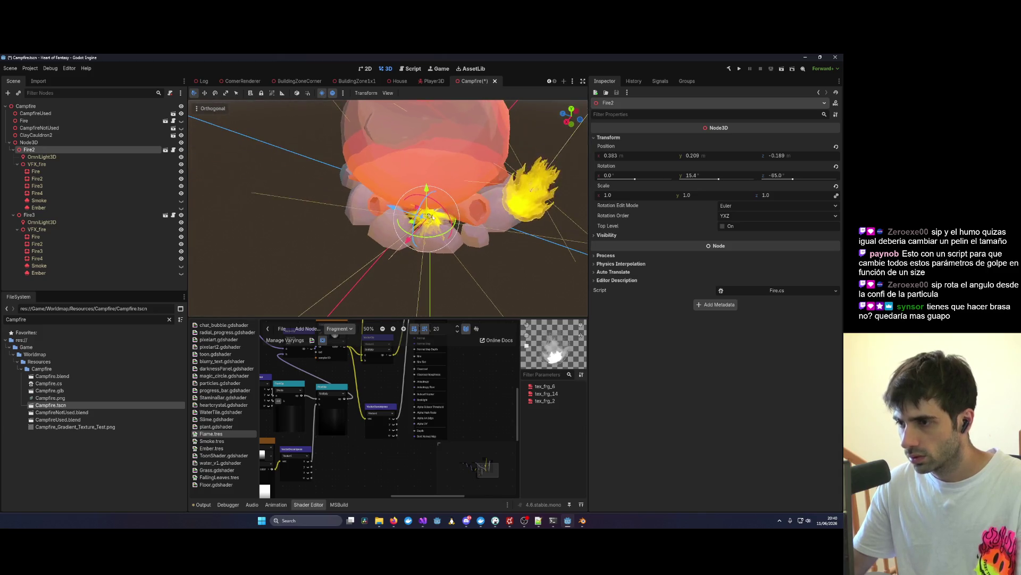
left_click(62, 215)
Step: Reset Fire3's Transform Position values to 0
scroll(479, 200, "down", 3)
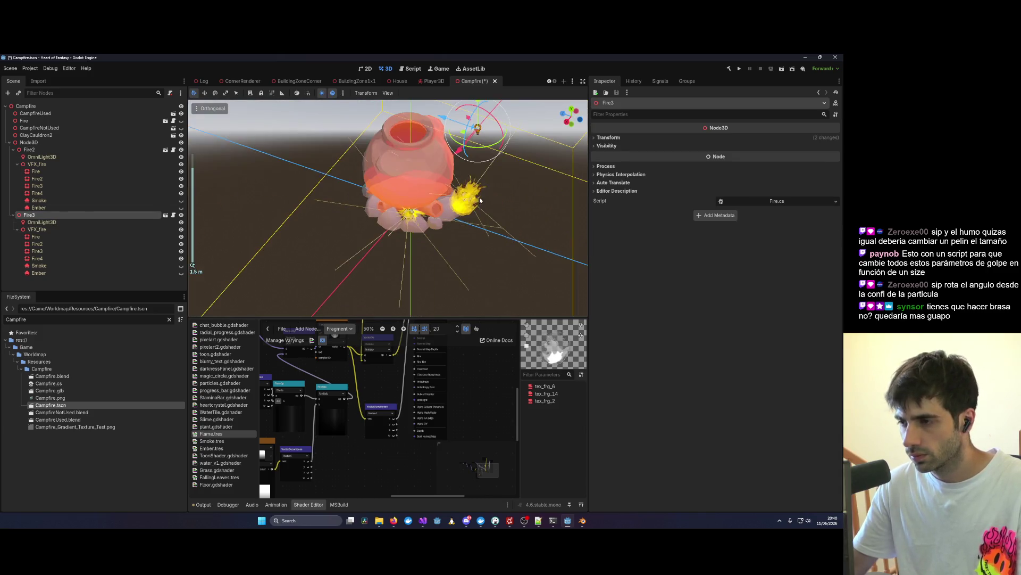
left_click(609, 138)
left_click(631, 155)
type("0")
key("Tab")
type("0")
key("Tab")
type("0")
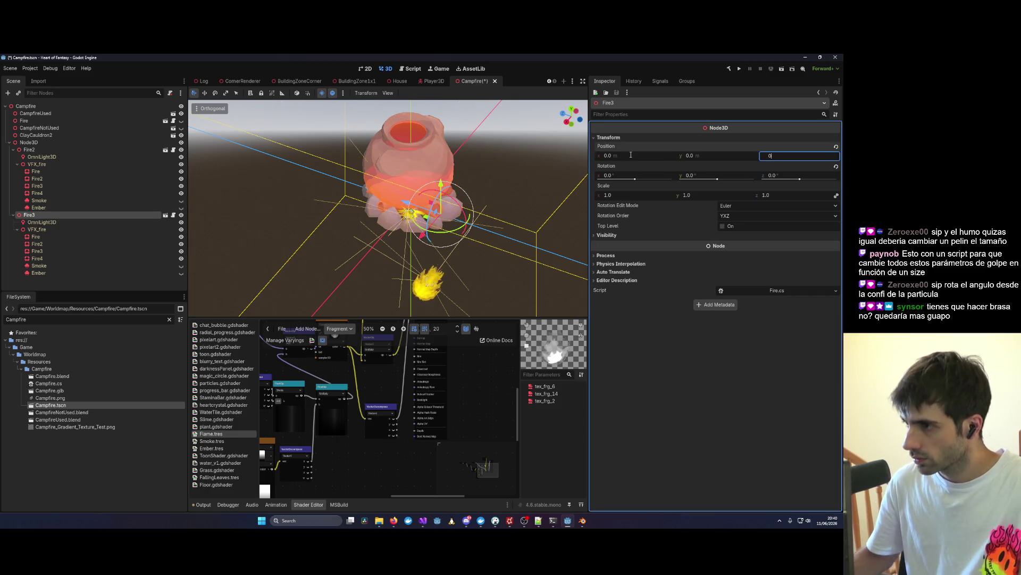
left_click(373, 230)
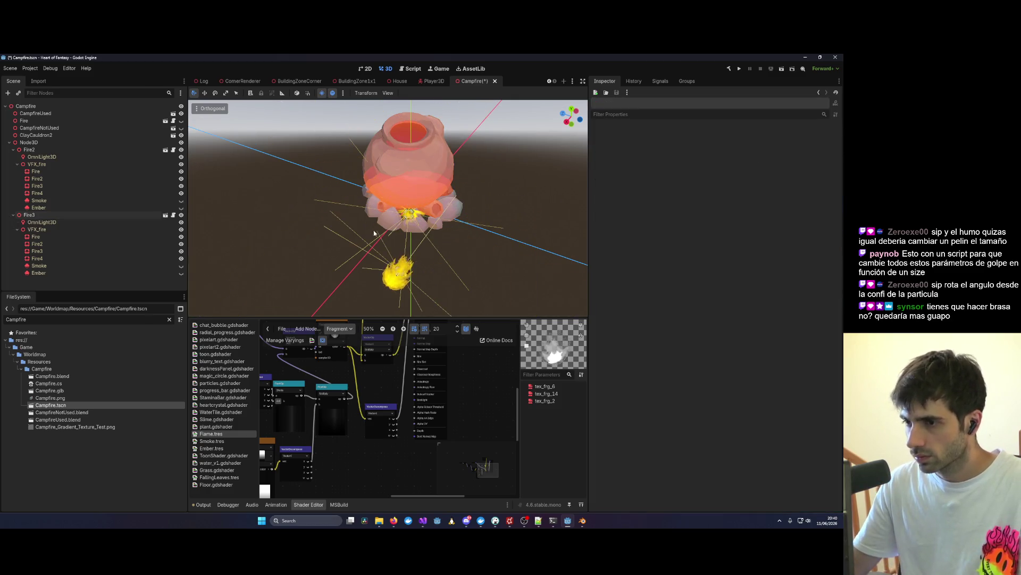
left_click(38, 215)
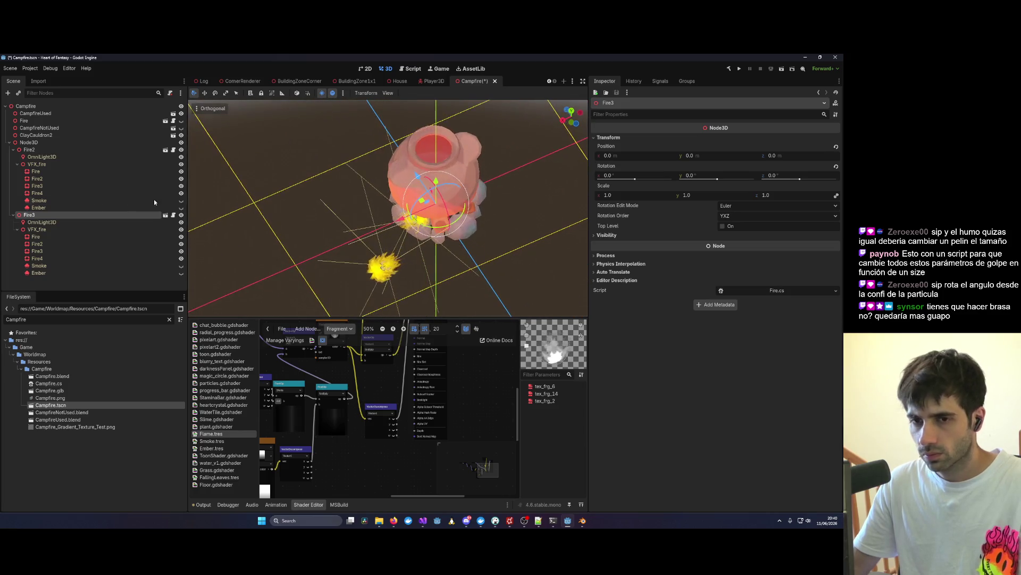
Step: Reset the position of the VFX_fire group under Fire3 to 0
left_click(37, 229)
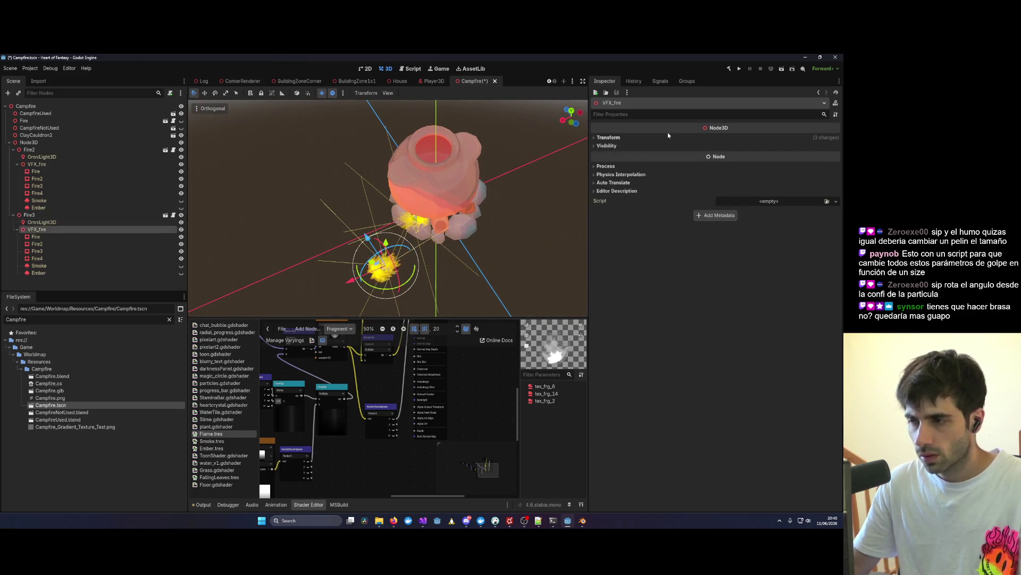
left_click(659, 137)
left_click(624, 155)
type("0")
key("Tab")
key("Tab")
type("0")
Step: Drag Fire3 along Z and X to position -0.126, 0.245, -0.312
left_click(29, 215)
mouse_move(428, 186)
left_mouse_down()
mouse_move(475, 192)
mouse_move(452, 196)
left_mouse_up()
left_click_drag(414, 229, 465, 243)
scroll(445, 211, "up", 5)
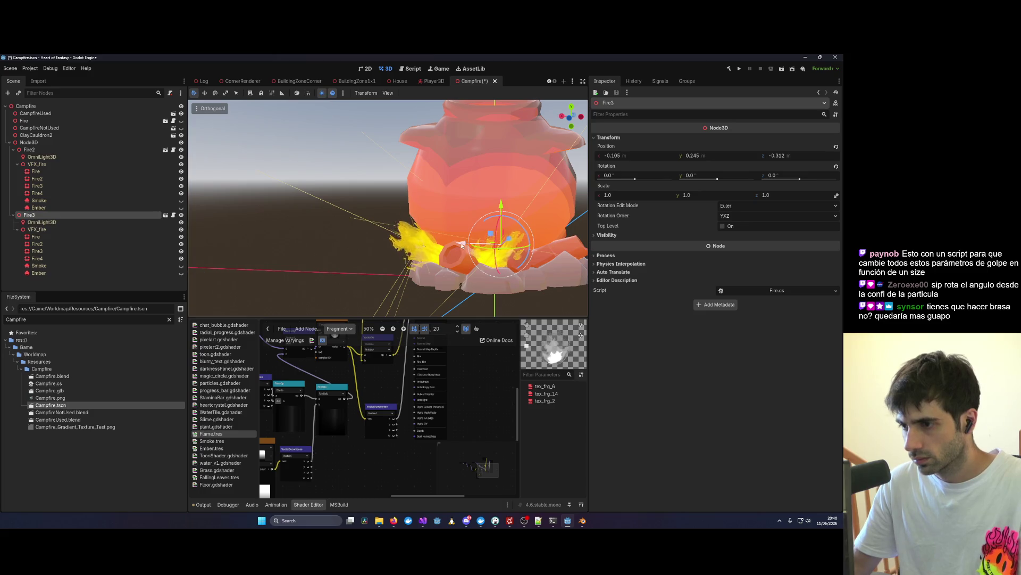
Step: Frame Fire3 and view it from a low angle under the cauldron
left_click(491, 227)
scroll(479, 213, "down", 2)
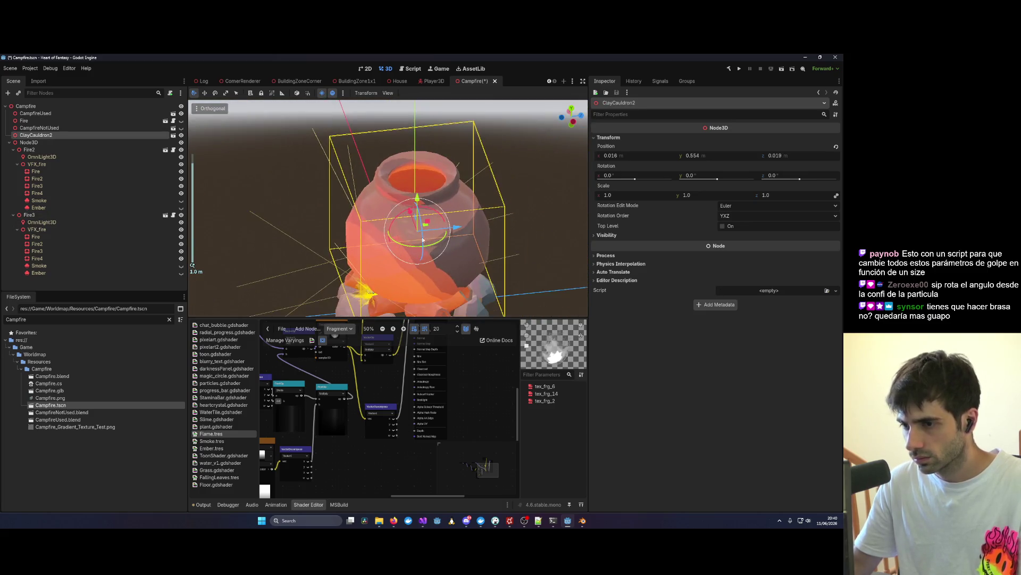
left_click_drag(427, 237, 420, 260)
left_click(413, 271)
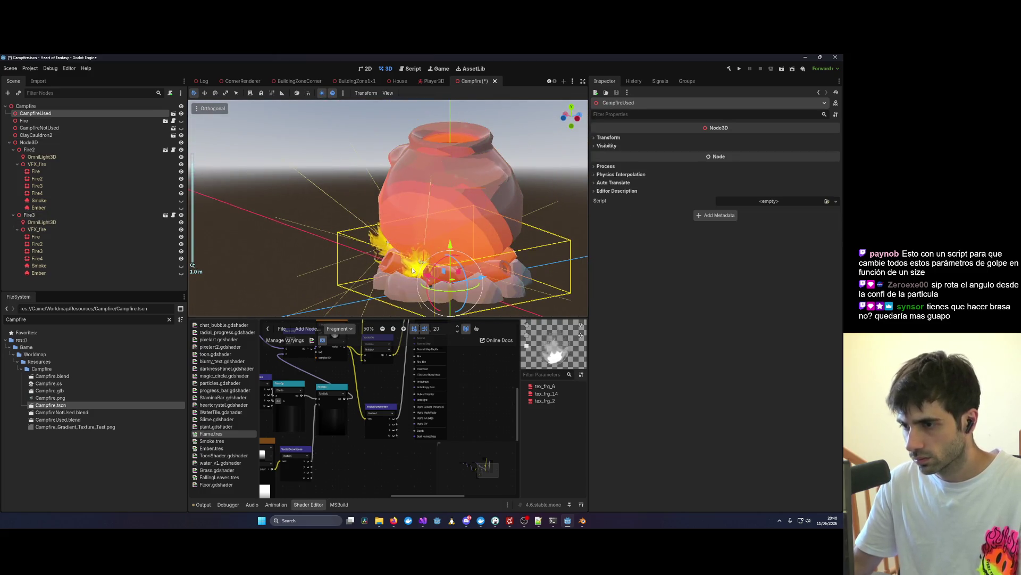
left_click(67, 215)
key("f")
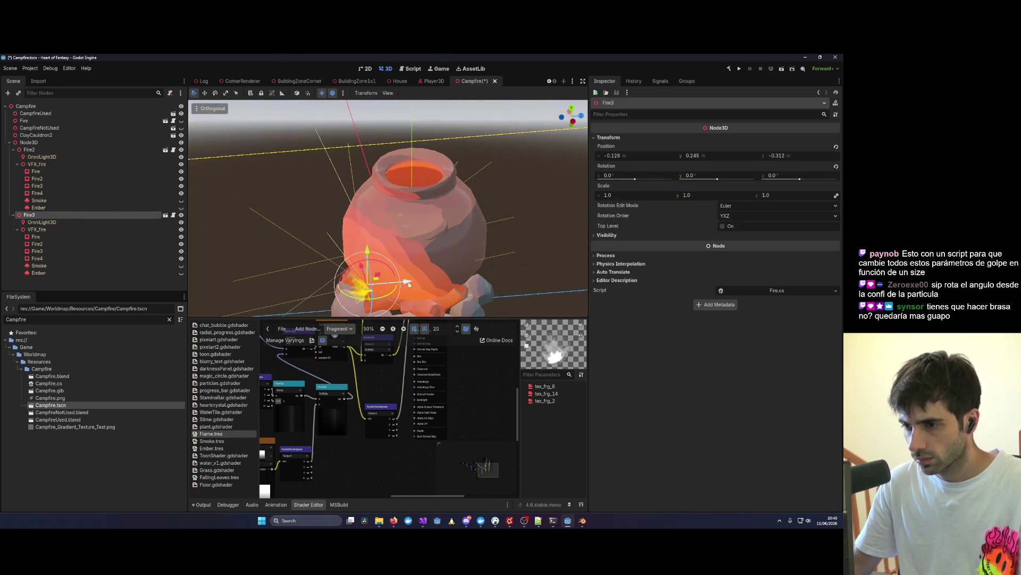
left_click(553, 209)
mouse_move(553, 209)
left_mouse_down()
mouse_move(475, 261)
mouse_move(349, 238)
left_mouse_up()
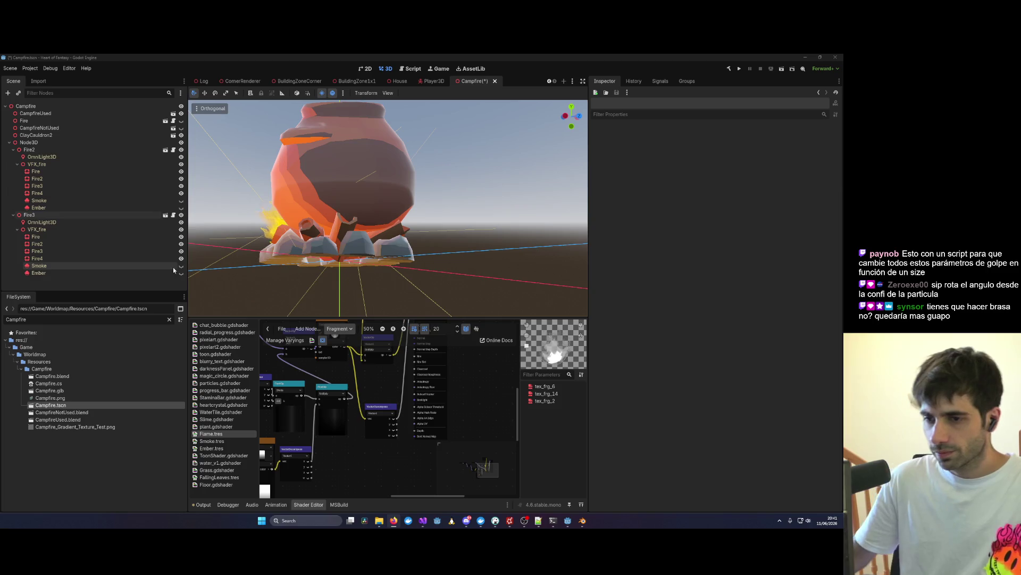
Step: Show Fire3's Smoke particles to check them, then hide its Smoke and Ember particles
left_click_drag(319, 234, 356, 240)
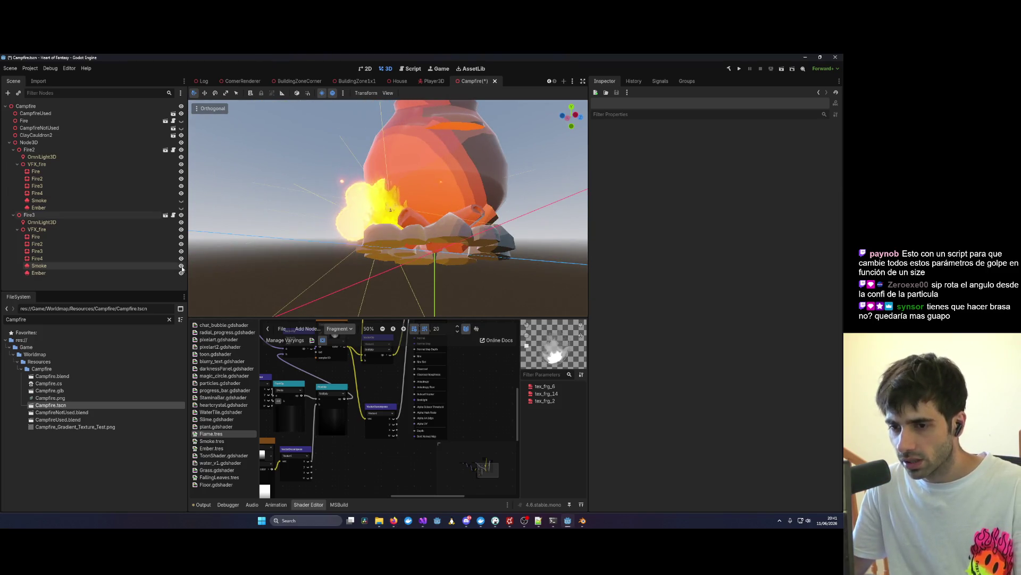
mouse_move(229, 263)
left_mouse_down()
mouse_move(430, 258)
mouse_move(493, 211)
left_mouse_up()
scroll(434, 255, "up", 2)
scroll(439, 250, "up", 1)
left_click_drag(394, 235, 439, 248)
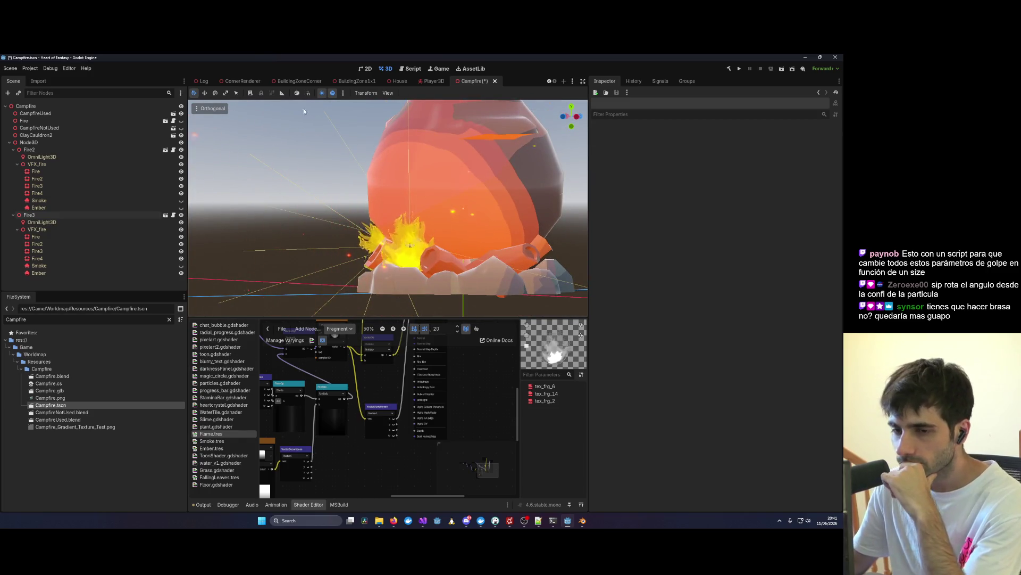
left_click(181, 270)
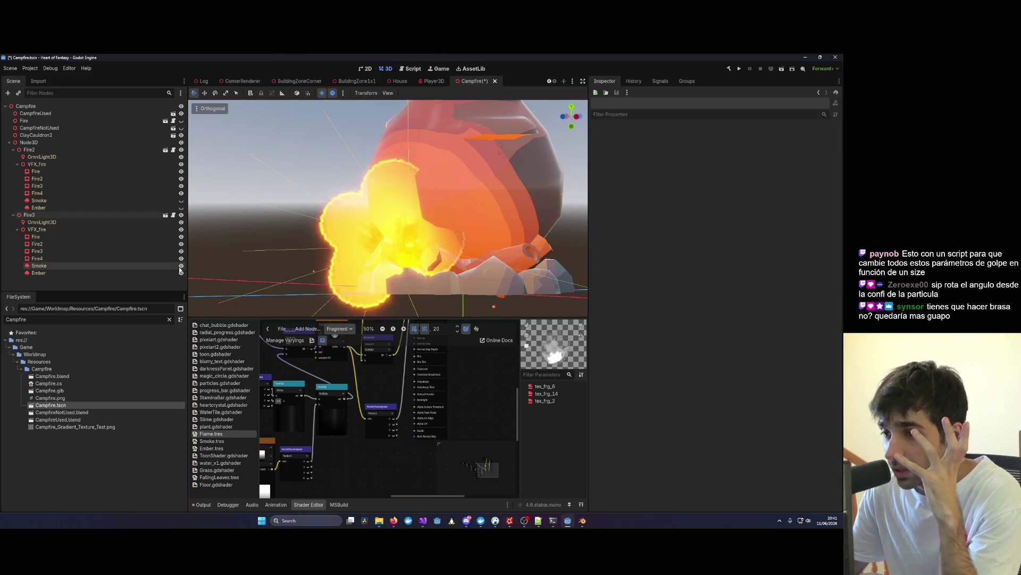
left_click_drag(286, 228, 259, 244)
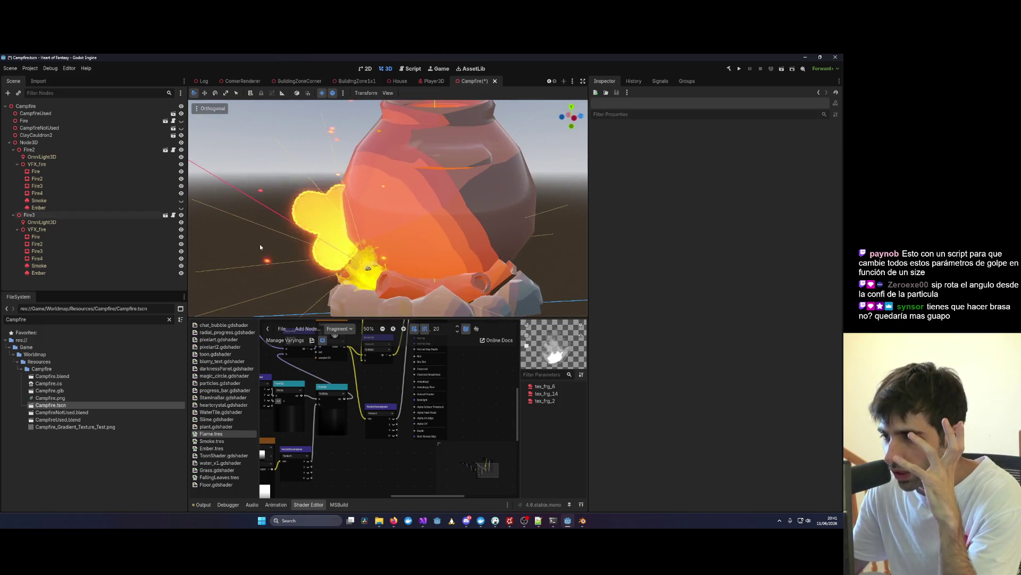
left_click(181, 266)
left_click(181, 273)
scroll(358, 238, "up", 2)
mouse_move(397, 226)
left_mouse_down()
mouse_move(359, 237)
mouse_move(455, 222)
mouse_move(397, 257)
mouse_move(450, 240)
mouse_move(472, 257)
left_mouse_up()
scroll(358, 237, "down", 2)
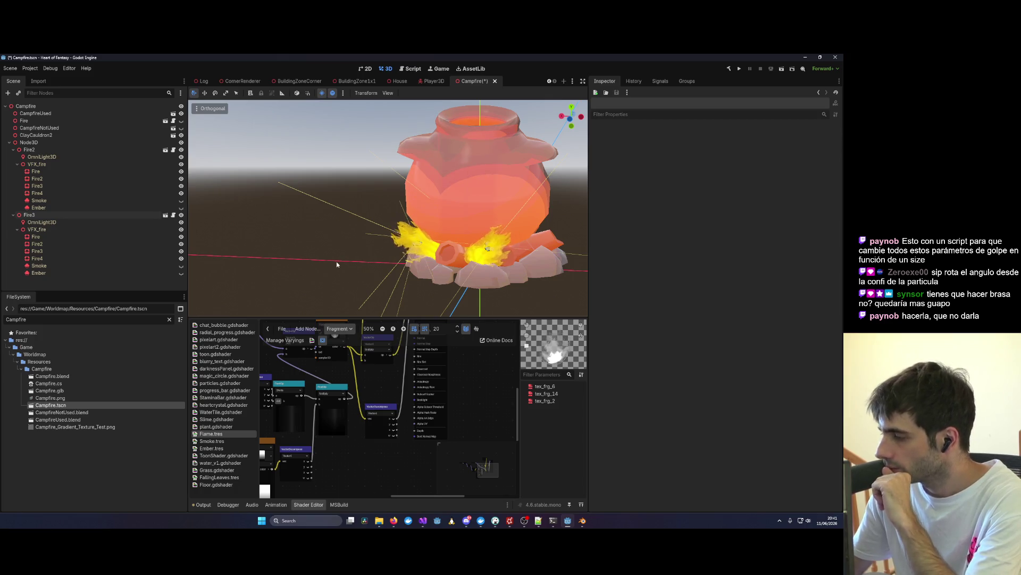
Step: Turn the Fire3 flame group to -18.8° around its vertical axis
left_click(482, 254)
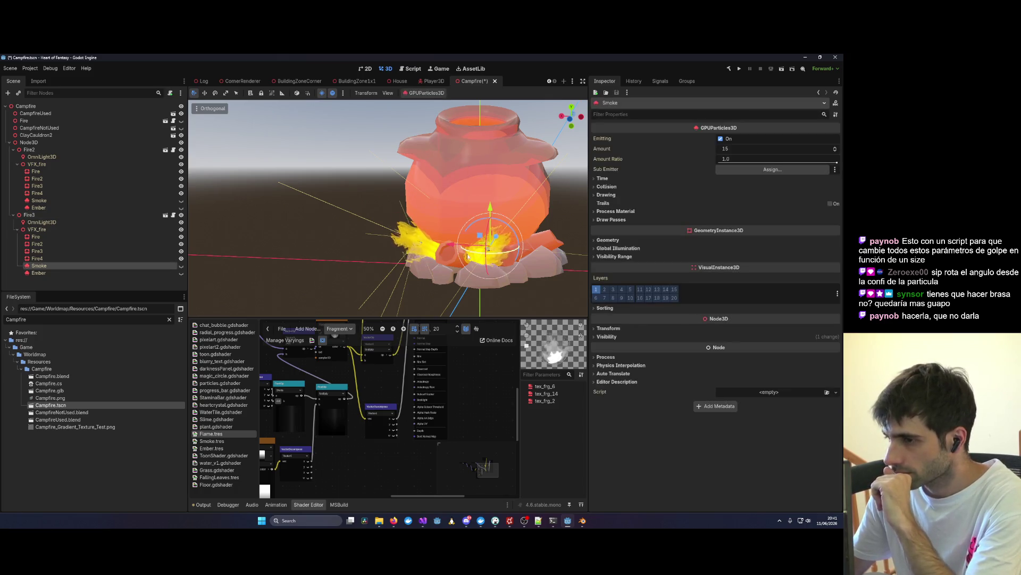
left_click_drag(545, 256, 489, 272)
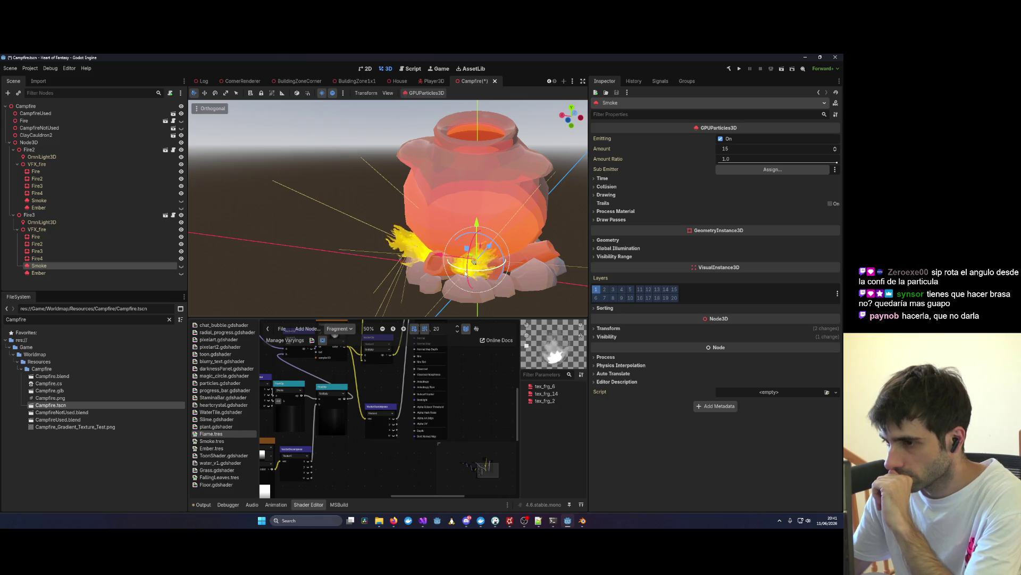
left_click_drag(462, 272, 461, 272)
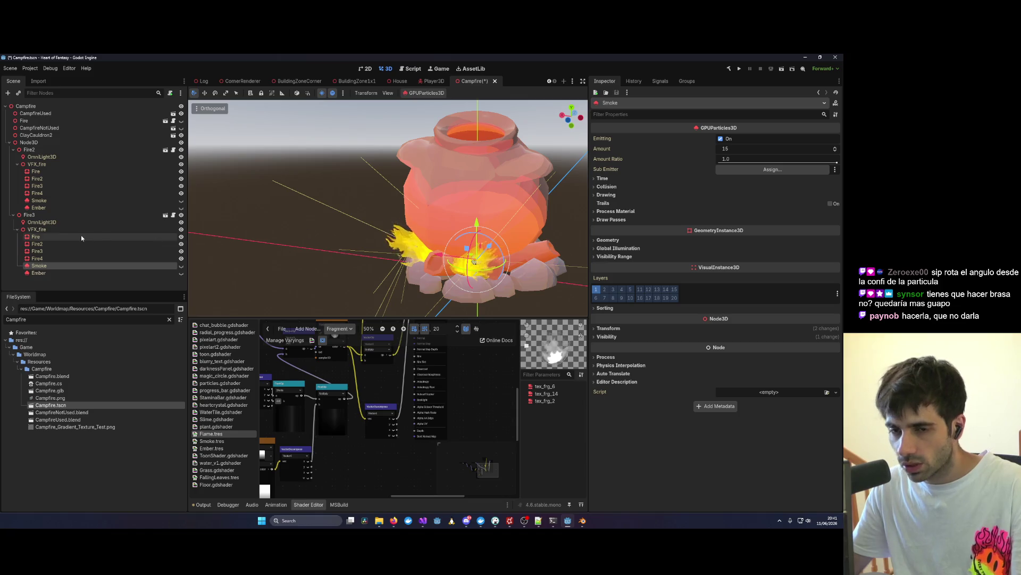
left_click(70, 214)
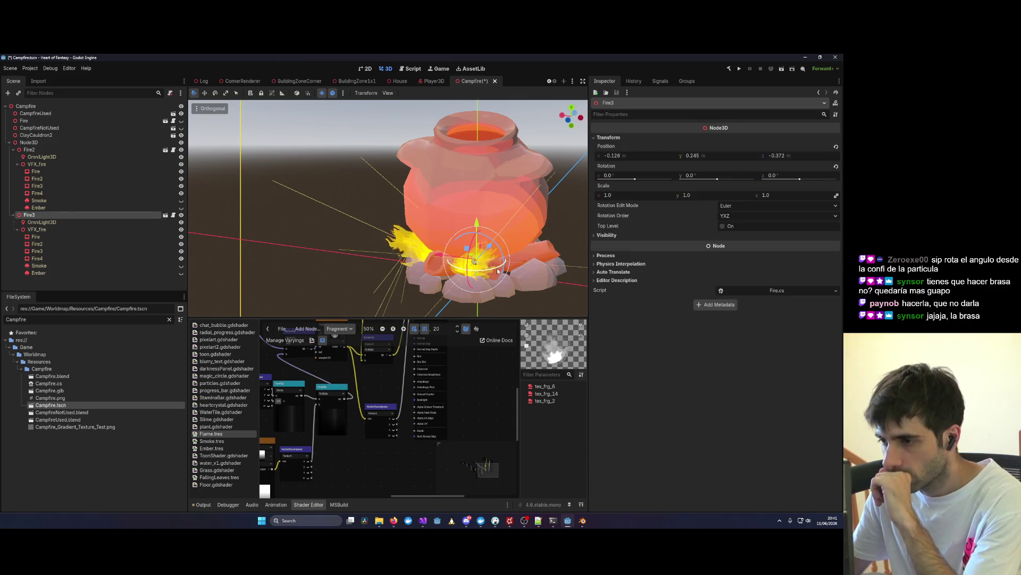
left_click_drag(496, 269, 489, 272)
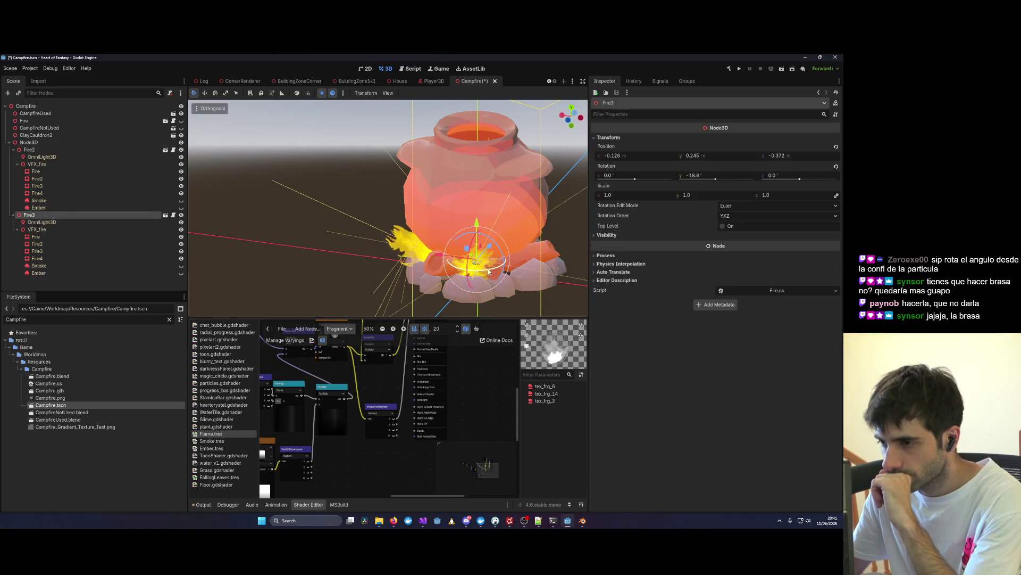
Step: Deselect Fire3 and collapse the Fire2 and Fire3 branches in the scene tree
scroll(545, 258, "down", 3)
left_click(548, 239)
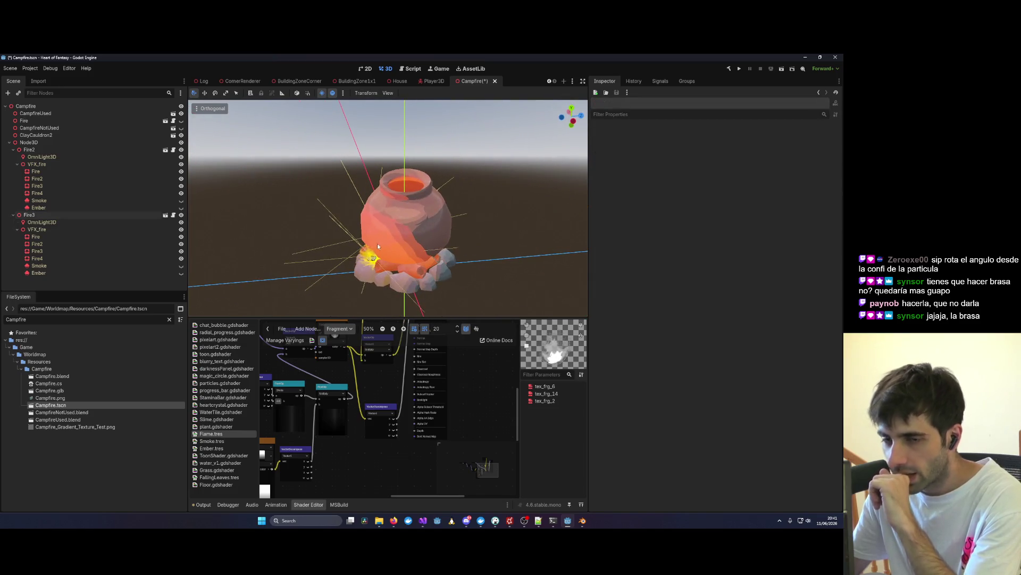
left_click(13, 149)
left_click(13, 156)
Step: Check the VFX_fire group's transform and duplicate Fire3 into a new Fire4 group
left_click(42, 156)
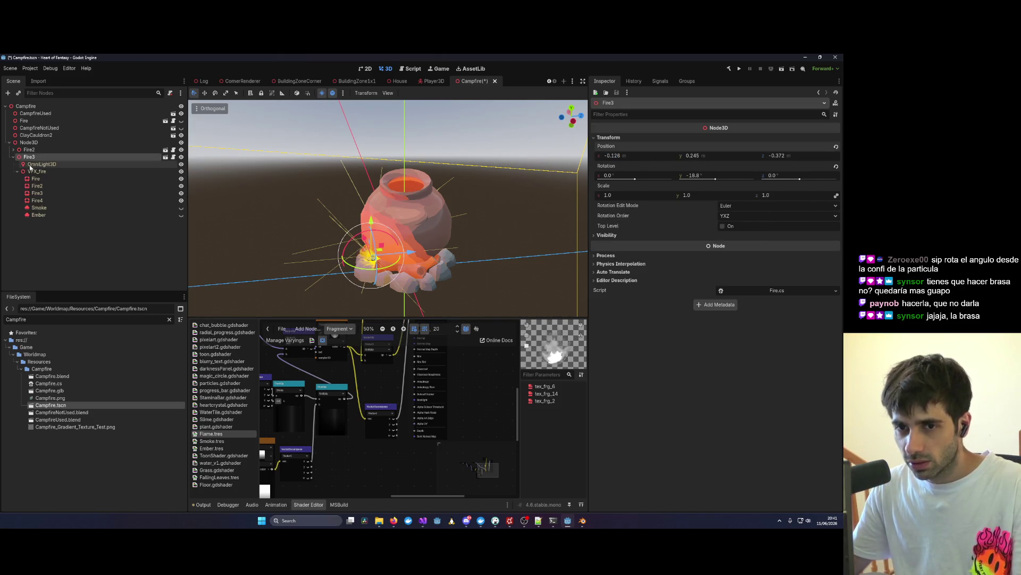
left_click(34, 171)
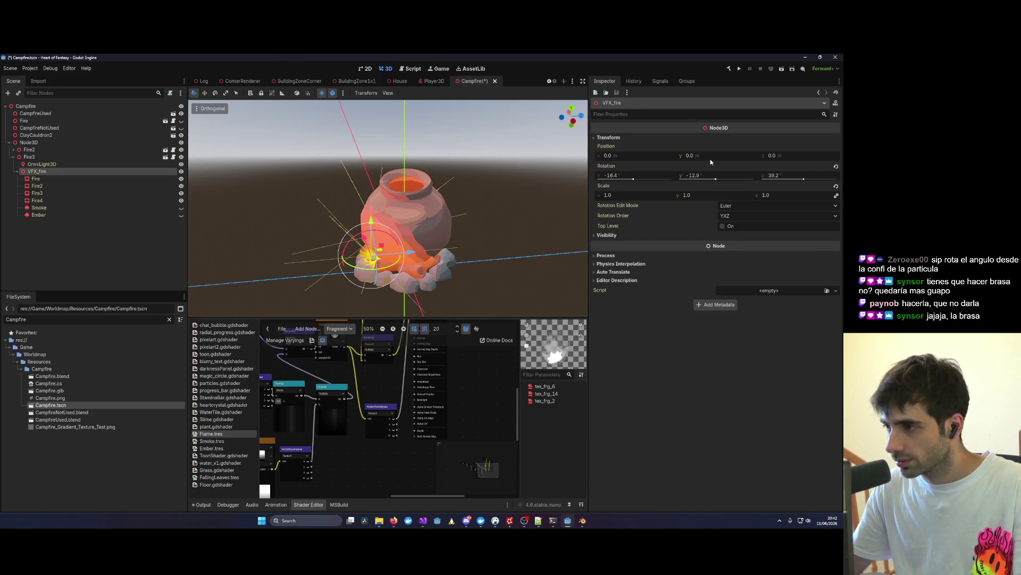
left_click(58, 151)
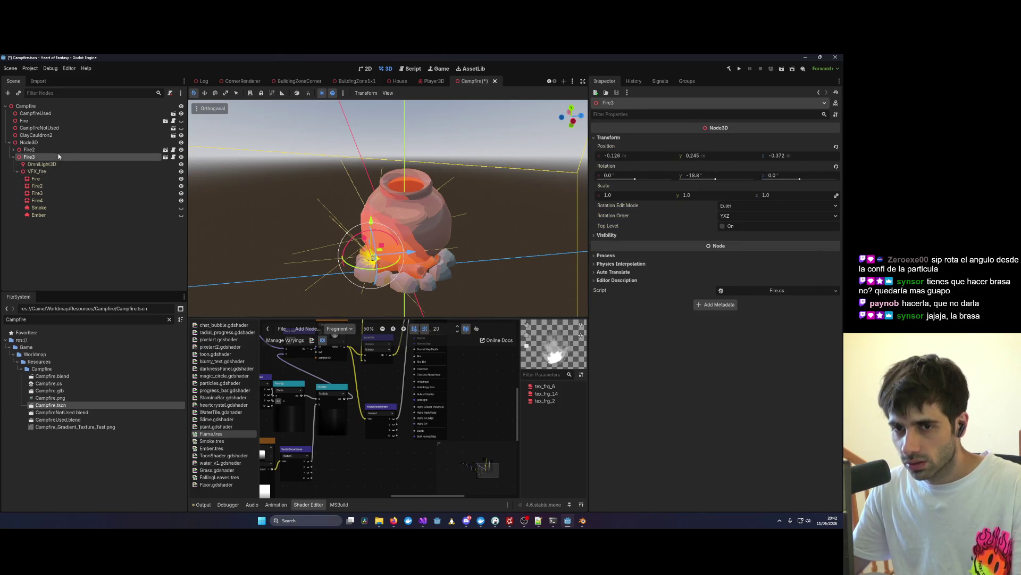
left_click(27, 158)
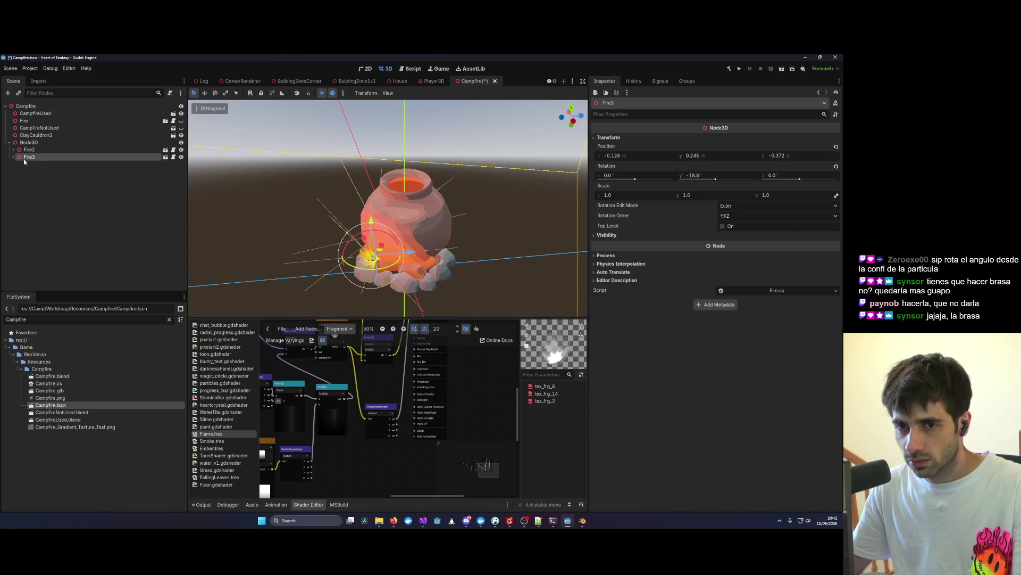
key("ctrl+d")
Step: Inspect the VFX_fire group's position, rotation and scale, and select Fire4
mouse_move(394, 230)
left_mouse_down()
mouse_move(464, 250)
mouse_move(441, 247)
mouse_move(516, 241)
left_mouse_up()
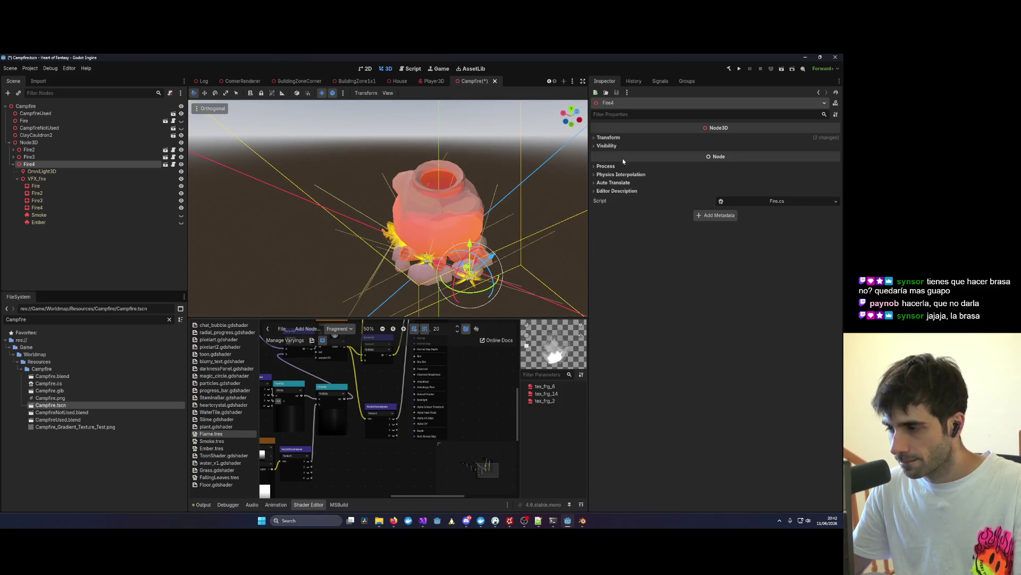
left_click(68, 184)
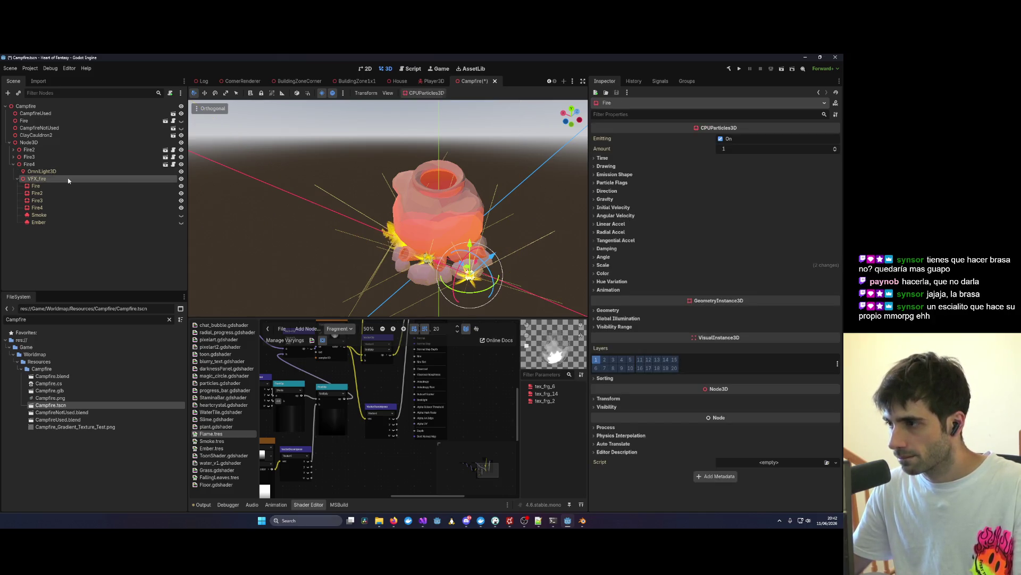
left_click(68, 180)
left_click(608, 138)
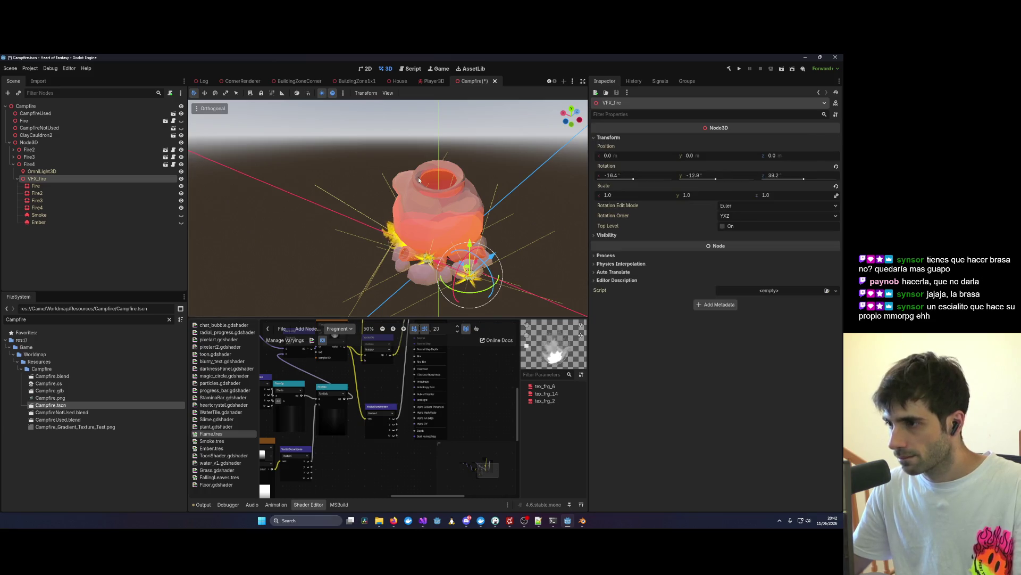
left_click(92, 166)
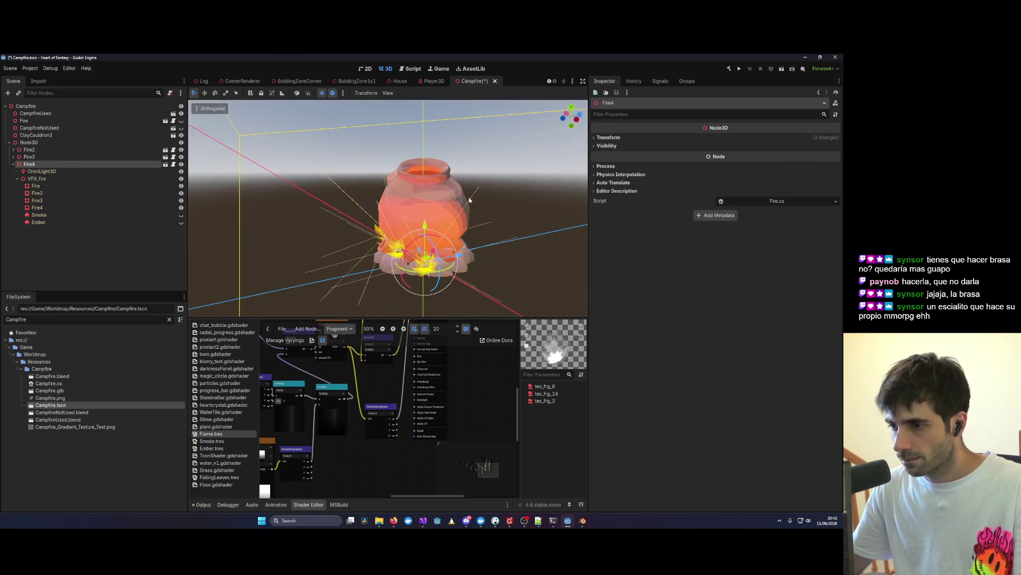
Step: Move Fire4 along its X and Z axes using front, left and top orthogonal views
left_click_drag(481, 254, 490, 258)
left_click_drag(438, 255, 411, 261)
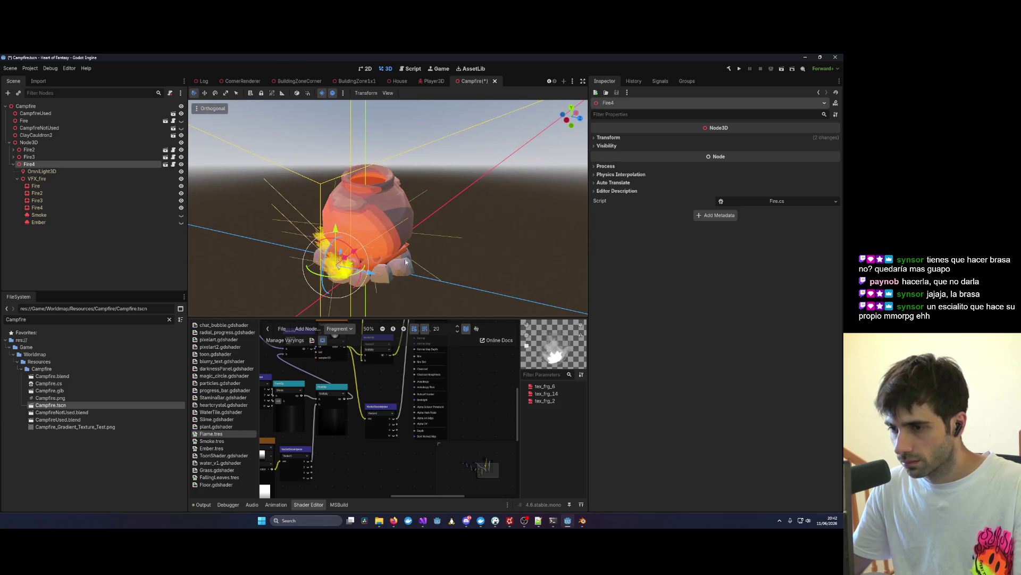
key("KP_1")
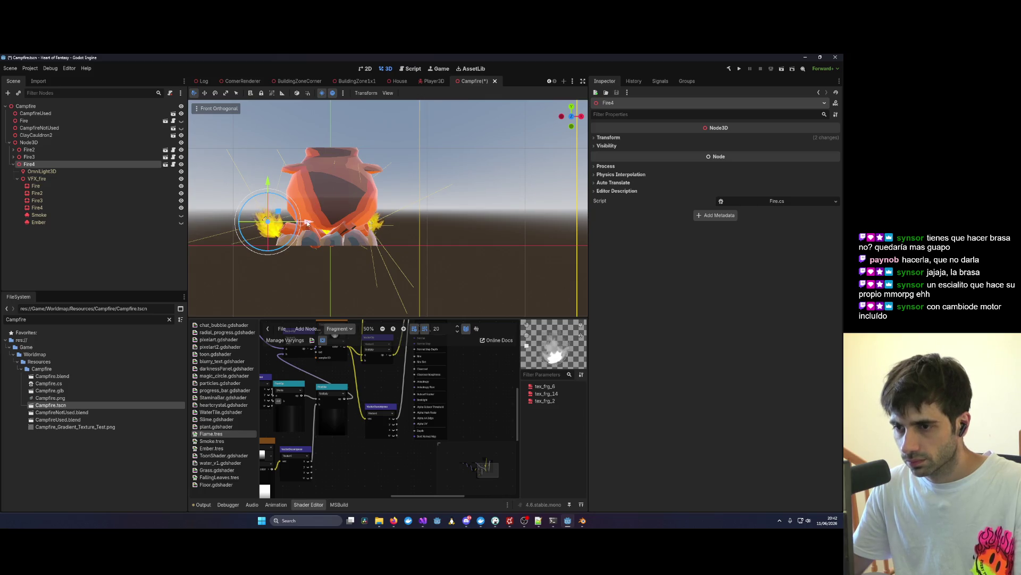
left_click_drag(307, 223, 331, 222)
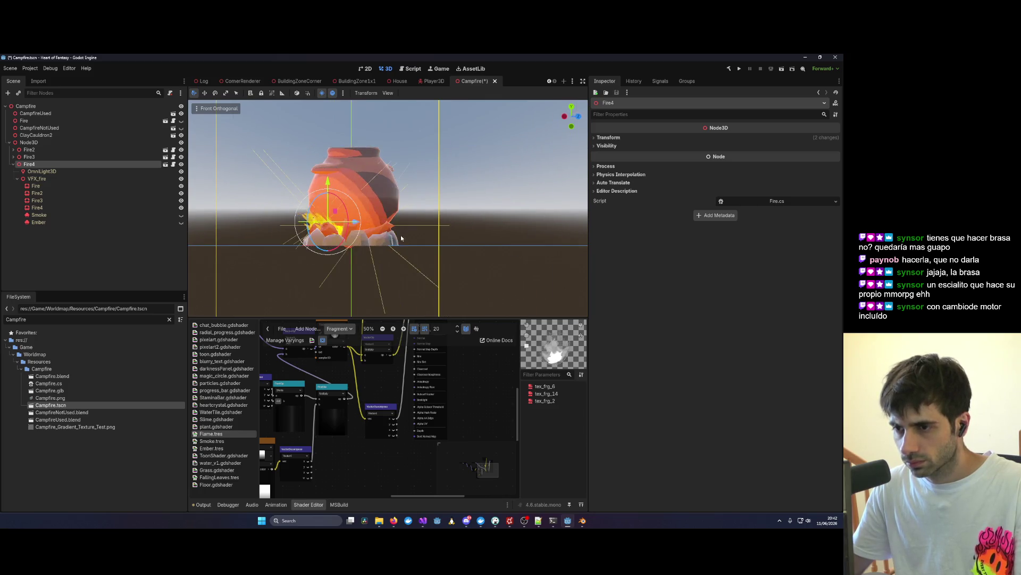
key("ctrl+KP_3")
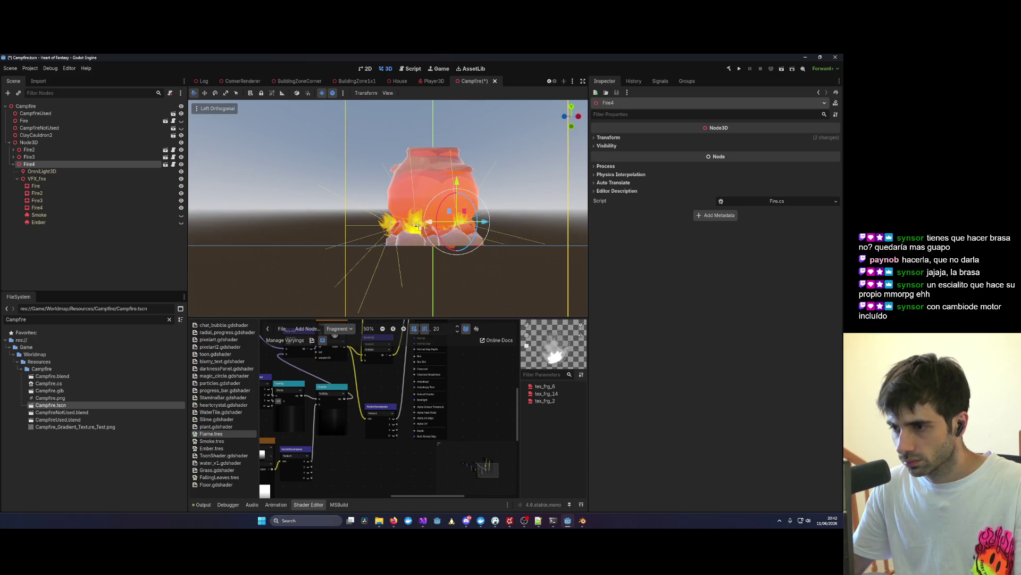
left_click_drag(431, 224, 442, 223)
mouse_move(511, 228)
left_mouse_down()
mouse_move(490, 257)
mouse_move(510, 280)
mouse_move(481, 298)
left_mouse_up()
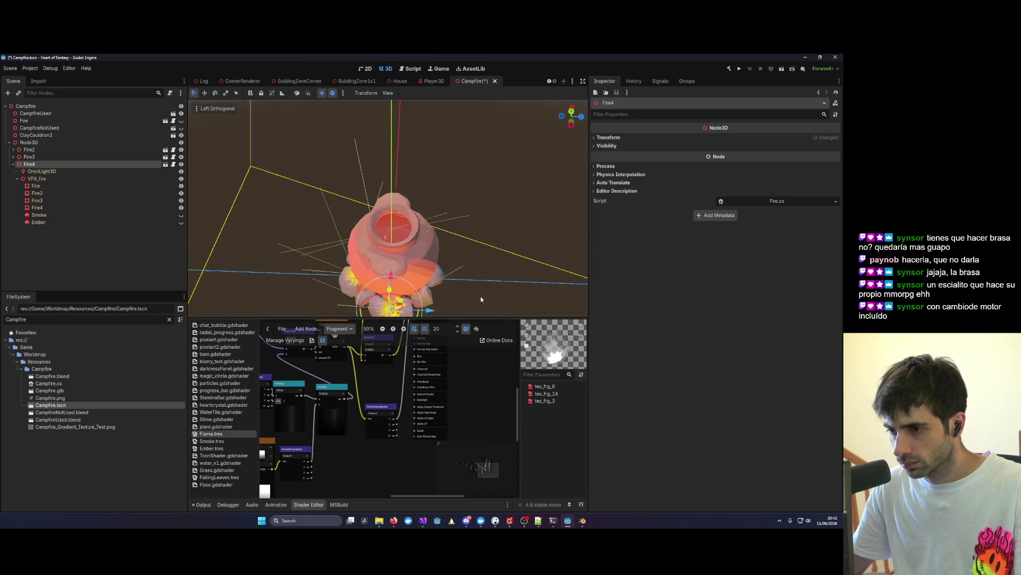
key("KP_7")
scroll(458, 240, "up", 5)
left_click_drag(402, 194, 399, 172)
mouse_move(441, 214)
left_mouse_down()
mouse_move(465, 215)
mouse_move(482, 155)
mouse_move(558, 212)
left_mouse_up()
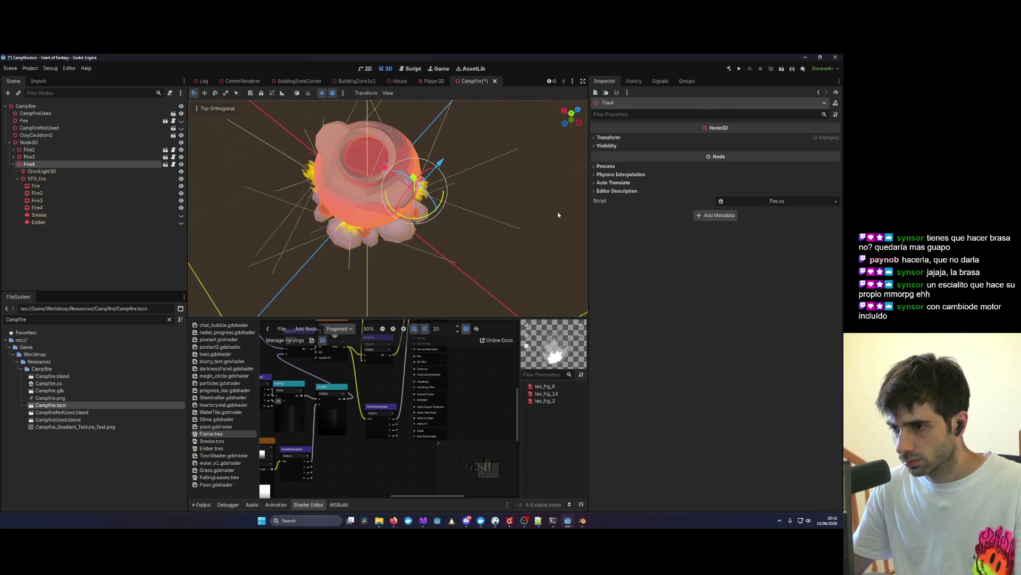
Step: Rotate Fire4 about 44 degrees and review its placement around the cauldron
mouse_move(475, 196)
left_mouse_down()
mouse_move(471, 222)
mouse_move(371, 165)
mouse_move(387, 176)
left_mouse_up()
mouse_move(418, 248)
left_mouse_down()
mouse_move(440, 249)
mouse_move(418, 246)
left_mouse_up()
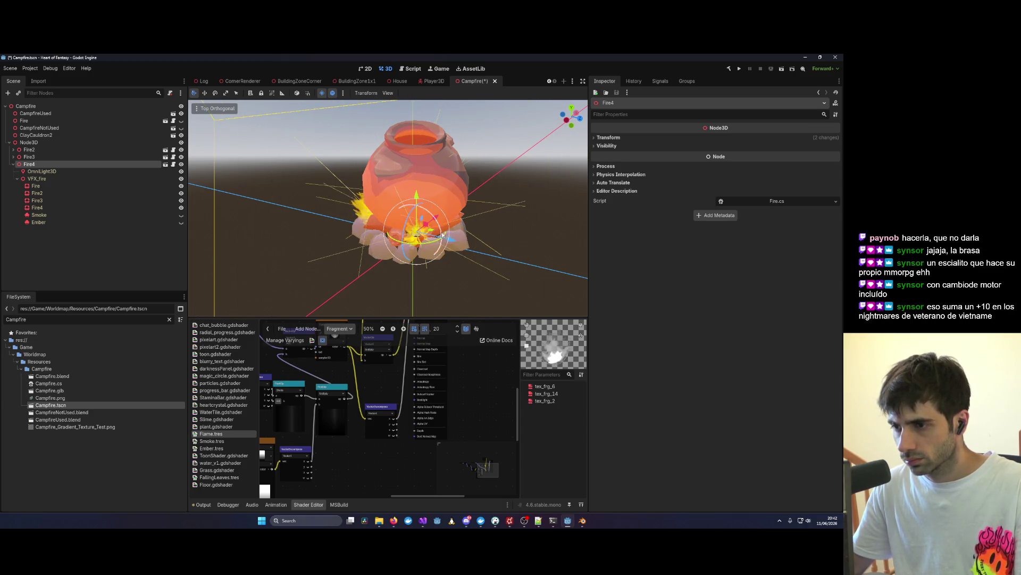
scroll(360, 220, "up", 5)
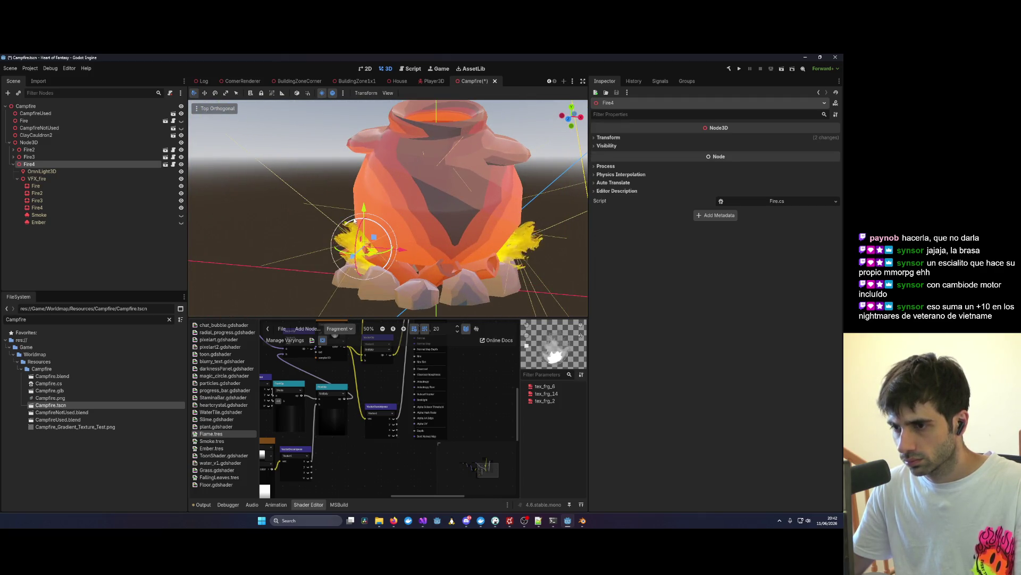
left_click(400, 222)
scroll(507, 225, "down", 5)
scroll(502, 222, "up", 5)
mouse_move(502, 222)
left_mouse_down()
mouse_move(430, 218)
mouse_move(563, 213)
mouse_move(375, 207)
left_mouse_up()
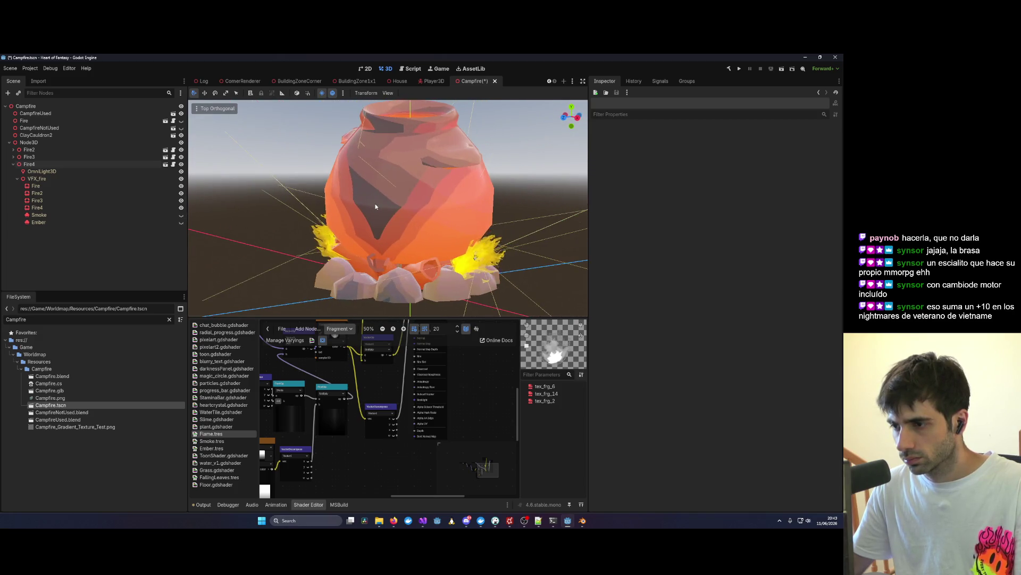
Step: Collapse Fire4's children and duplicate Fire4 into a new Fire5 group
left_click(13, 164)
mouse_move(234, 241)
left_mouse_down()
mouse_move(253, 245)
mouse_move(290, 292)
mouse_move(326, 288)
mouse_move(342, 299)
mouse_move(312, 247)
mouse_move(267, 207)
mouse_move(295, 198)
left_mouse_up()
scroll(252, 245, "down", 3)
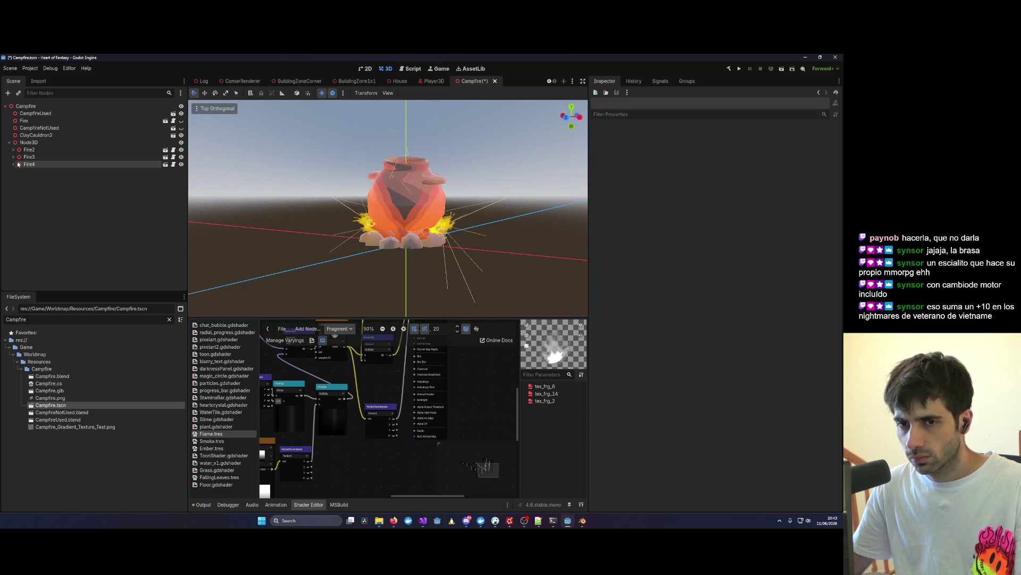
left_click(29, 164)
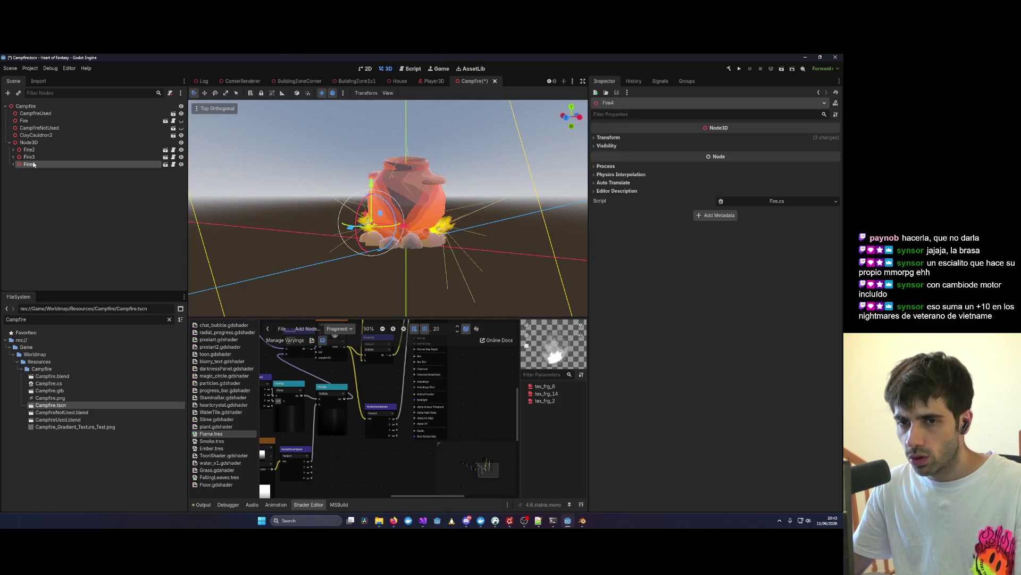
key("ctrl+d")
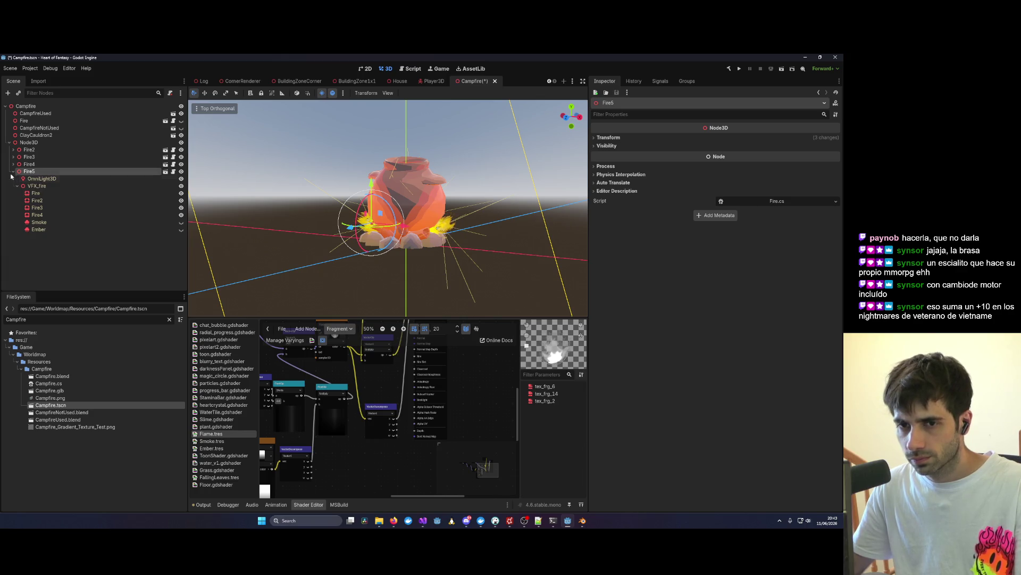
Step: Move Fire5 along the X axis and rotate it onto another side of the campfire
left_click(181, 143)
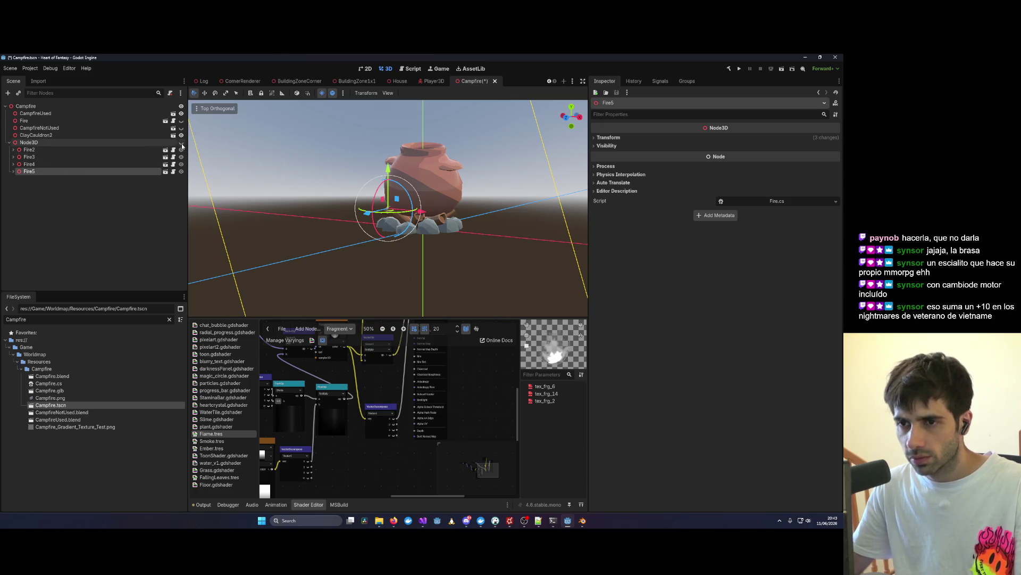
left_click(182, 144)
left_click_drag(442, 139, 444, 291)
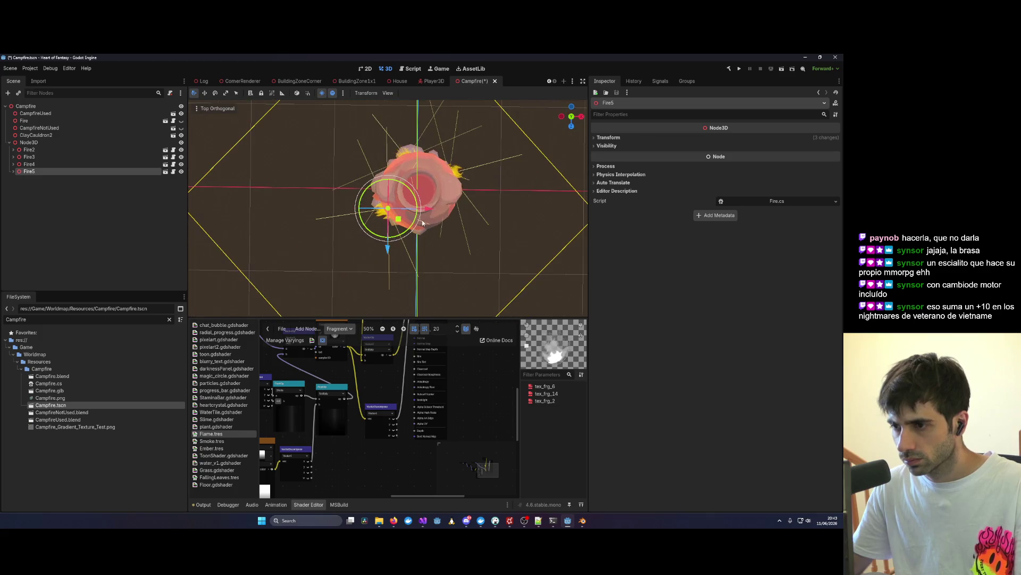
mouse_move(415, 211)
left_mouse_down()
mouse_move(483, 211)
mouse_move(479, 164)
mouse_move(448, 240)
mouse_move(311, 227)
left_mouse_up()
scroll(479, 163, "up", 2)
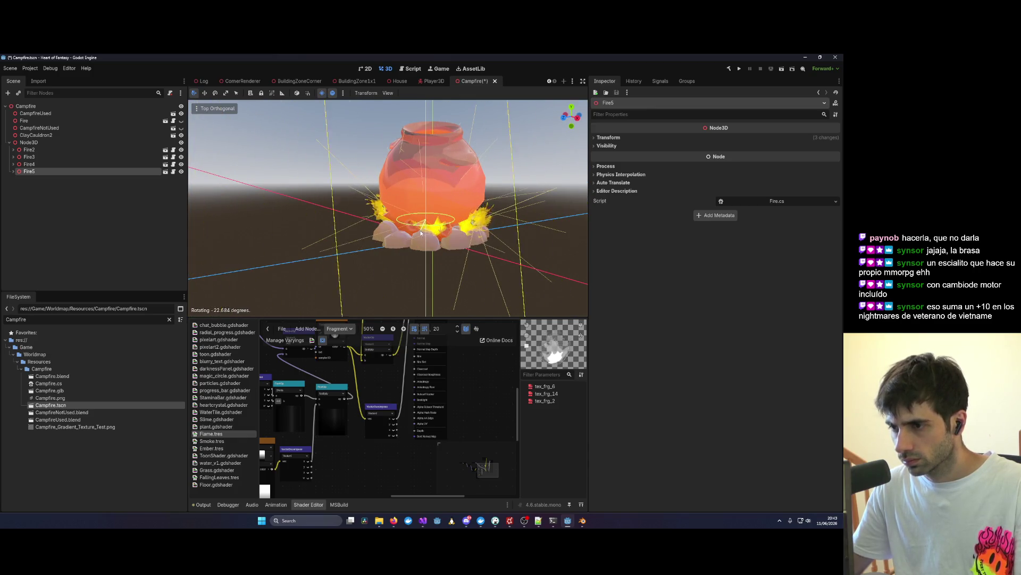
left_click(421, 233)
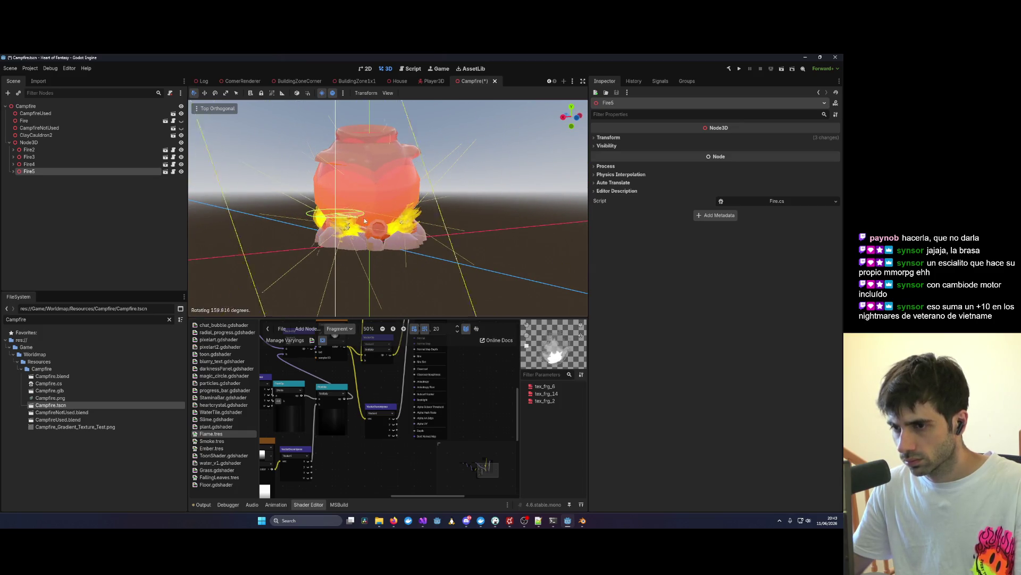
scroll(311, 224, "up", 5)
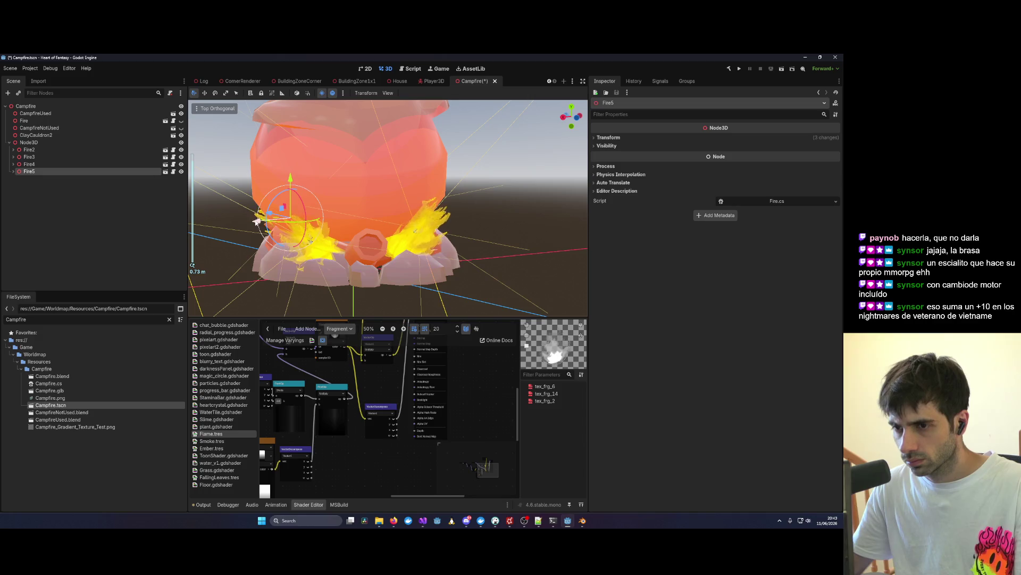
mouse_move(257, 221)
left_mouse_down()
mouse_move(409, 235)
mouse_move(408, 192)
mouse_move(458, 214)
mouse_move(557, 217)
mouse_move(500, 237)
left_mouse_up()
left_click(405, 218)
Step: Duplicate Fire5 into a new group, keeping the name Fire6
left_click(159, 172)
key("ctrl+d")
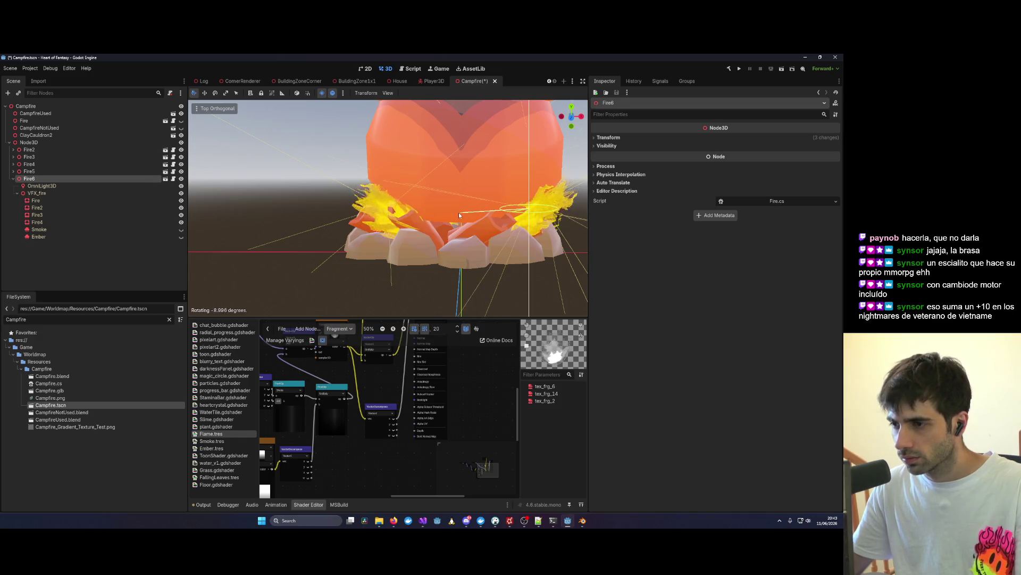
double_click(59, 179)
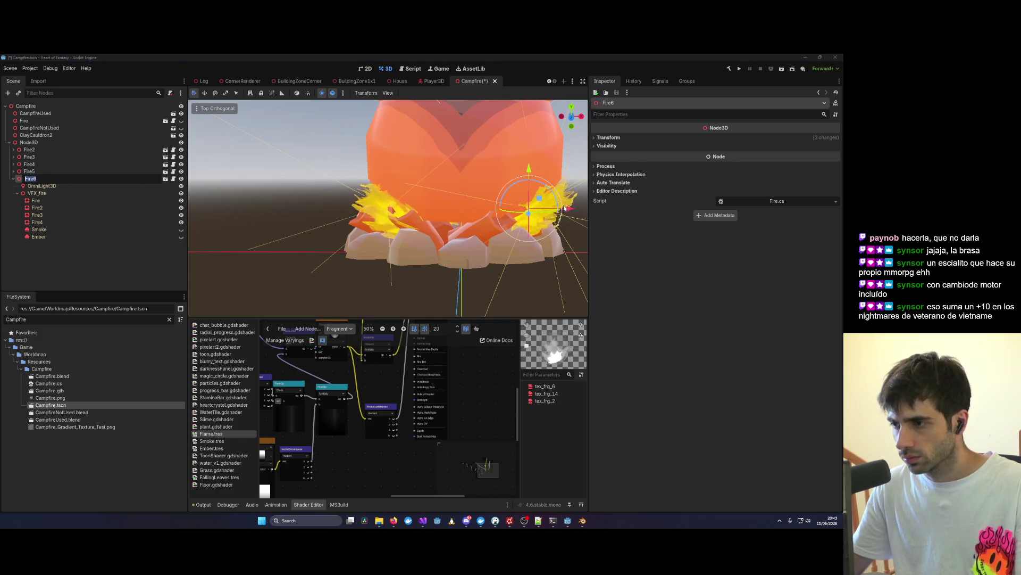
key("Escape")
Step: Move Fire6 toward the campfire centre, shifting it slightly down and right
left_click_drag(565, 210, 482, 210)
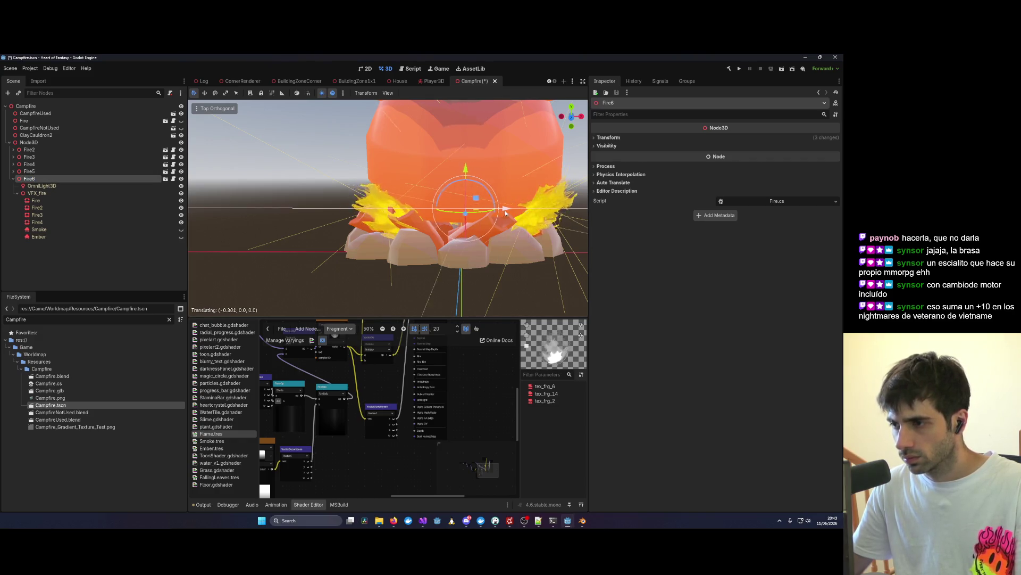
left_click_drag(446, 170, 447, 184)
mouse_move(505, 220)
left_mouse_down()
mouse_move(506, 267)
mouse_move(402, 64)
left_mouse_up()
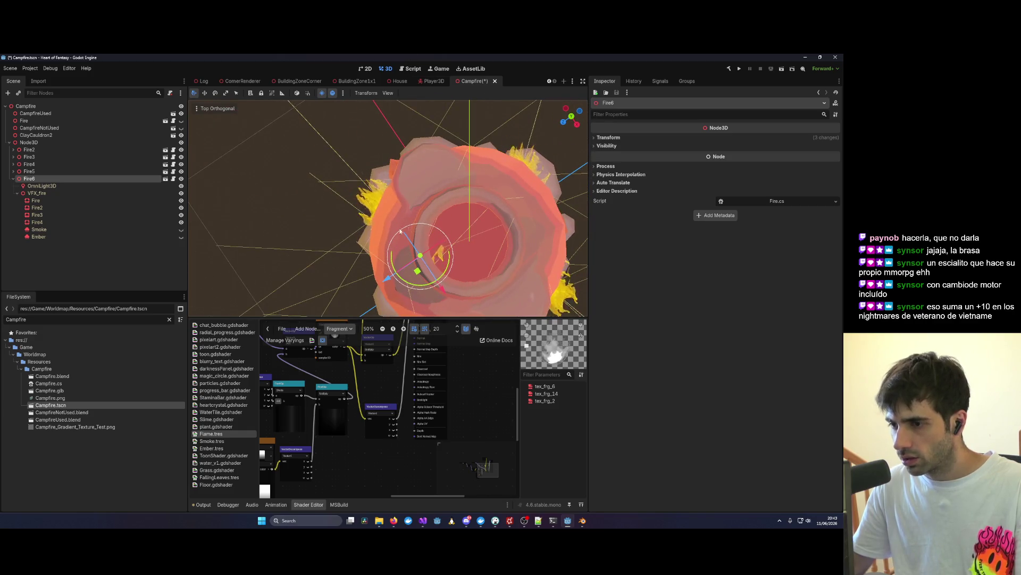
left_click_drag(387, 278, 397, 298)
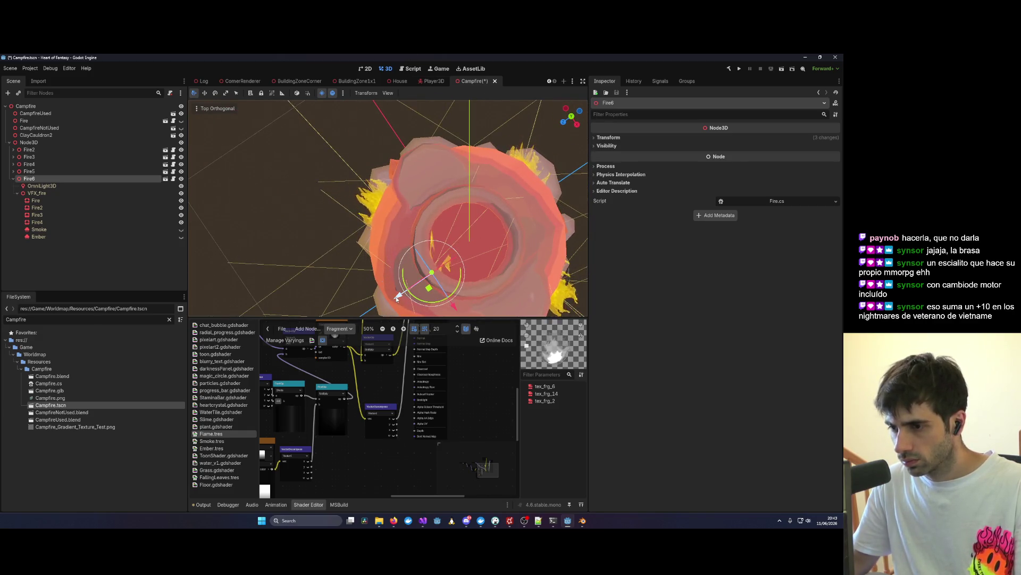
scroll(535, 225, "down", 3)
Step: Inspect Fire6's placement from low side angles and clear the selection
mouse_move(520, 226)
left_mouse_down()
mouse_move(436, 234)
mouse_move(461, 251)
left_mouse_up()
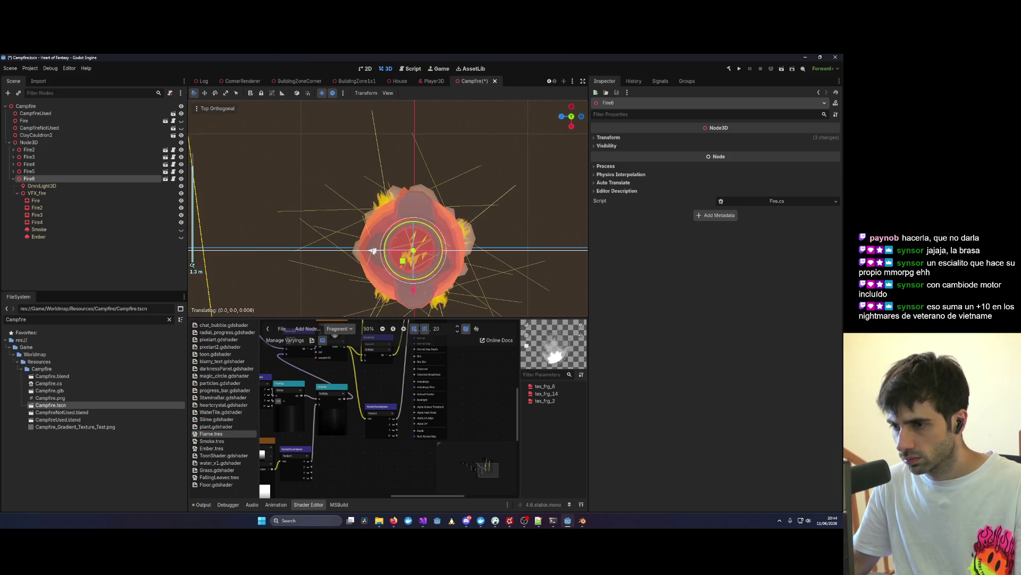
left_click_drag(373, 251, 554, 132)
scroll(497, 186, "up", 4)
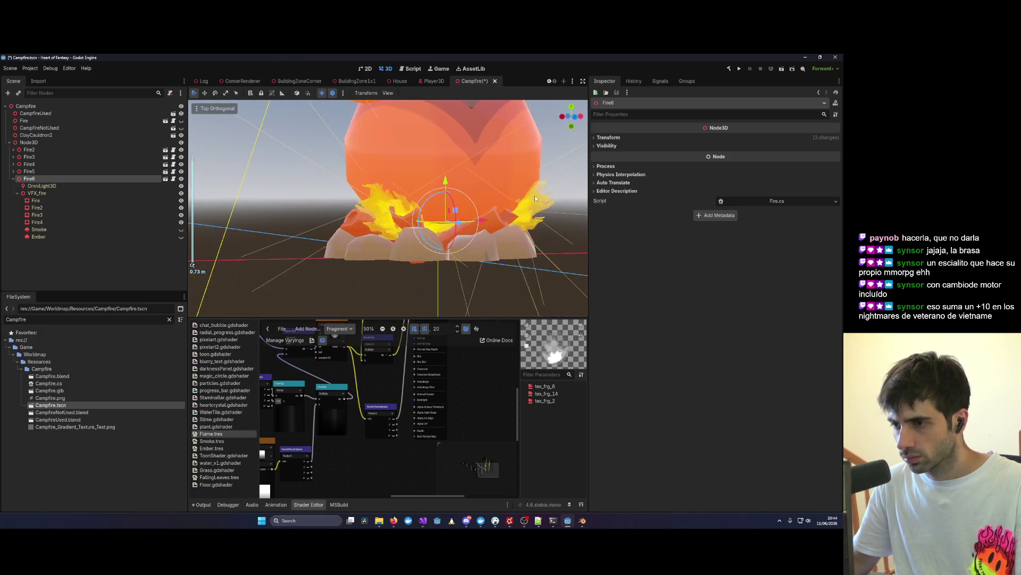
scroll(535, 199, "up", 2)
left_click_drag(535, 198, 472, 224)
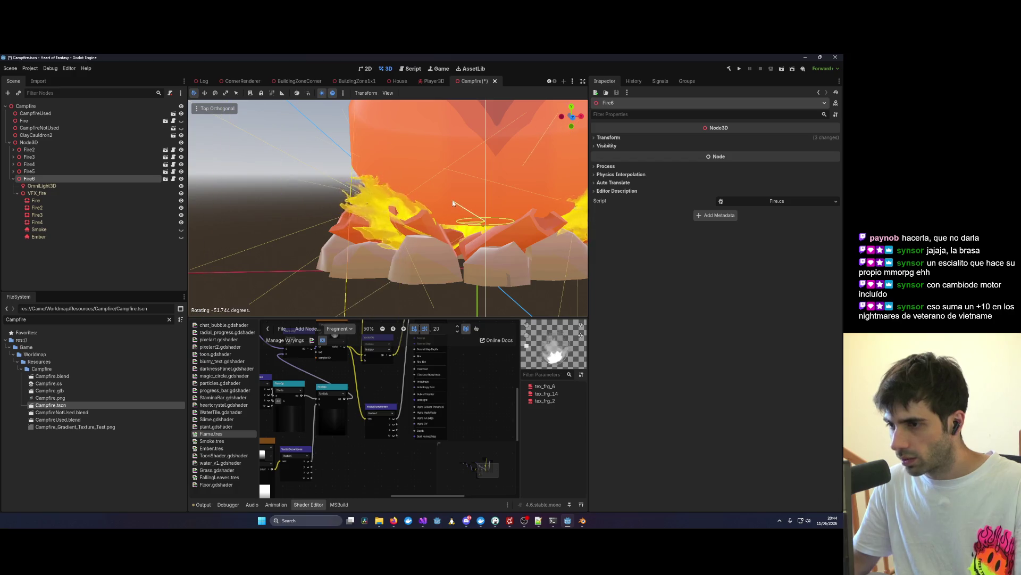
key("f")
scroll(520, 235, "down", 2)
left_click_drag(519, 235, 515, 235)
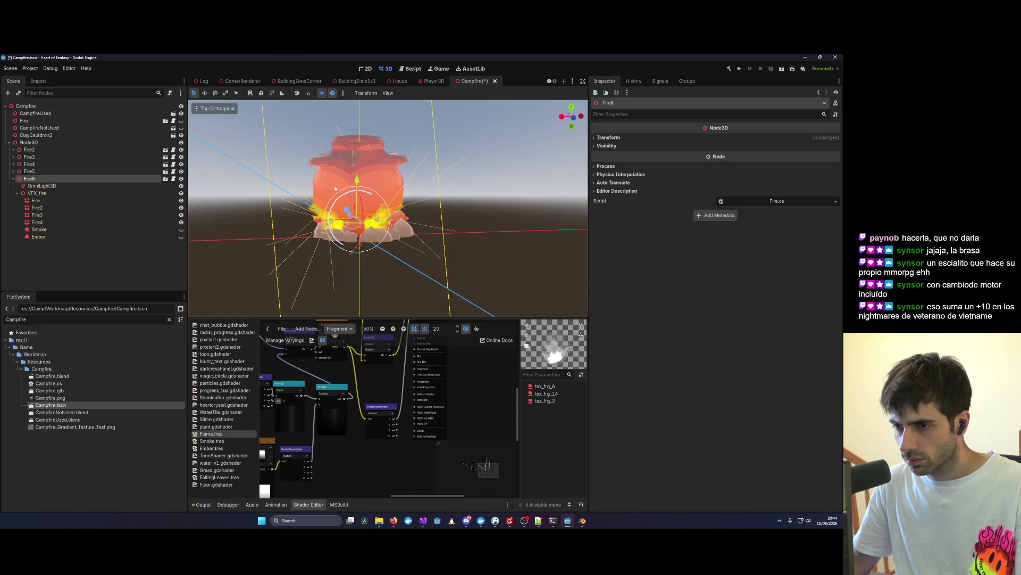
left_click(362, 175)
left_click(260, 137)
left_click_drag(260, 137, 308, 165)
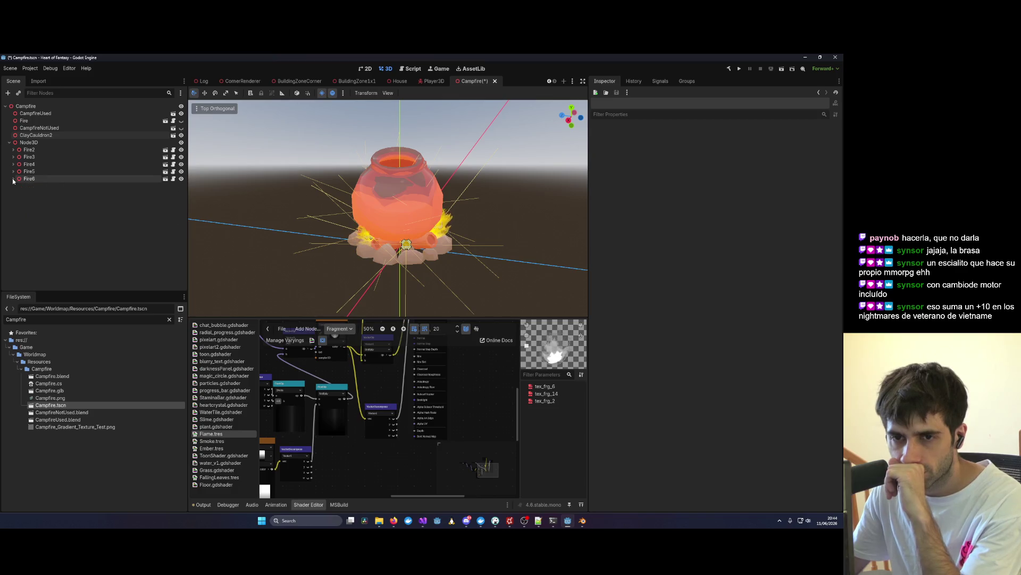
Step: Rename the Node3D group holding the fire instances to Fires
left_click(30, 142)
left_click(30, 143)
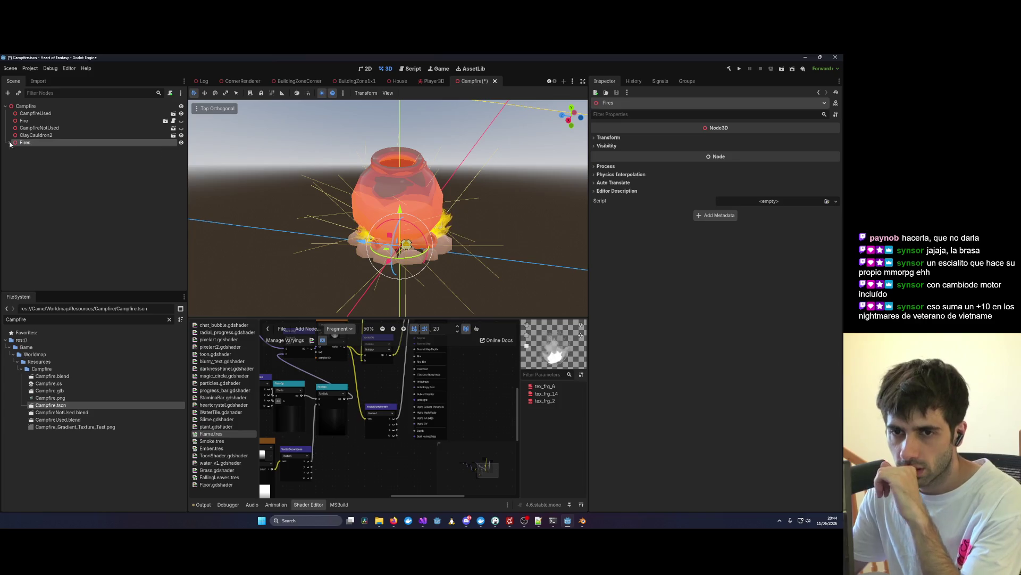
scroll(446, 212, "up", 5)
left_click(247, 162)
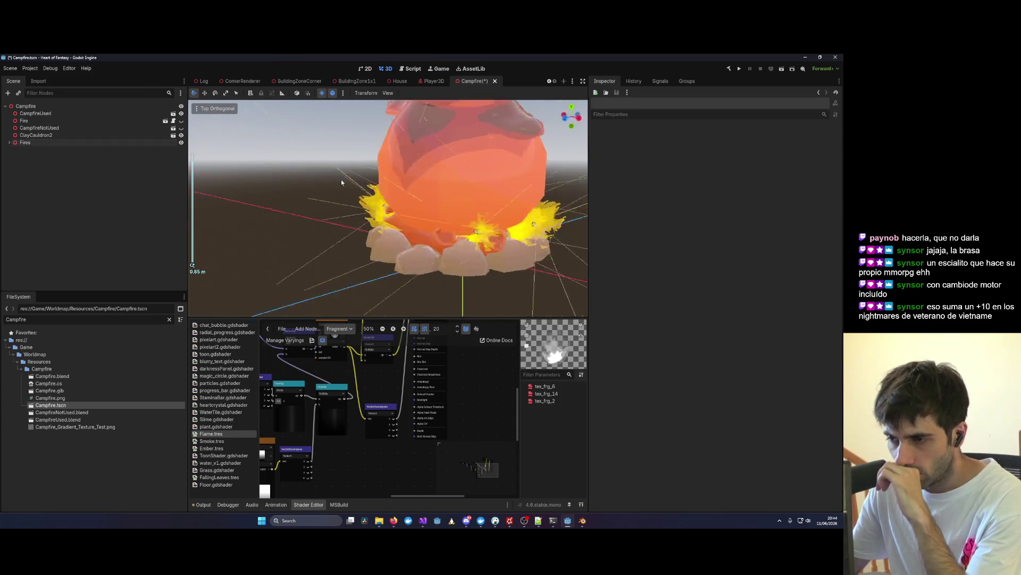
left_click_drag(385, 183, 289, 191)
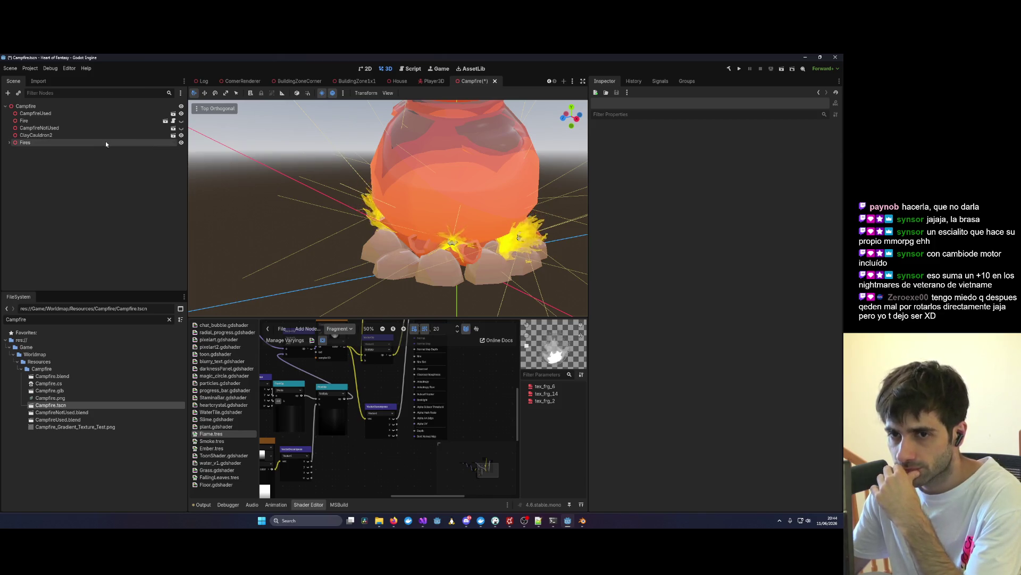
Step: Hide Fires, ClayCauldron2 and CampfireNotUsed, and show the Fire flames
left_click(181, 143)
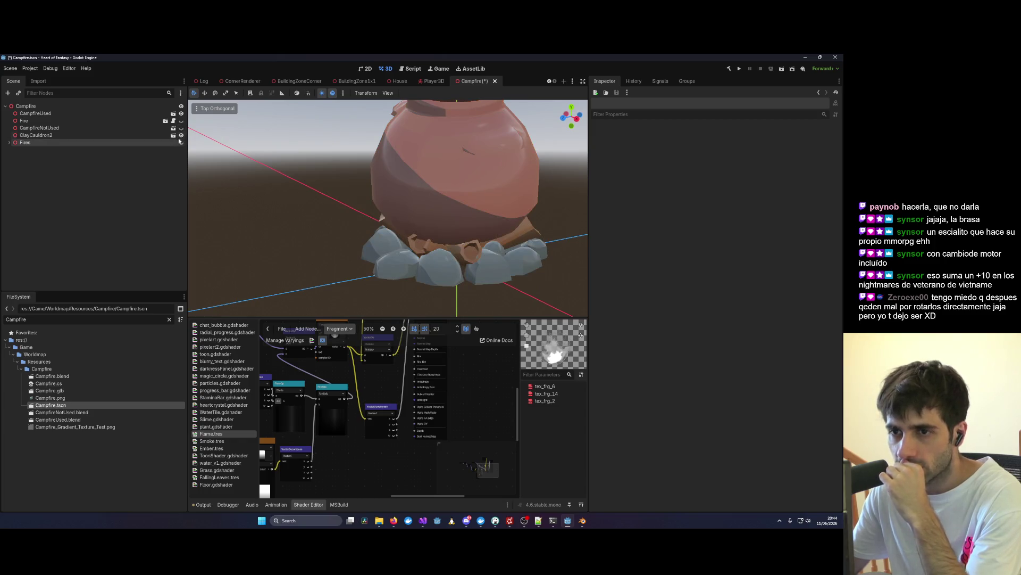
left_click(181, 135)
left_click(181, 128)
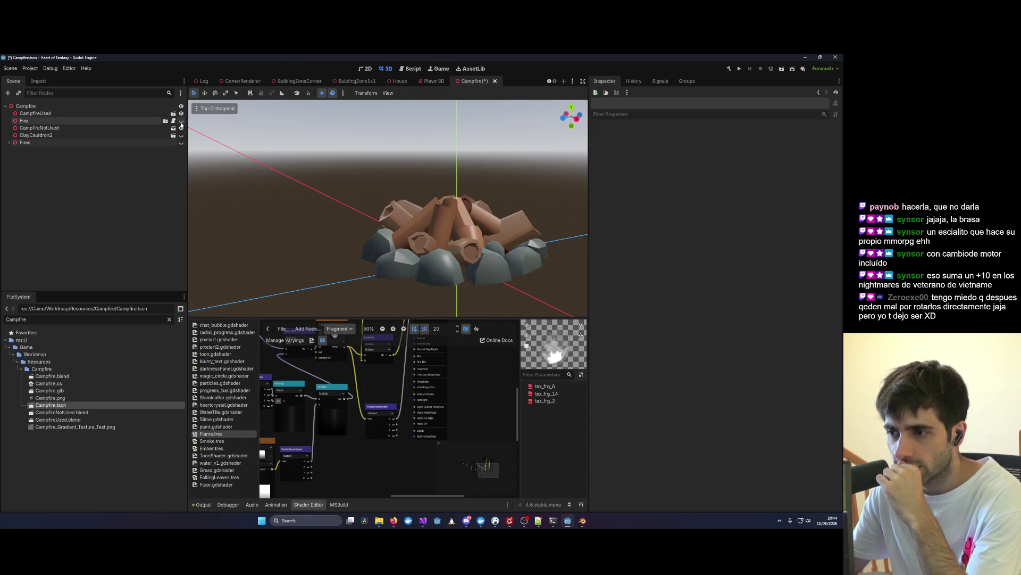
left_click(181, 121)
scroll(479, 229, "down", 3)
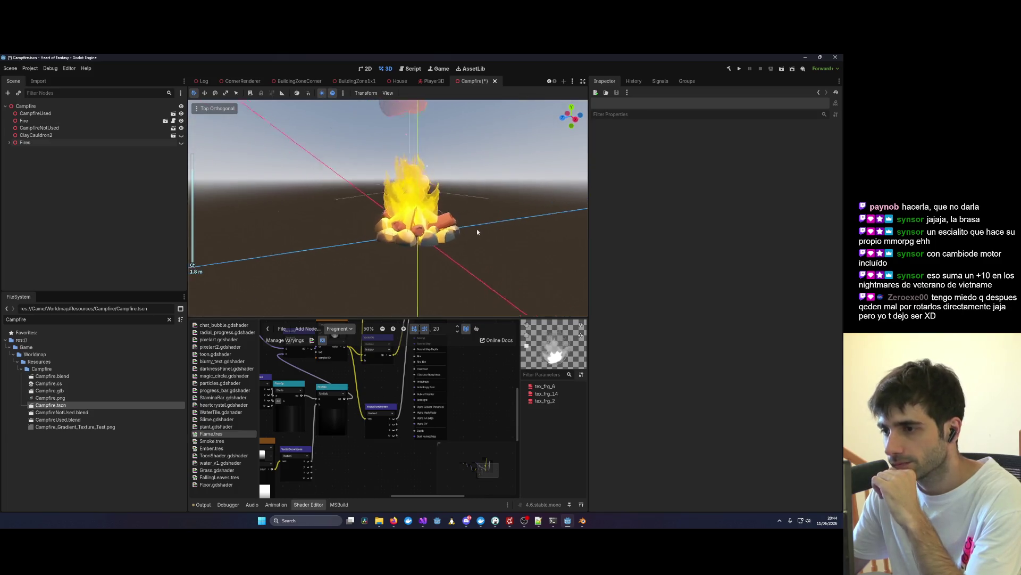
Step: Zoom in close on the burning campfire to check it, then save the Campfire scene
scroll(272, 218, "up", 3)
left_click_drag(273, 218, 538, 258)
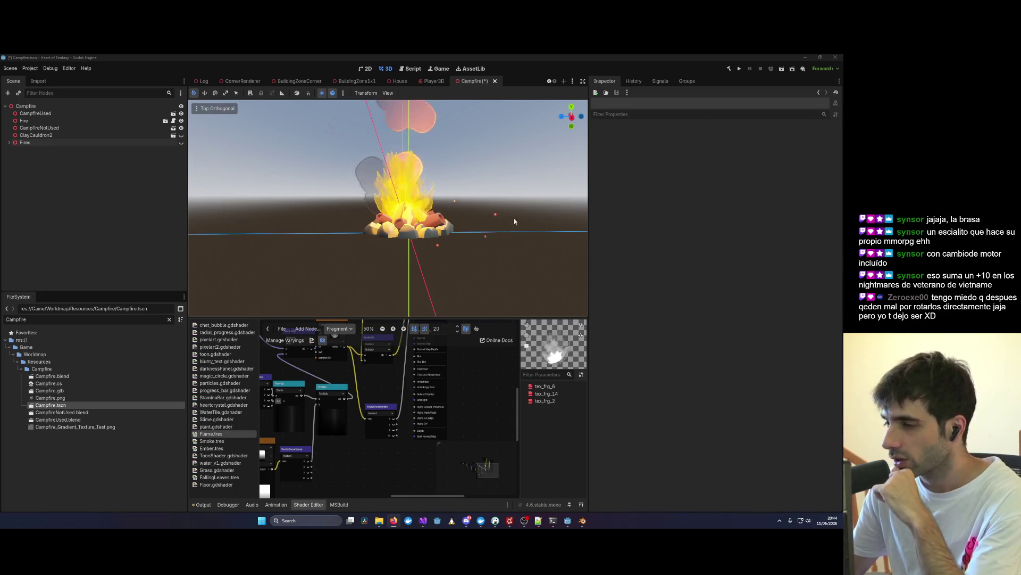
scroll(500, 193, "up", 3)
mouse_move(500, 193)
left_mouse_down()
mouse_move(470, 209)
mouse_move(240, 176)
left_mouse_up()
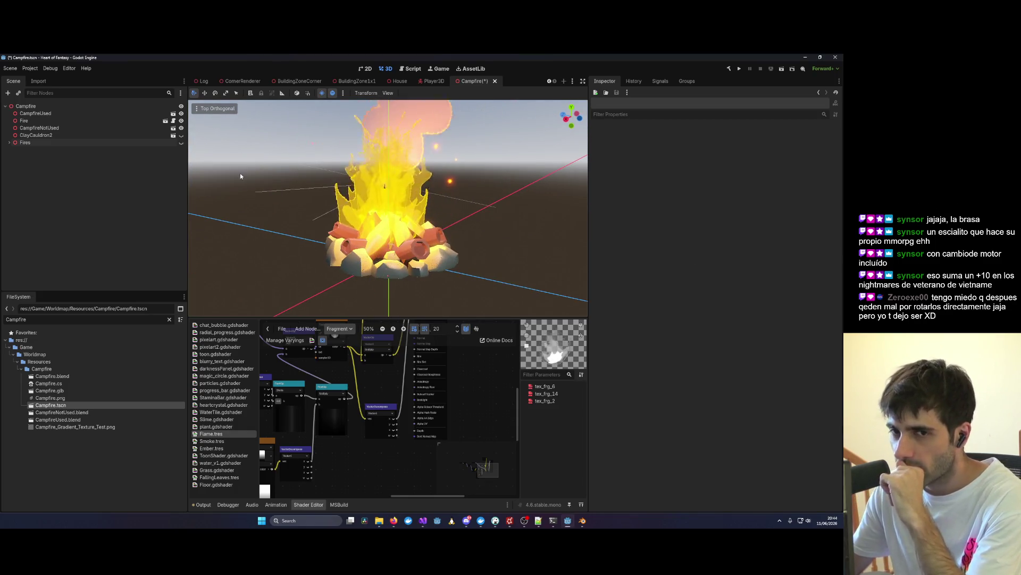
left_click_drag(374, 187, 351, 191)
scroll(351, 191, "up", 5)
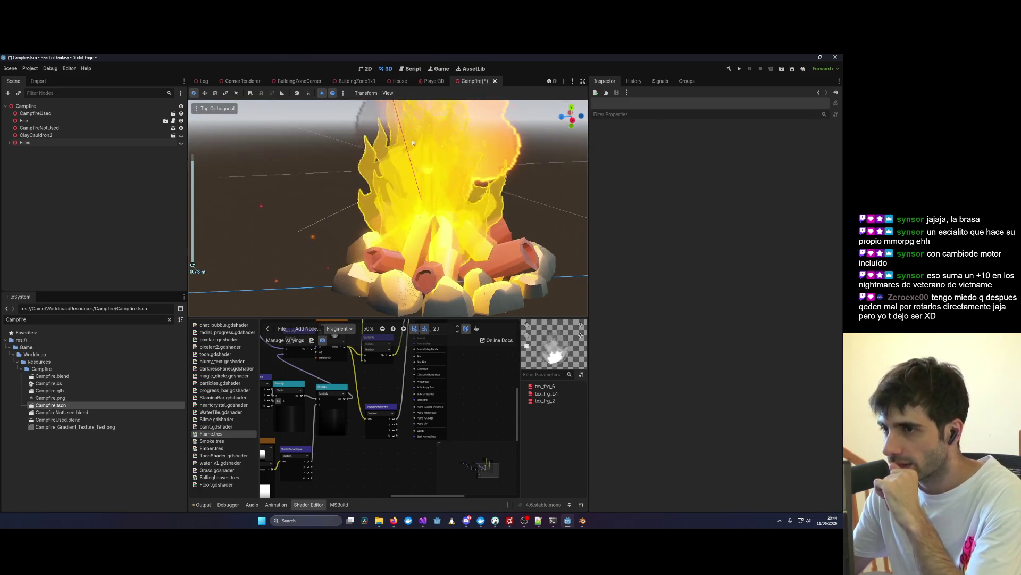
scroll(453, 203, "up", 2)
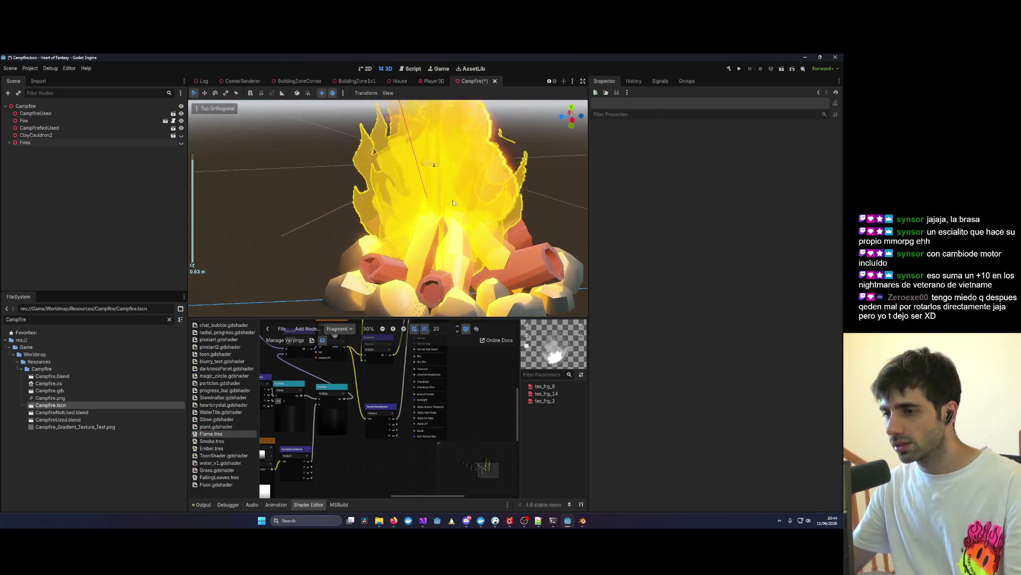
key("ctrl+s")
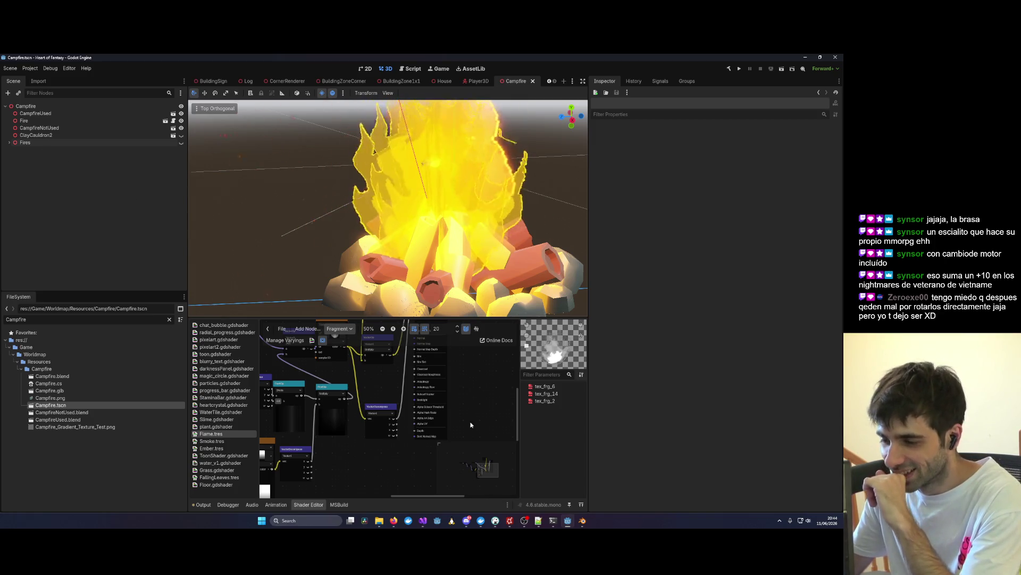
Step: Look through the AuthService and Shard solution windows from the taskbar
mouse_move(423, 521)
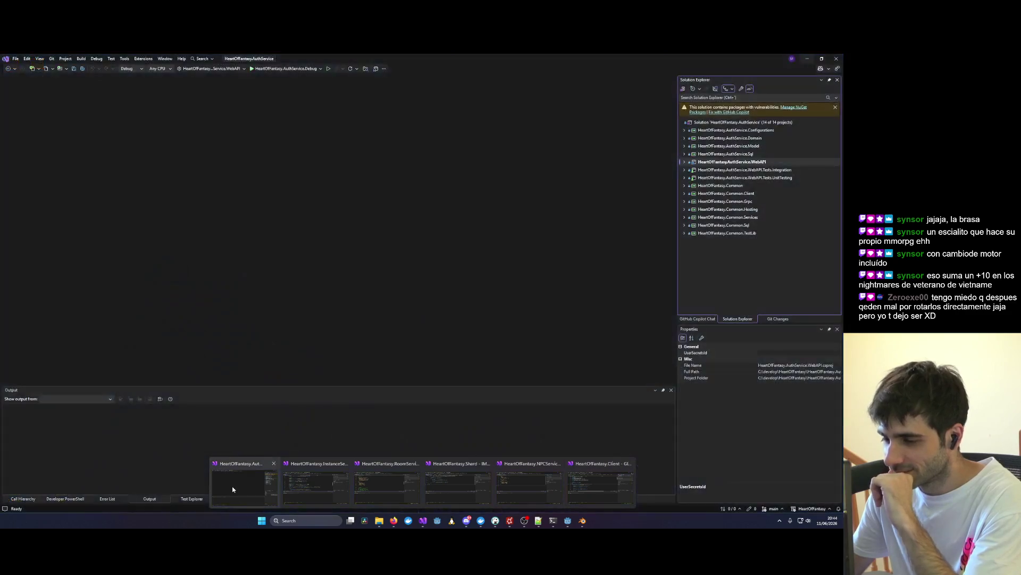
left_click(232, 489)
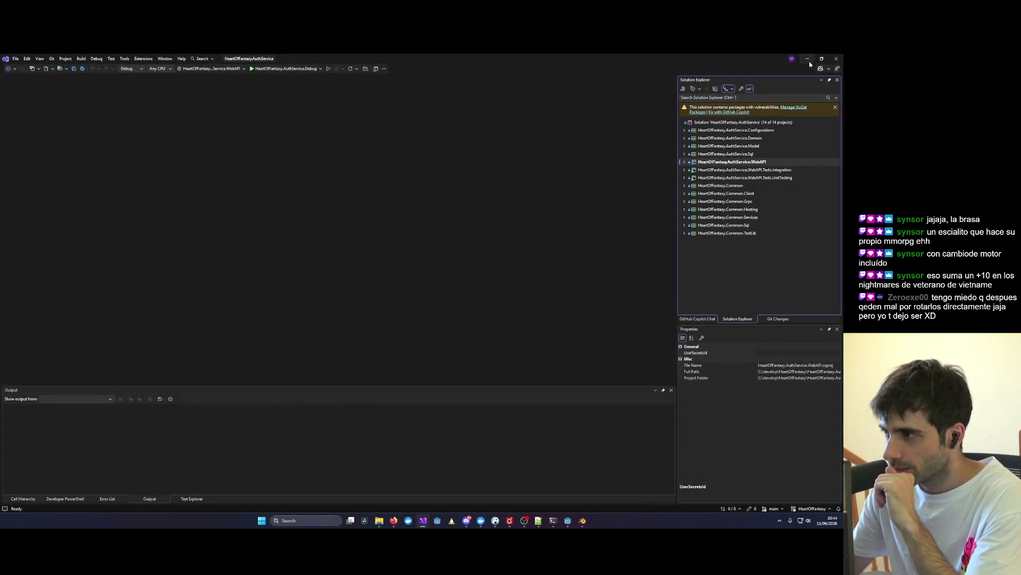
left_click(808, 60)
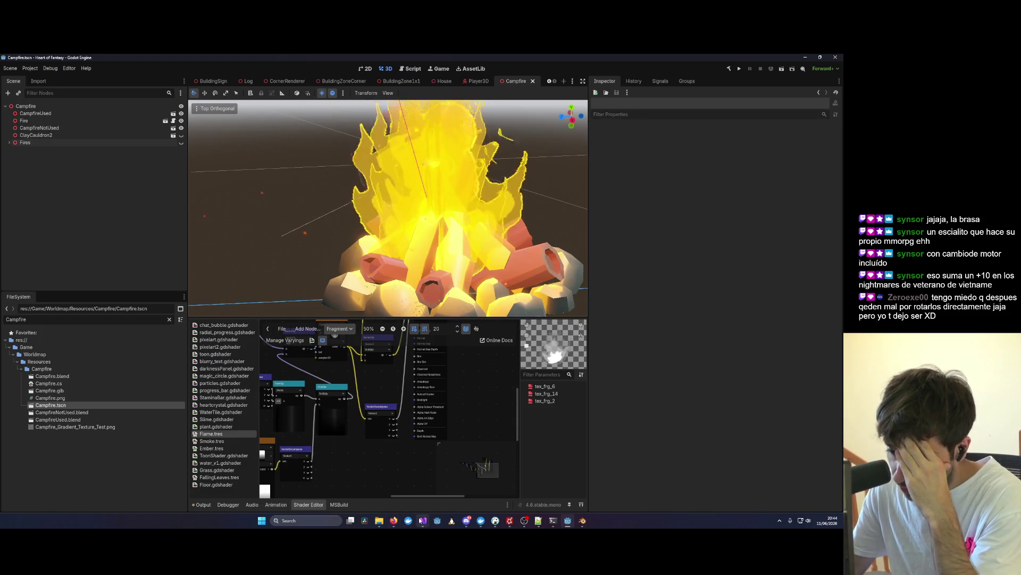
mouse_move(423, 520)
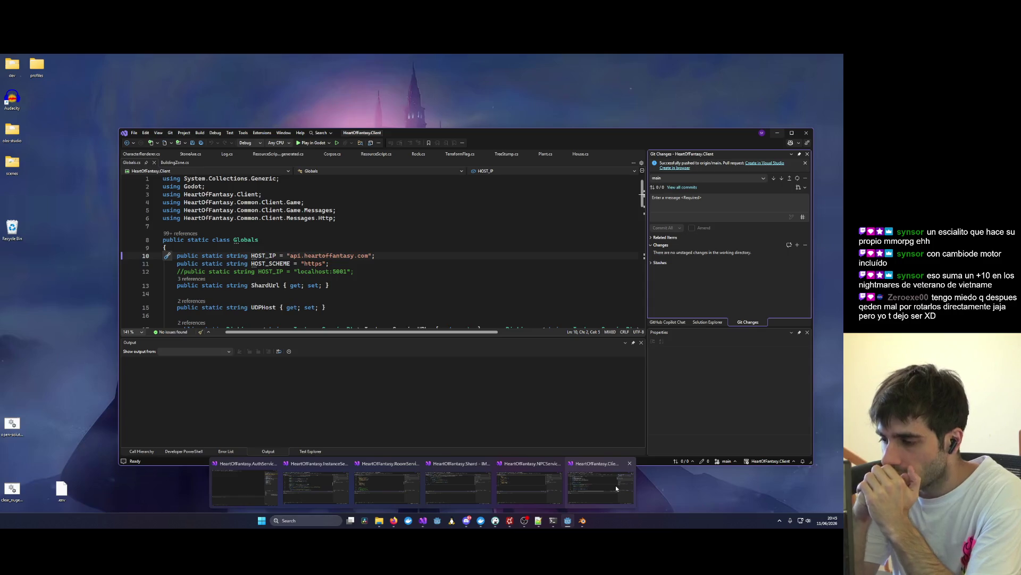
left_click(483, 486)
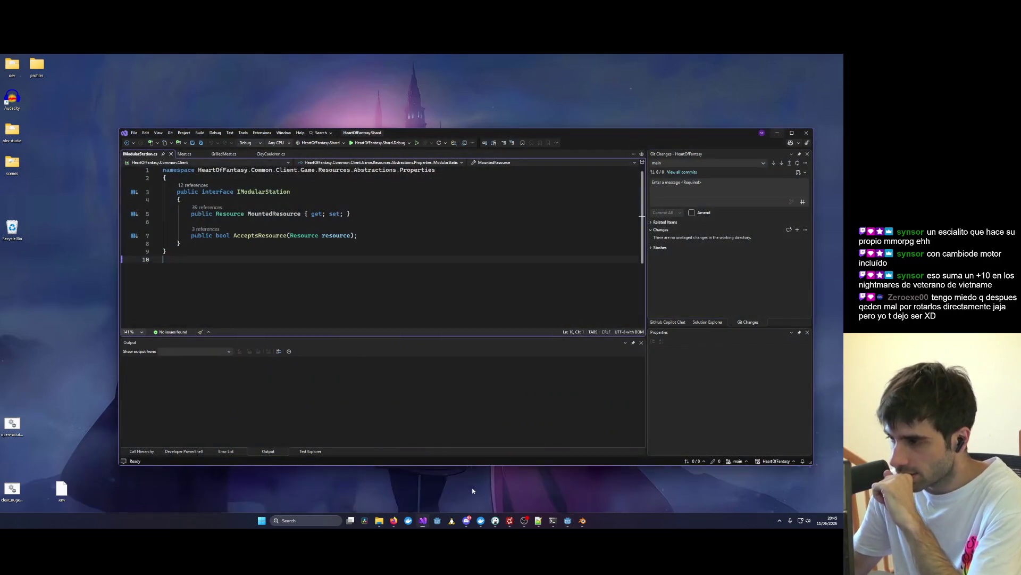
left_click(708, 322)
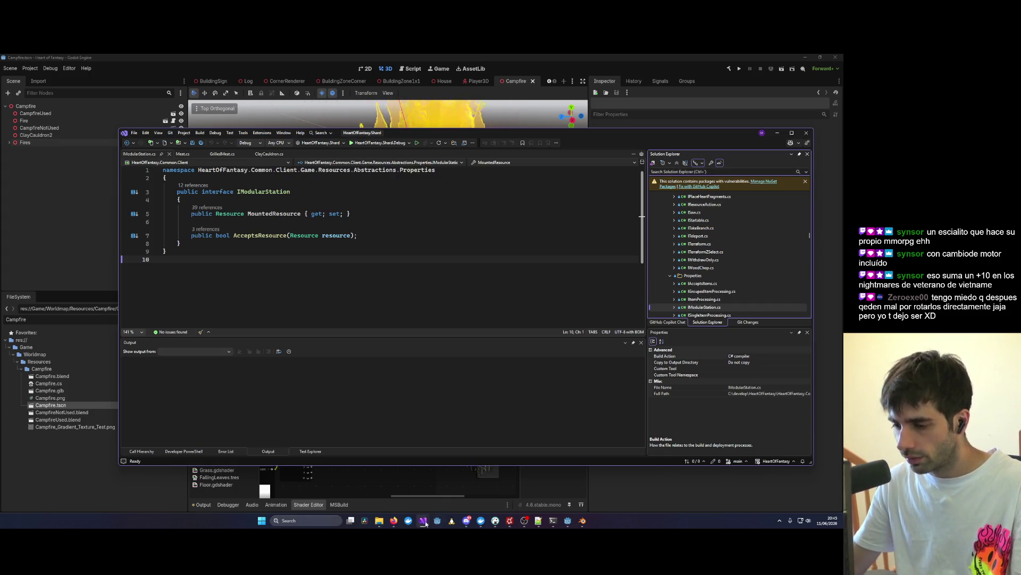
Step: In the HeartOfFantasy.Client solution, search 'fire' and open Campfire.cs
left_click(624, 474)
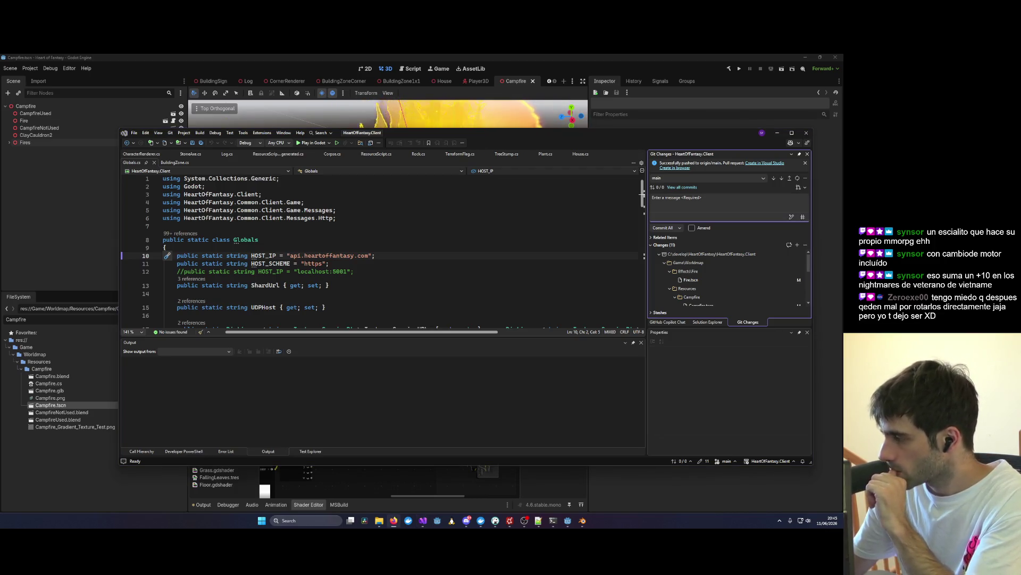
left_click(707, 322)
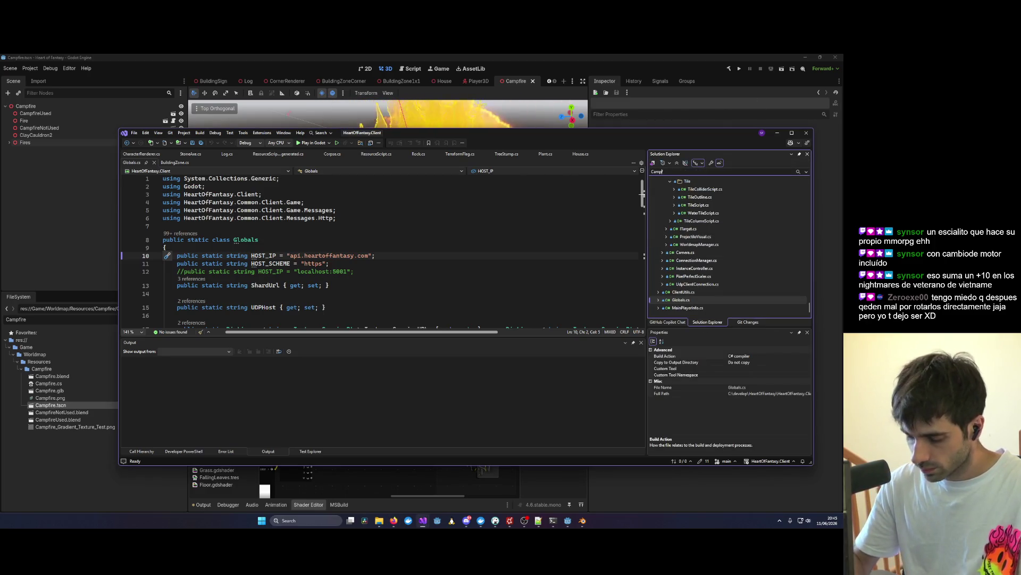
type("fire")
double_click(710, 230)
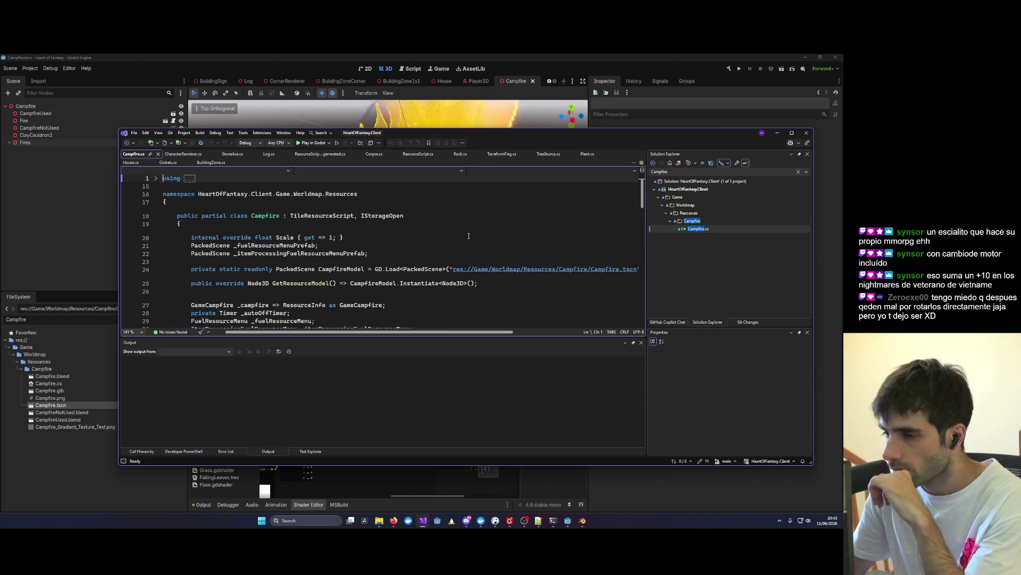
Step: Maximize the editor and look over the CampfireModel field and its uses
left_click(791, 133)
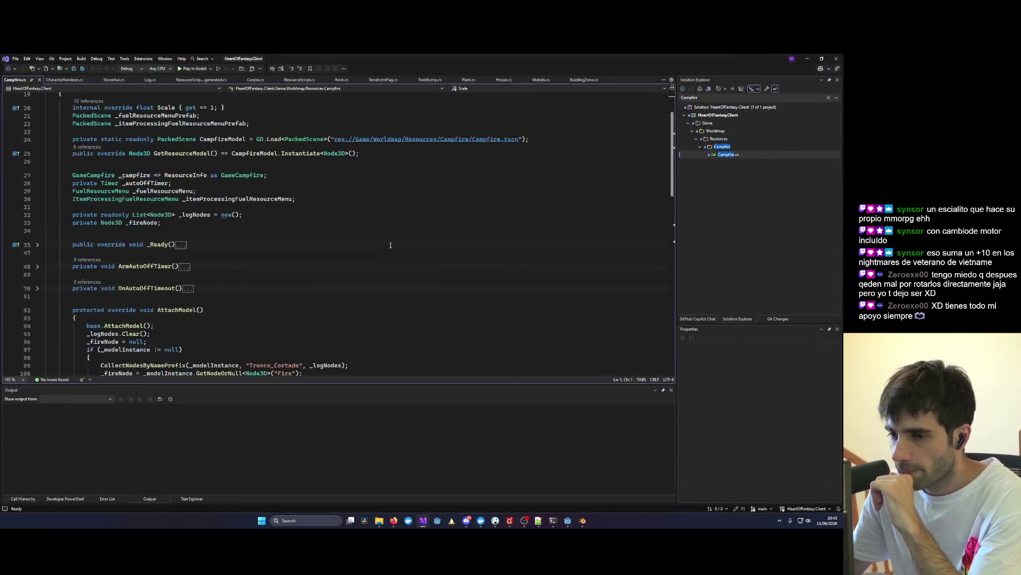
triple_click(344, 186)
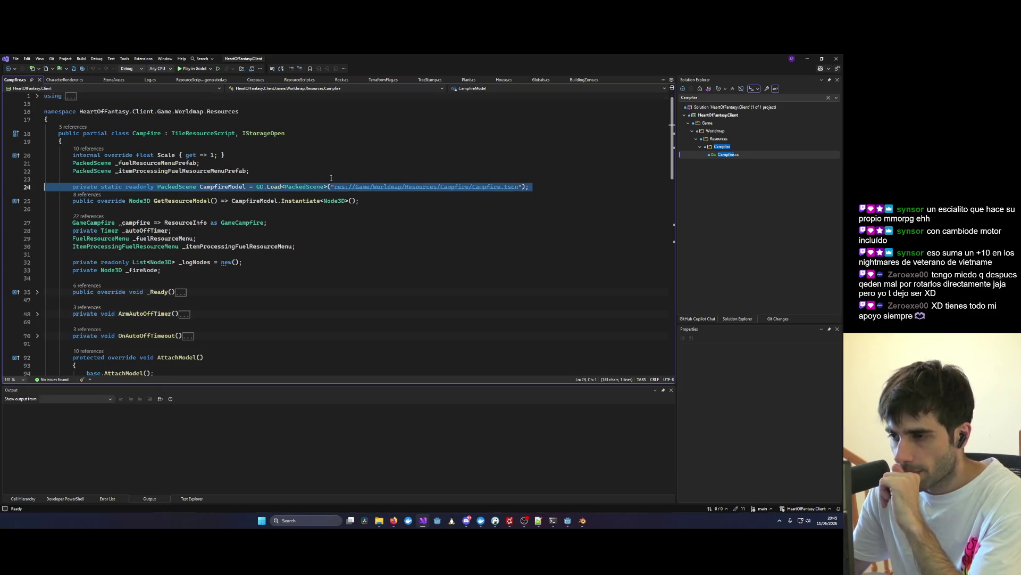
double_click(222, 186)
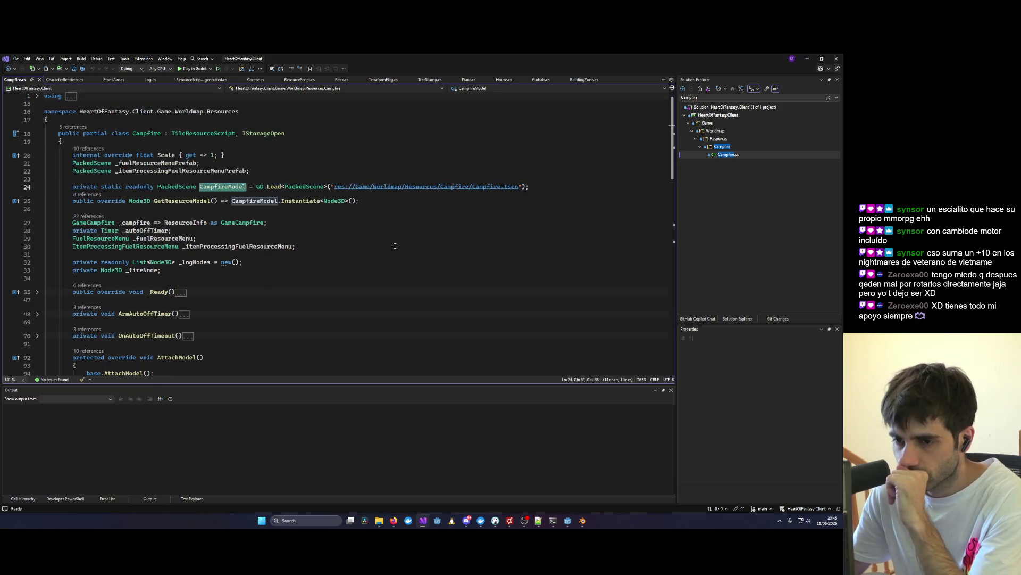
scroll(387, 245, "down", 6)
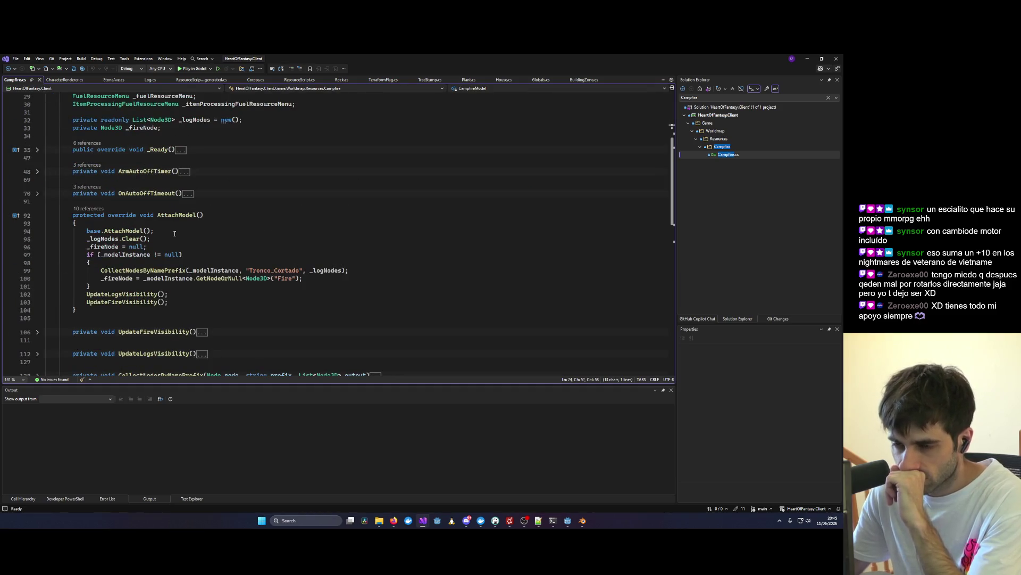
scroll(314, 288, "down", 1)
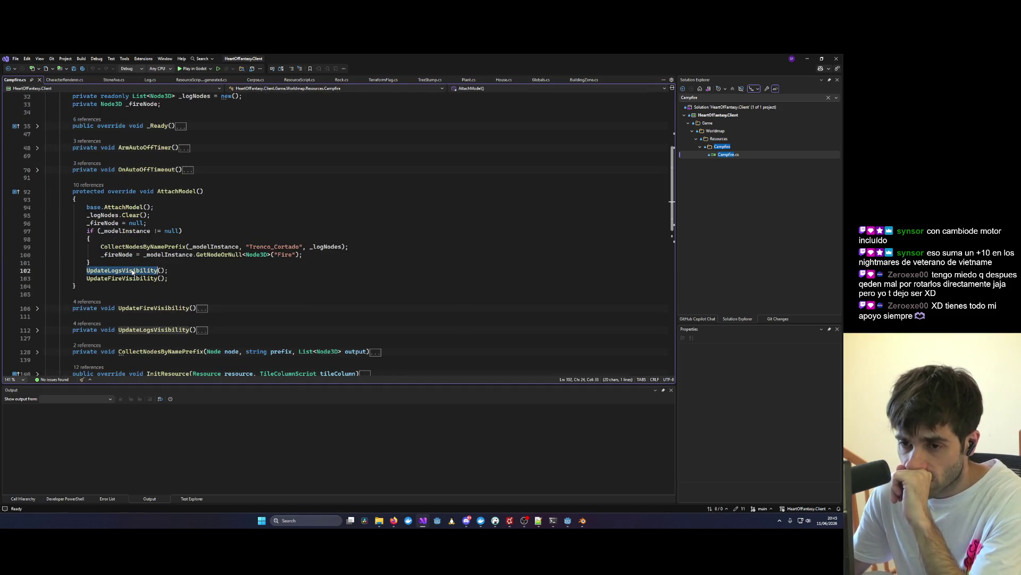
mouse_move(148, 274)
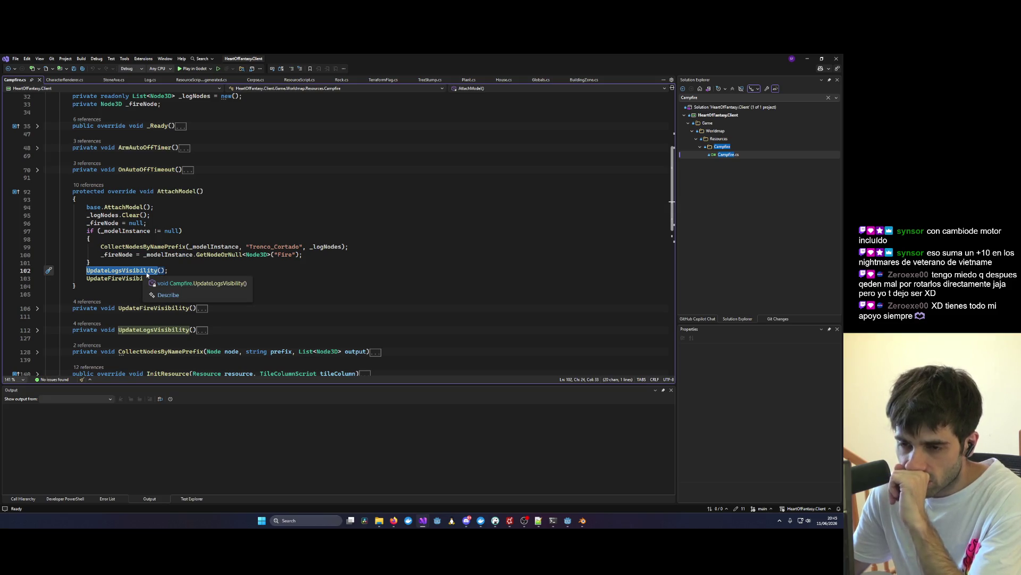
scroll(147, 274, "down", 4)
scroll(138, 259, "up", 4)
Step: Add 'UpdateCampFireMode();' on line 102 after AttachModel's if block and save Campfire.cs
left_click(98, 263)
type("UpdateConfigurationWarnings();")
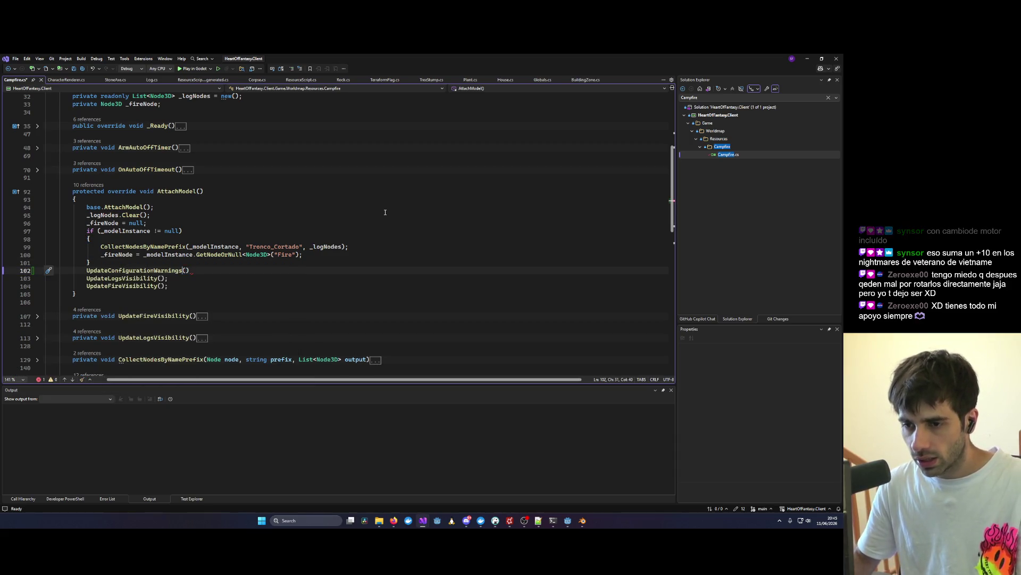
key("BackSpace")
key("Left")
key("Left")
key("ctrl+shift+Left")
key("Right")
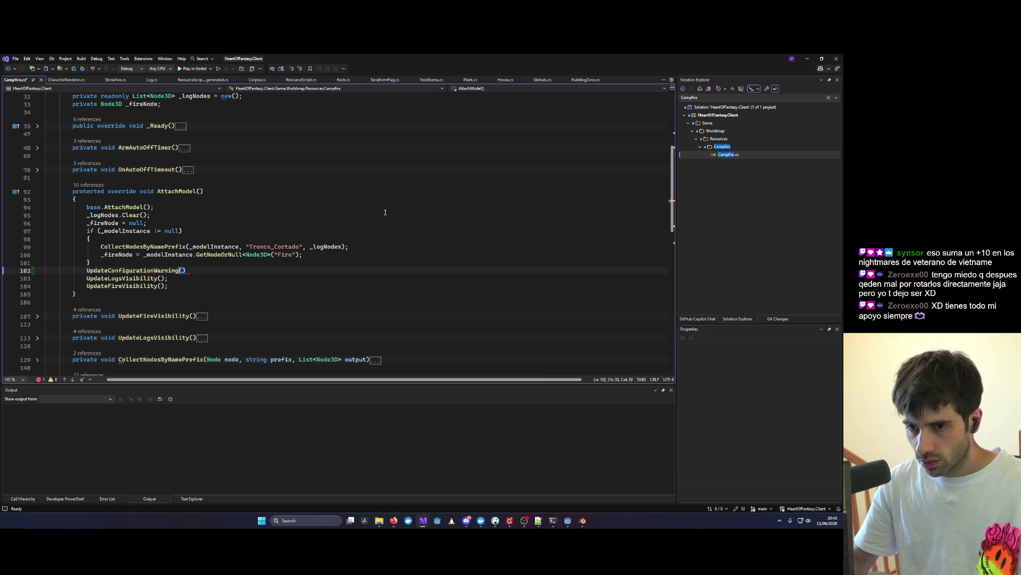
key("BackSpace")
key("BackSpace")
key("BackSpace")
type("ireMode();")
key("ctrl+s")
Step: Move on to the UpdateFireVisibility method
key("Left")
key("Right")
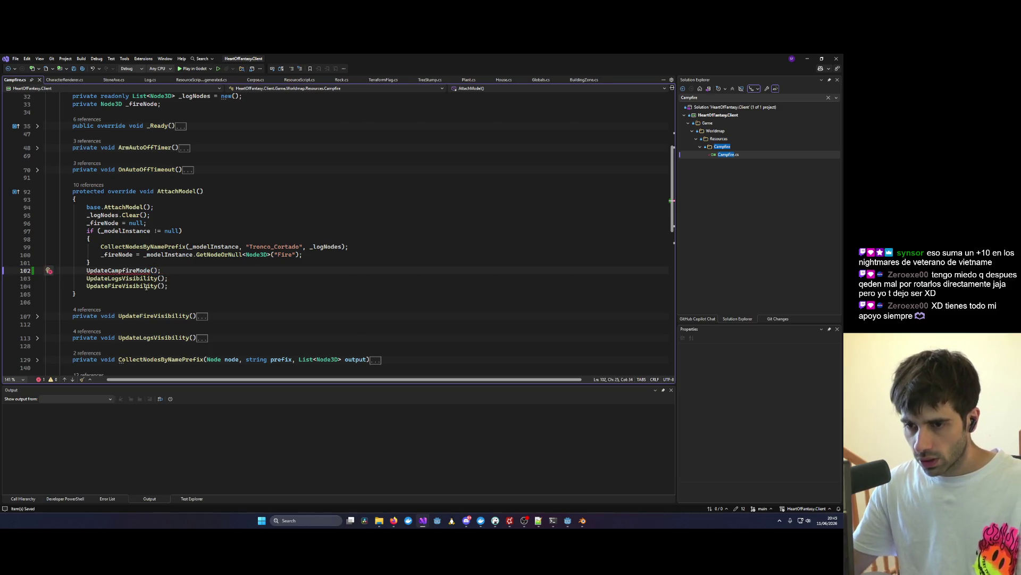
scroll(148, 287, "down", 2)
left_click(145, 269)
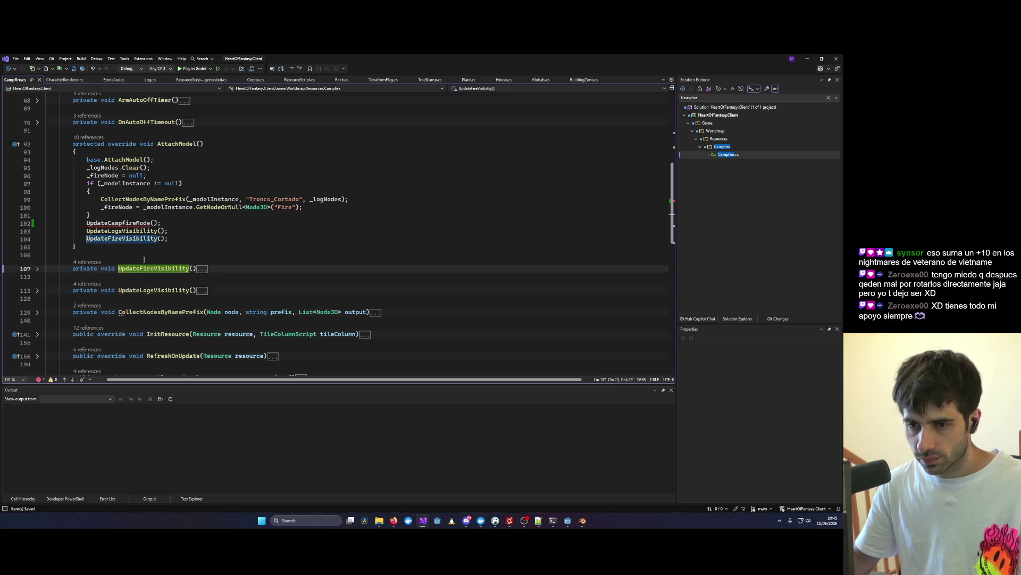
Step: Paste the duplicated UpdateFireVisibility method and rename the copy to UpdateCampfireMode
key("ctrl+v")
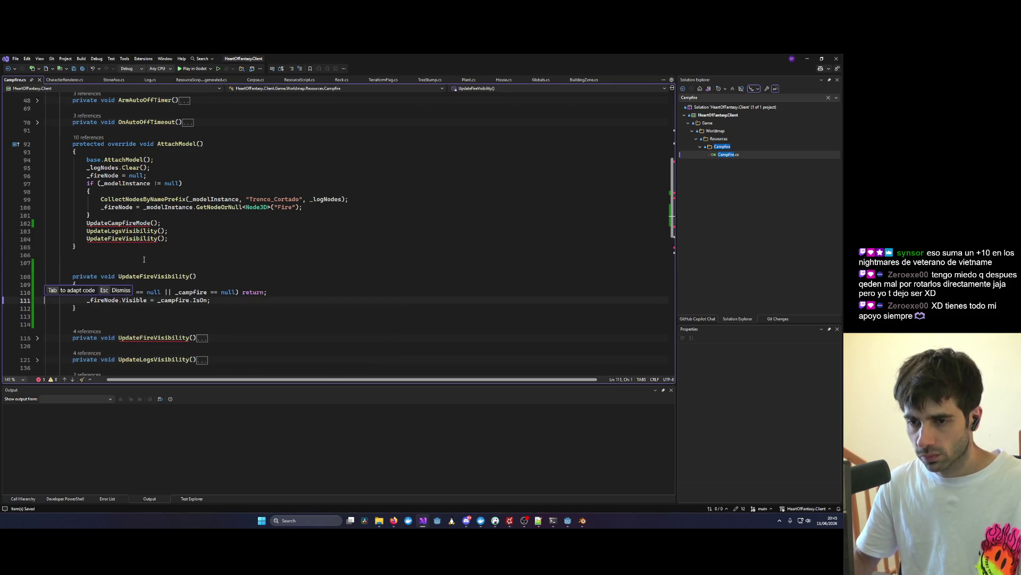
key("ctrl+r")
key("ctrl+r")
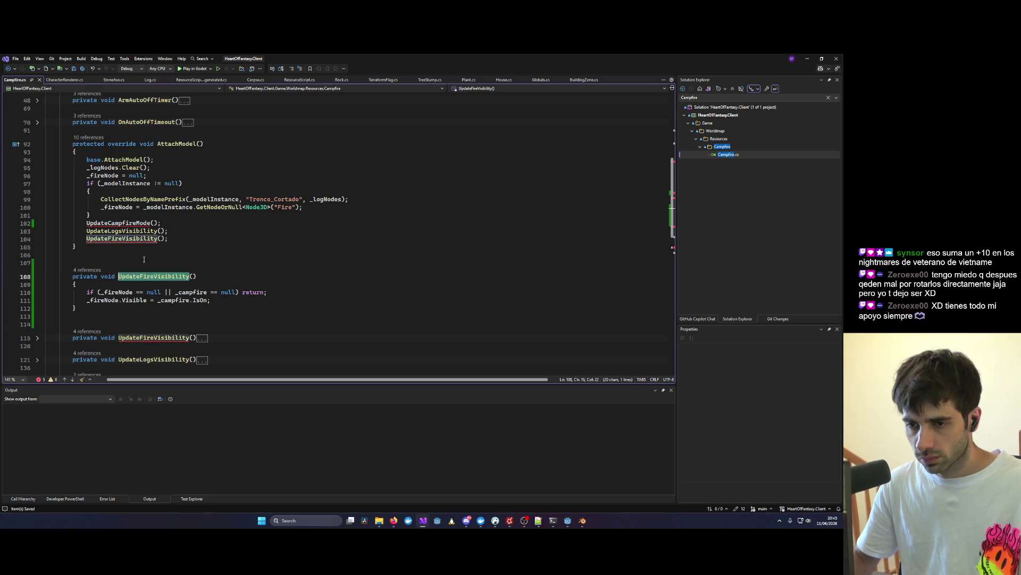
type("UpdateCampfireMode")
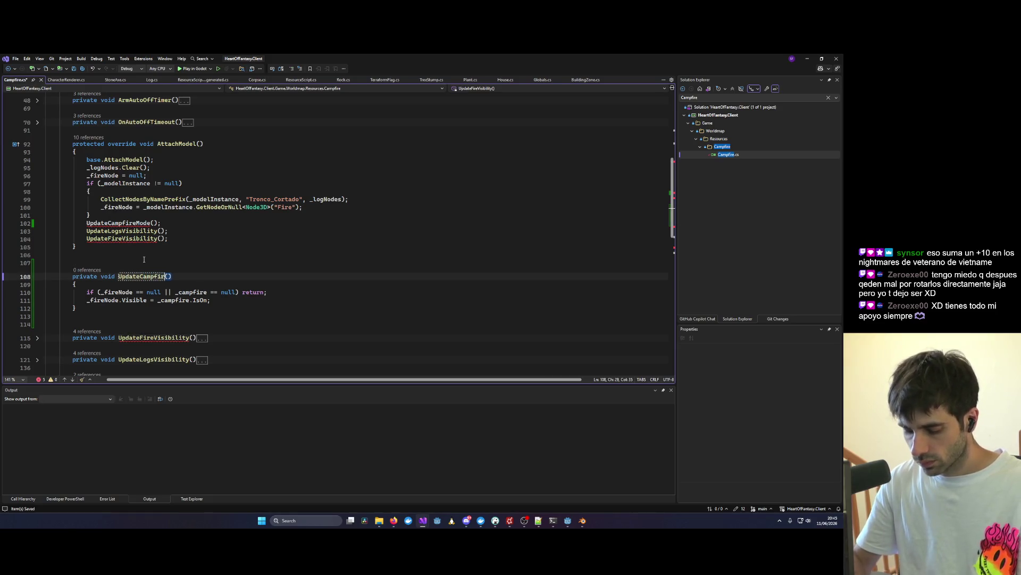
key("Return")
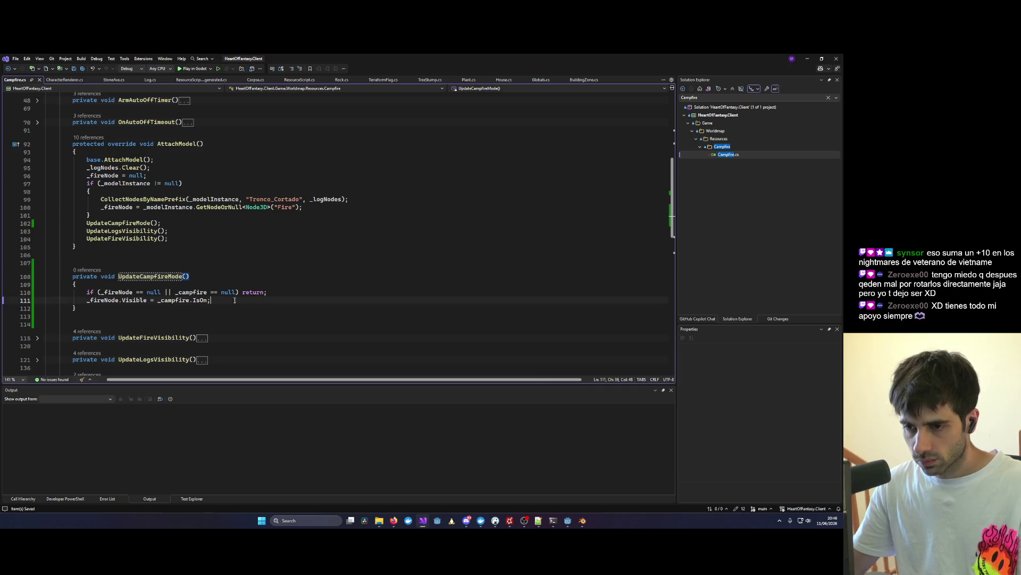
Step: Delete the copied method's old body and begin an if statement
left_click_drag(26, 301, 27, 295)
key("Delete")
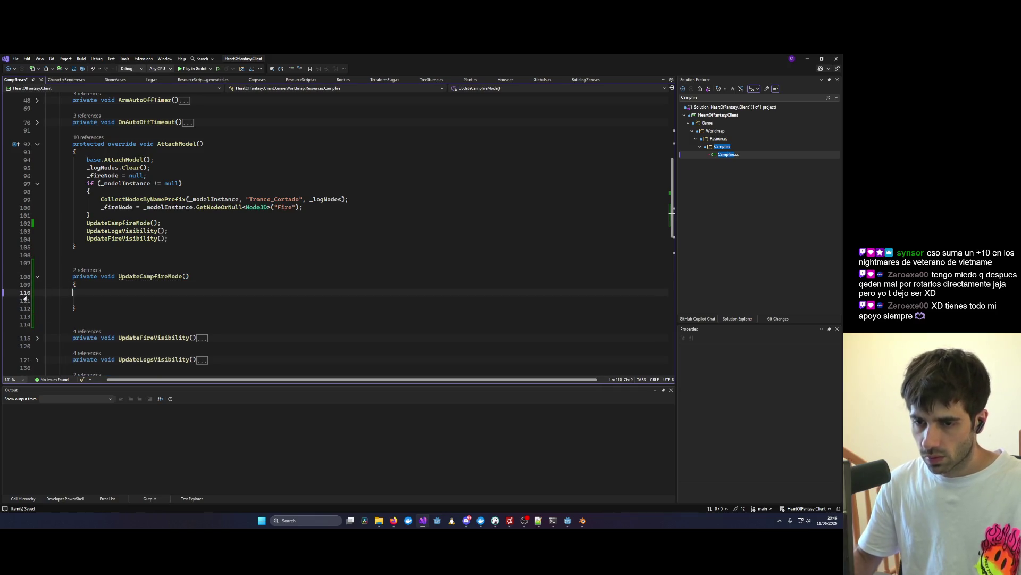
key("Return")
type("if(")
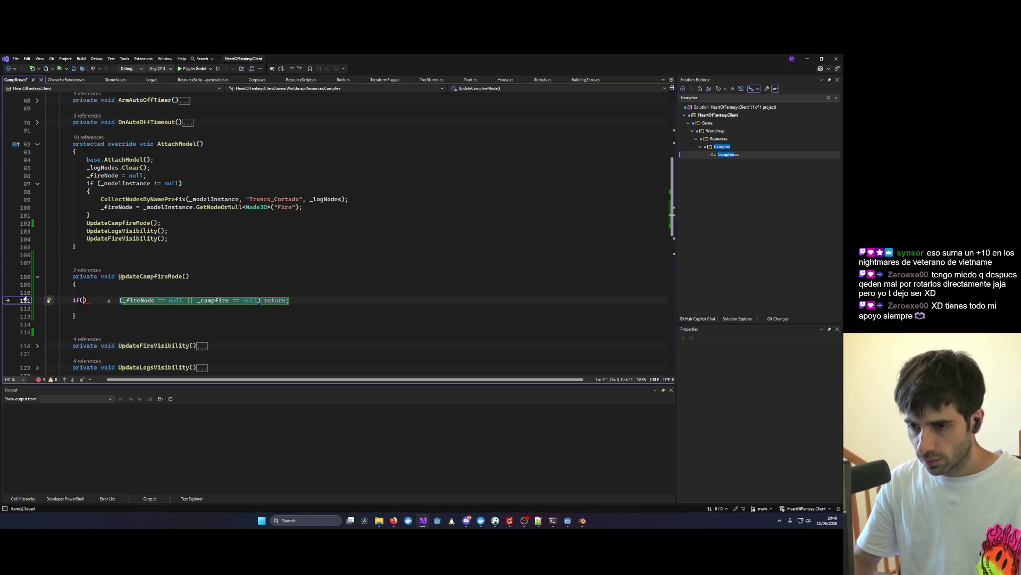
scroll(224, 193, "up", 9)
scroll(166, 218, "down", 1)
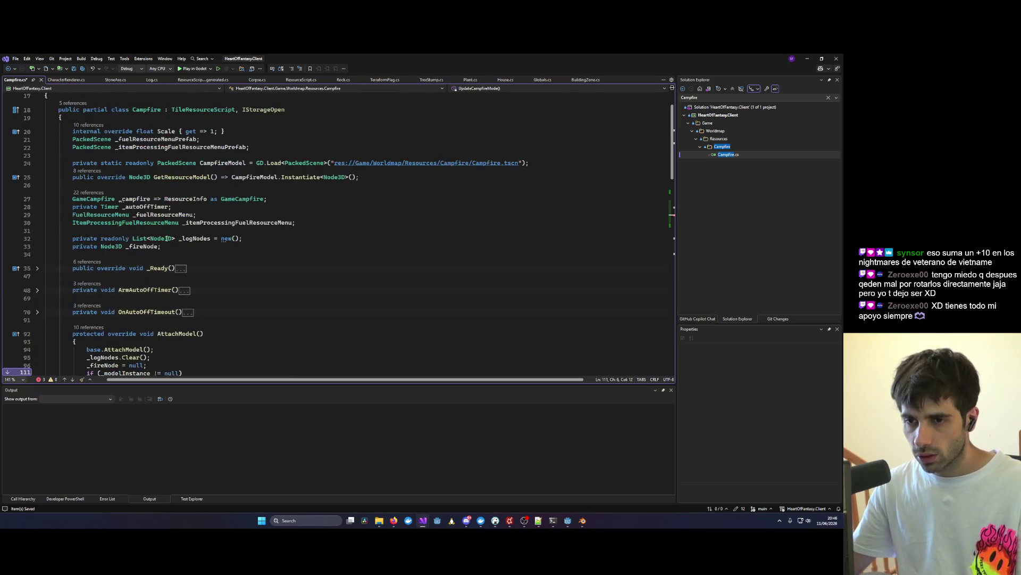
Step: Complete the condition as _campfire.MountedResource != null and open an empty block
double_click(134, 199)
key("ctrl+c")
scroll(224, 206, "down", 10)
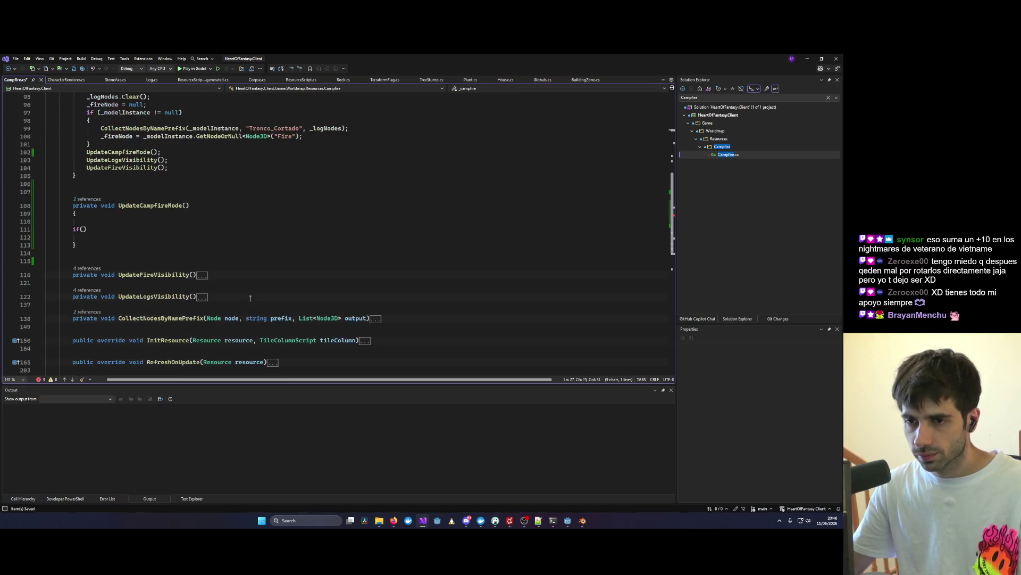
left_click(85, 228)
key("ctrl+v")
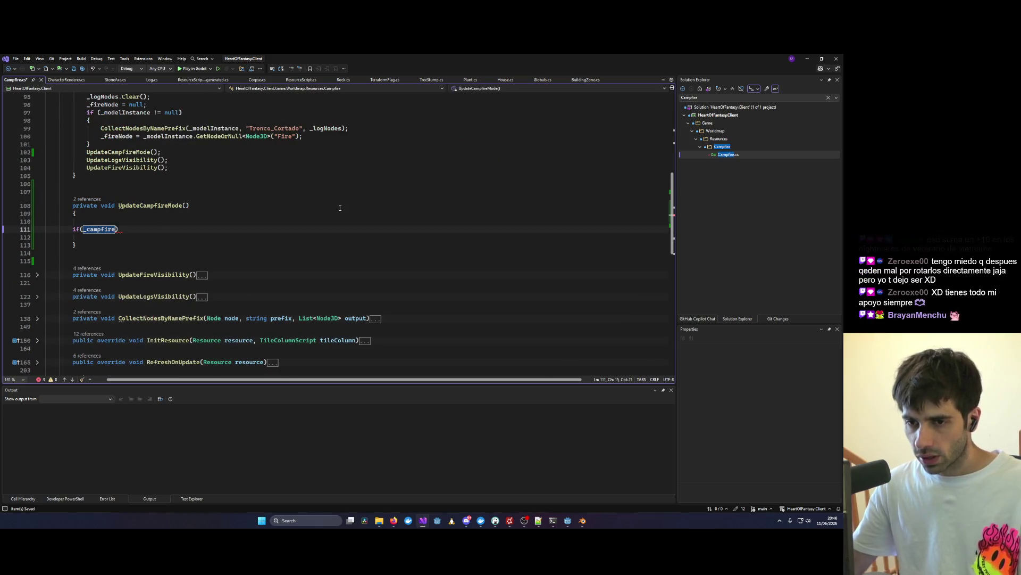
type(".Mount")
key("Tab")
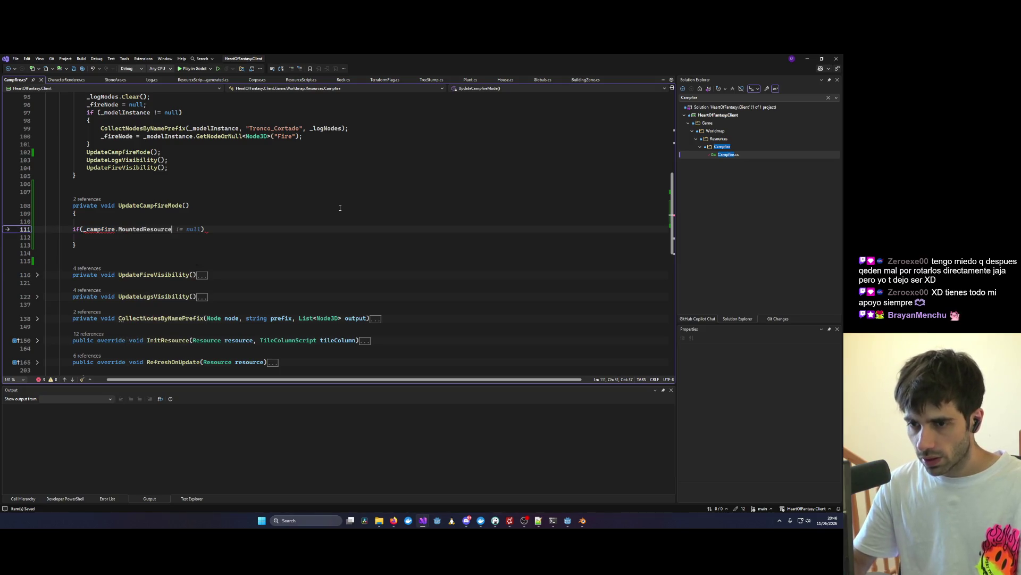
key("Tab")
type("{")
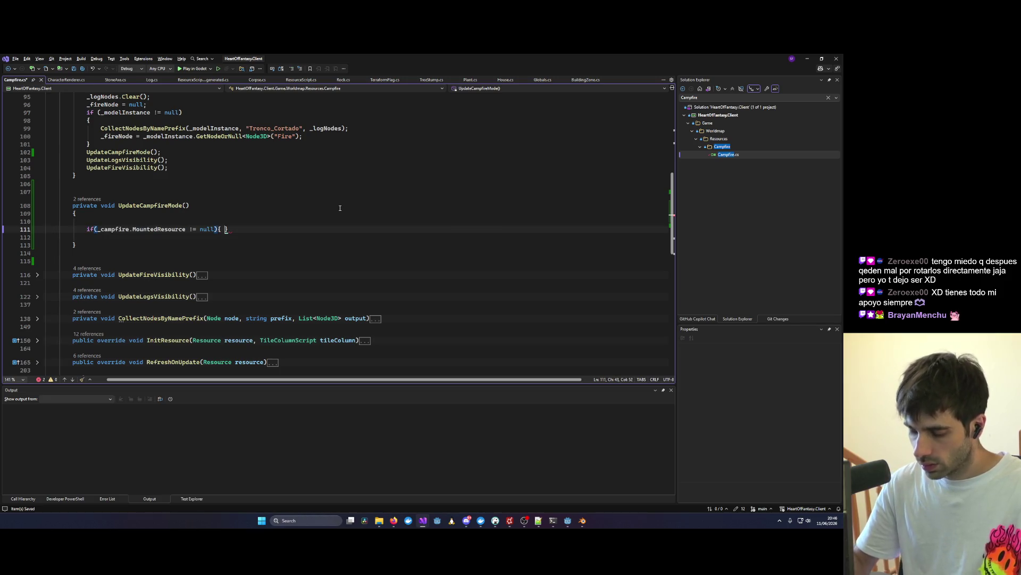
key("Return")
Step: Add blank lines after the prefab fields and start a Node3D field declaration
left_click(317, 194)
scroll(314, 186, "up", 10)
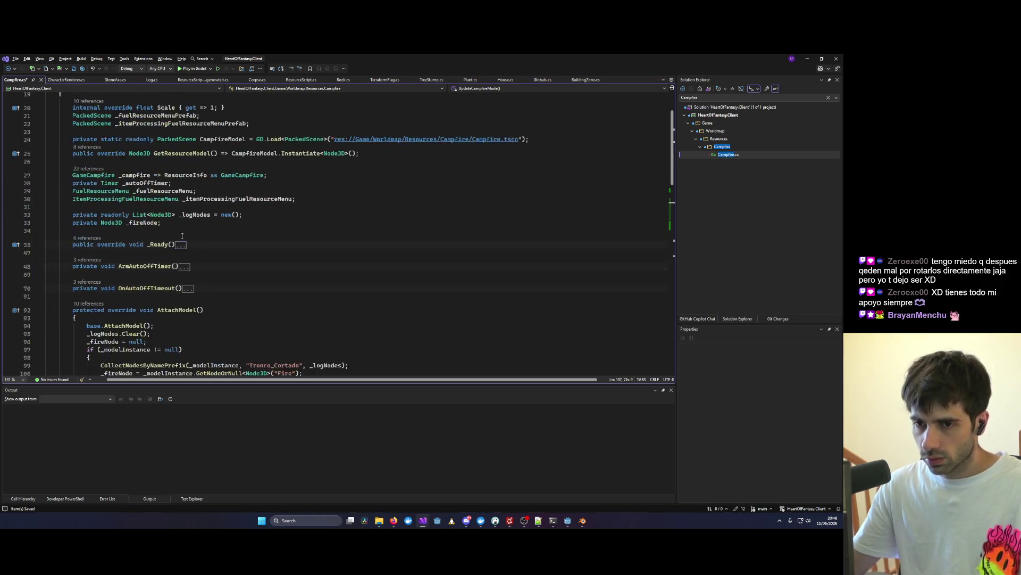
left_click(308, 166)
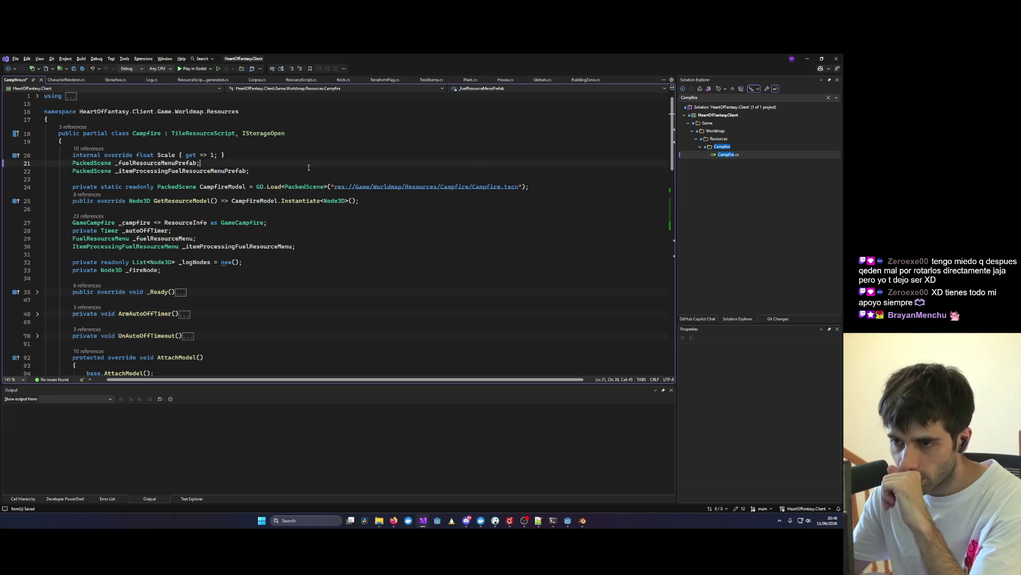
left_click(309, 167)
key("Return")
key("Return")
key("Return")
key("Up")
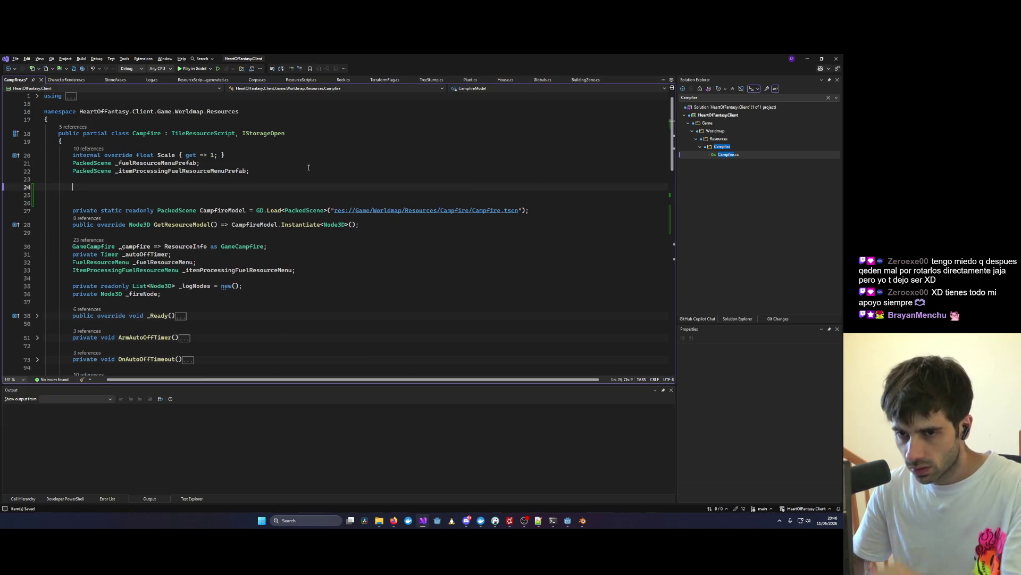
type("Node3D _use")
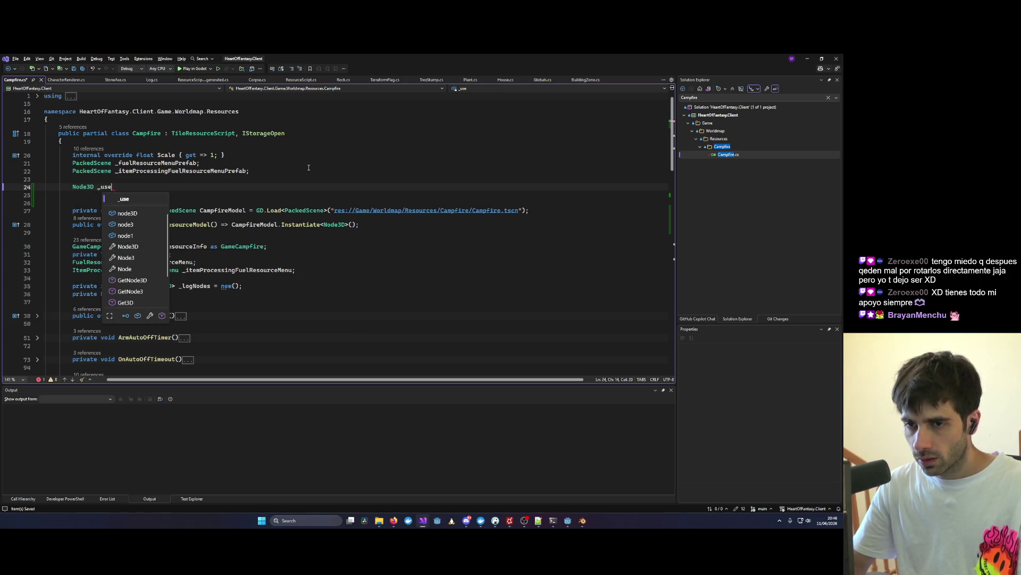
Step: Switch to Godot to view the Campfire scene's nodes
key("super+Tab")
key("Escape")
mouse_move(580, 523)
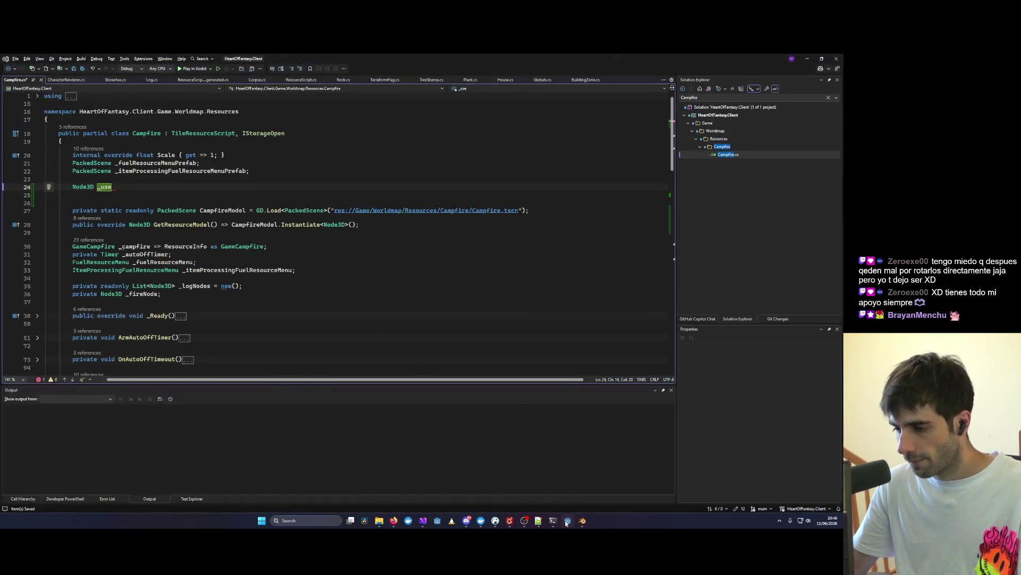
left_click(567, 523)
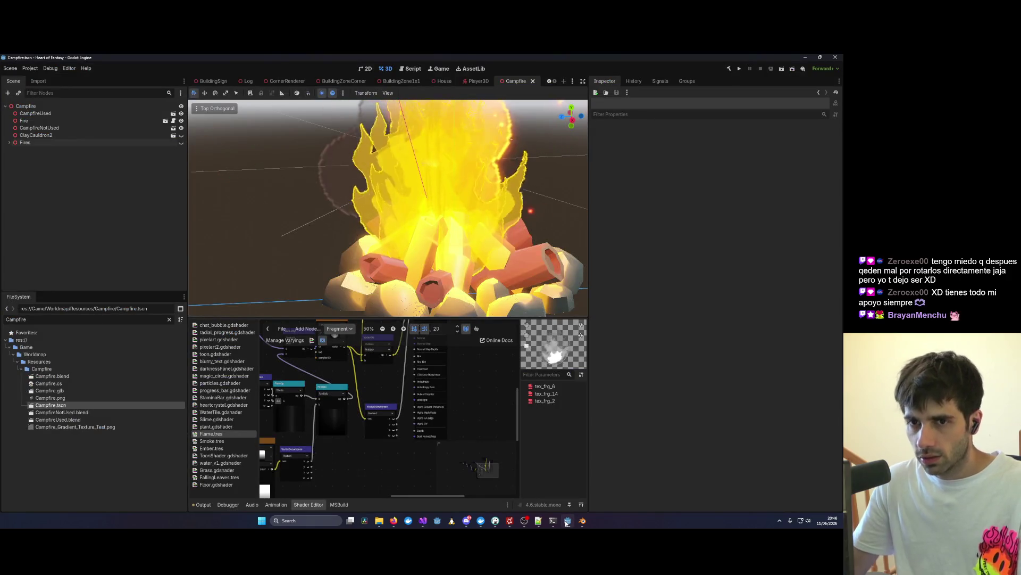
Step: Declare Node3D _campfireUsed and duplicate the line as _campfireNotUsed
left_click(567, 523)
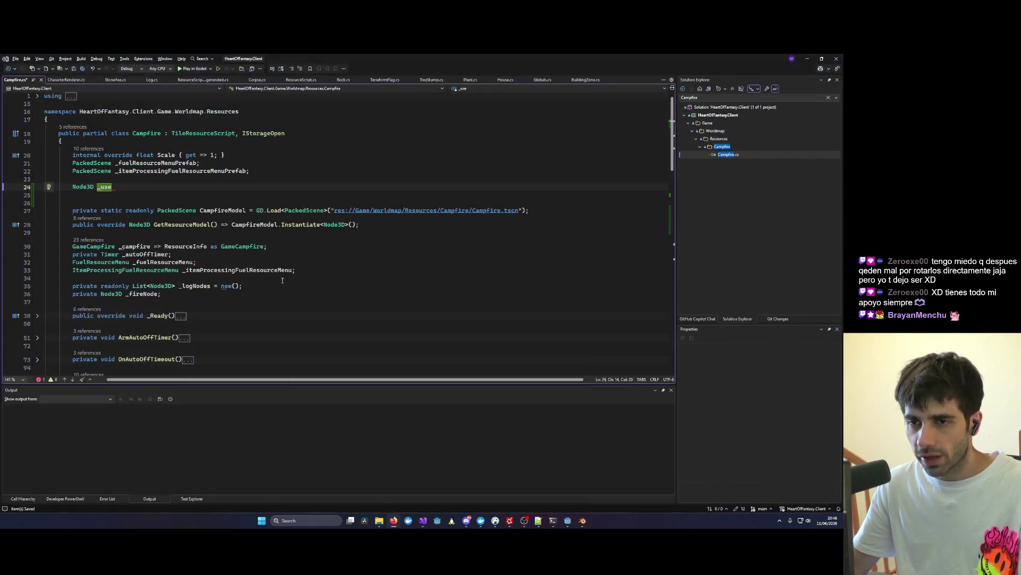
type("_campfire")
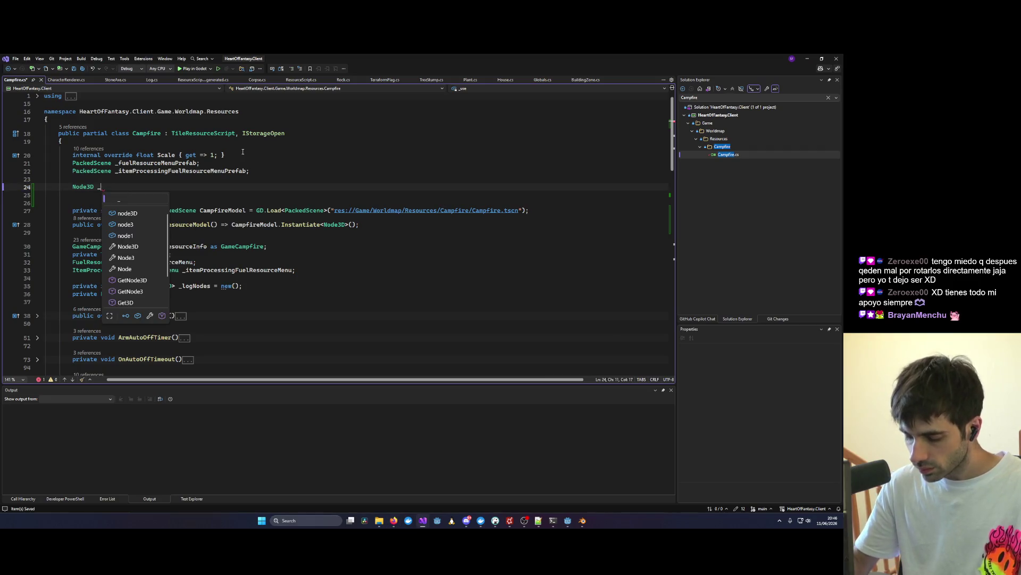
type("Used;")
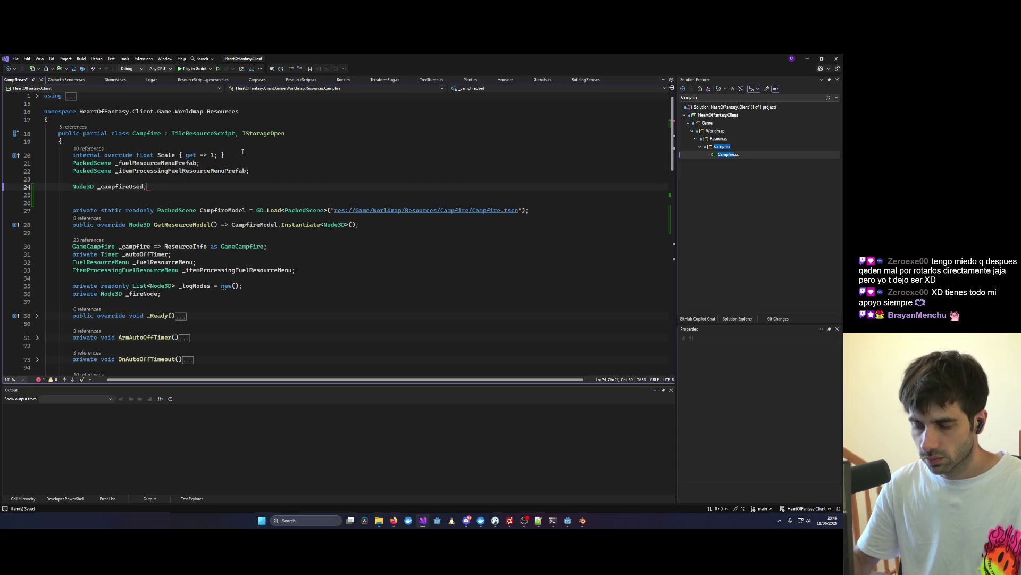
key("Home")
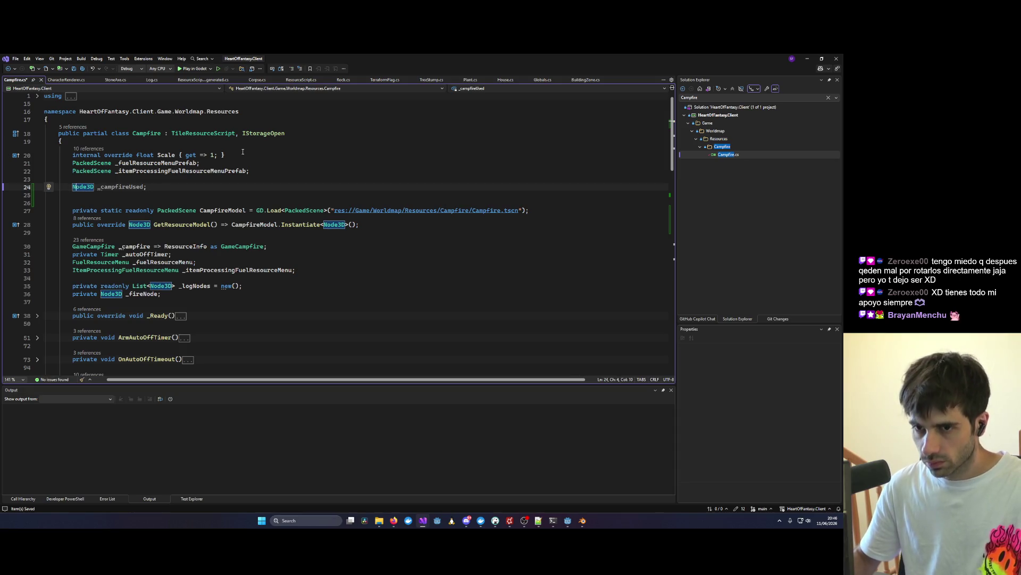
key("Home")
key("shift+End")
key("ctrl+c")
key("End")
key("Return")
key("ctrl+v")
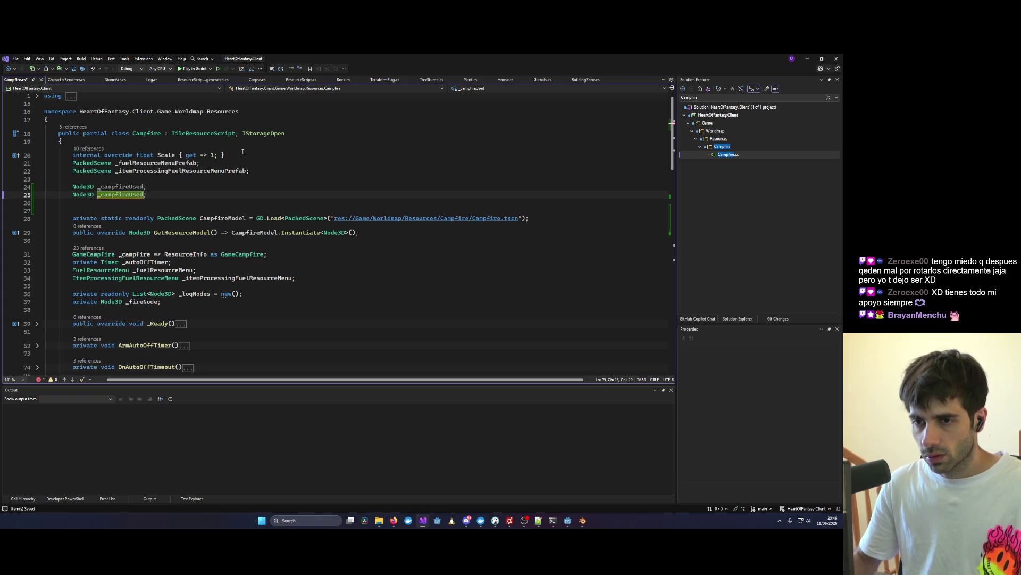
type("Not")
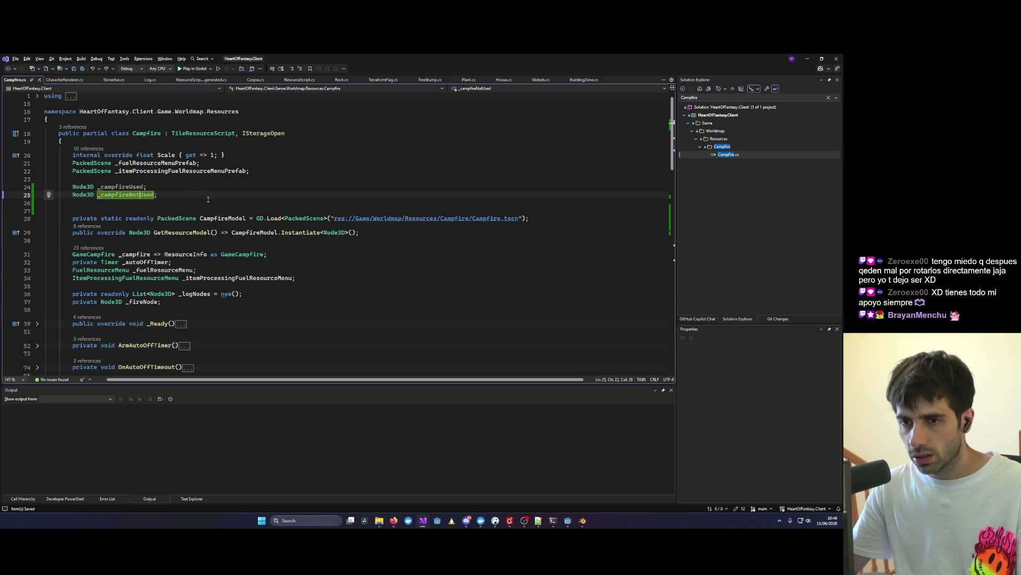
Step: Check the node names in Godot, then move the _fireNode declaration up beside the new fields
left_click(567, 520)
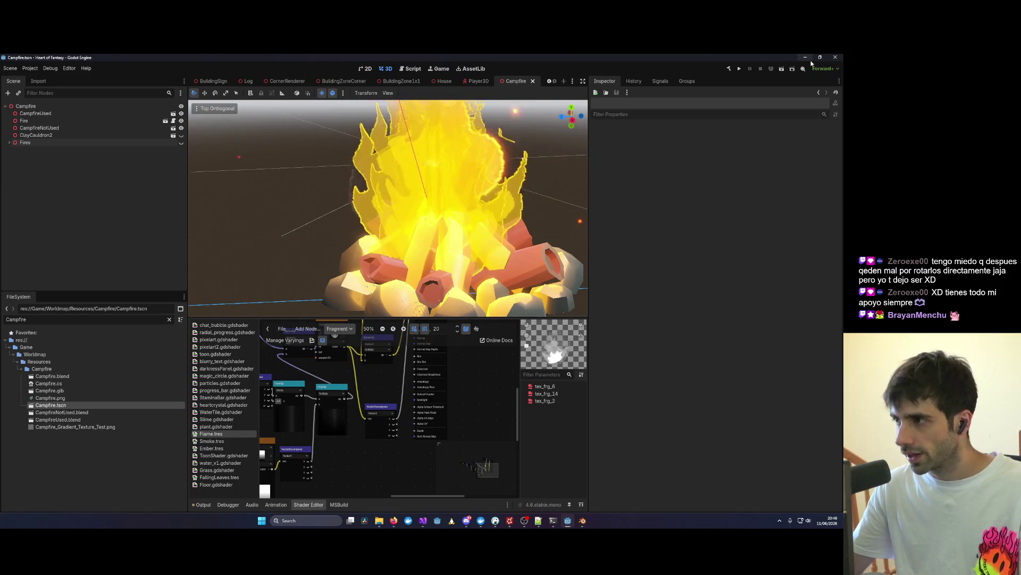
key("alt+Tab")
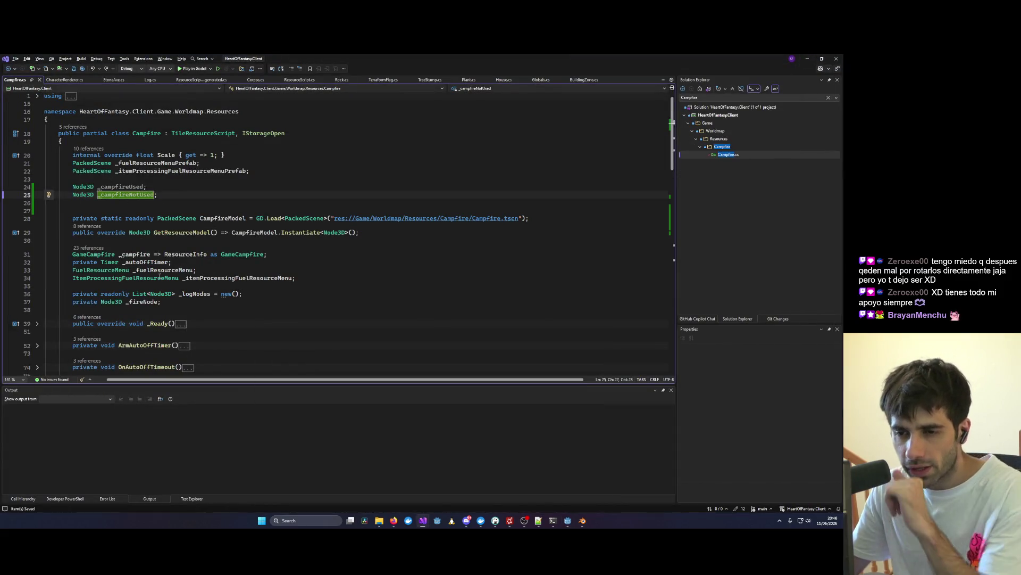
left_click(141, 302)
key("alt+Up")
key("alt+Up")
key("alt+Up")
key("alt+Up")
key("alt+Up")
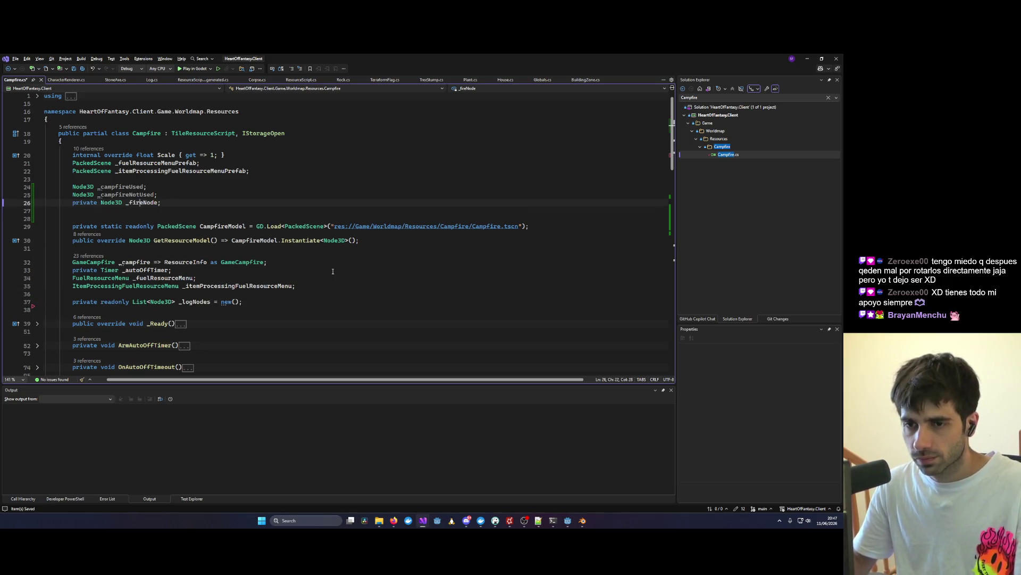
Step: Prefix both new field lines with private and remove an extra blank line
key("Up")
key("Home")
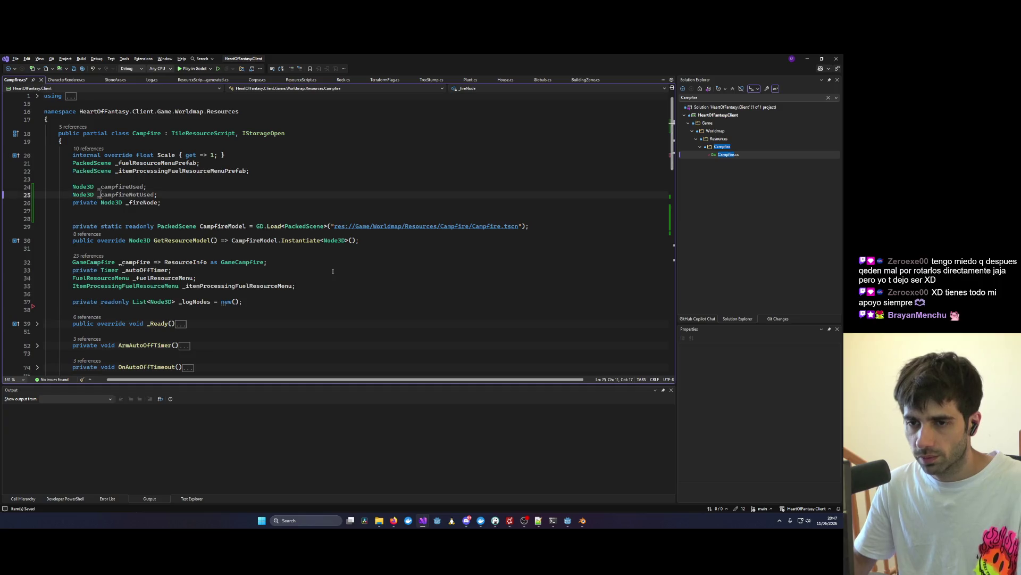
key("alt+shift+Up")
type("private")
key("Down")
key("Down")
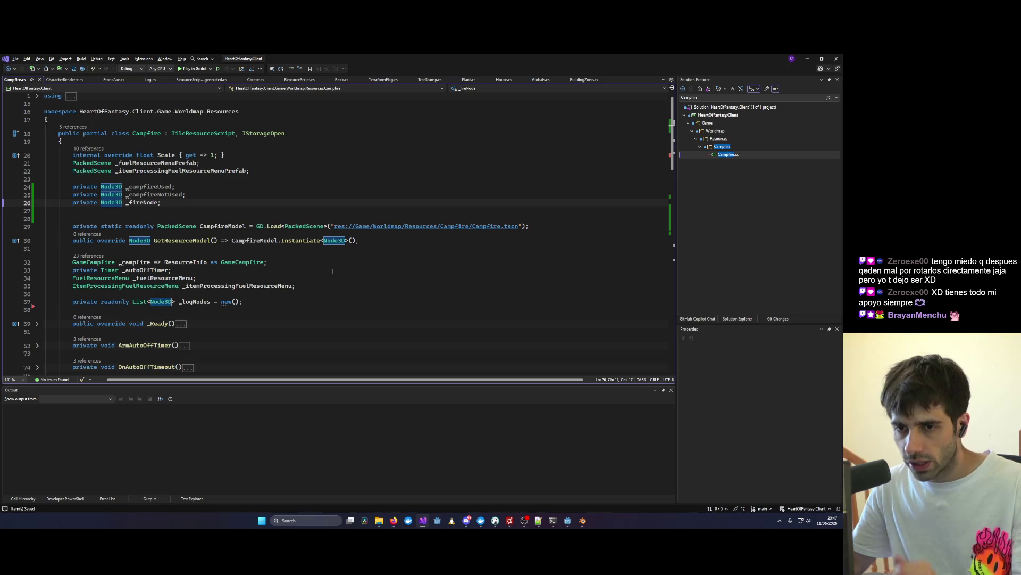
left_click(97, 211)
key("Delete")
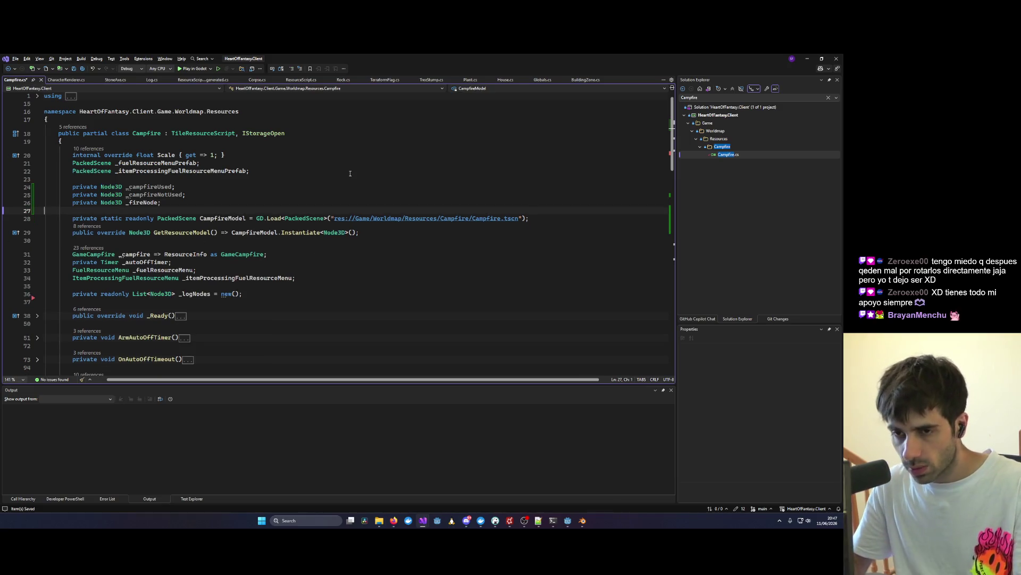
Step: Duplicate the _fireNode declaration as a new _firesNode field
triple_click(135, 206)
left_click(167, 213)
key("ctrl+v")
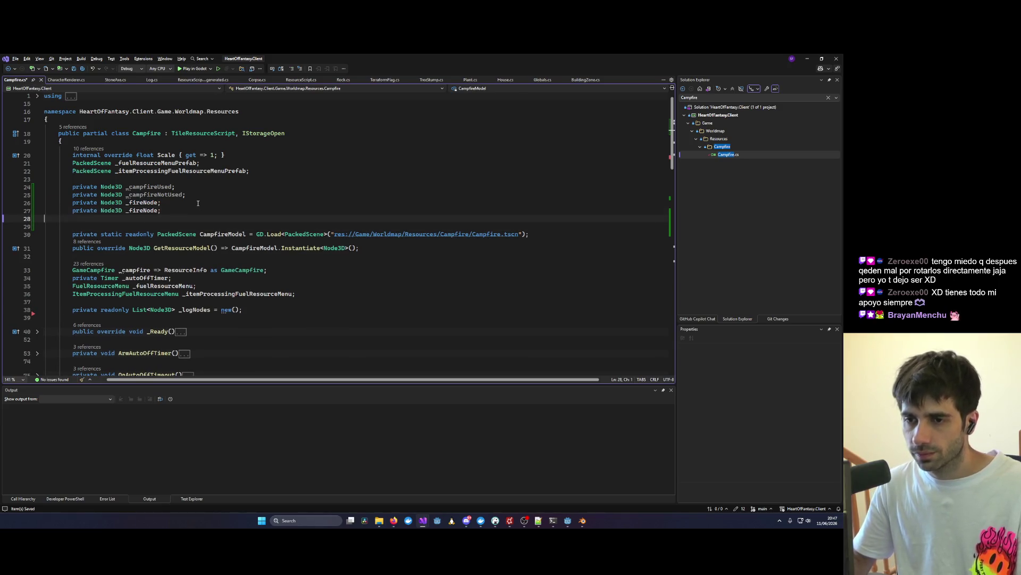
type("s")
left_click_drag(186, 226, 186, 223)
double_click(143, 210)
scroll(270, 263, "down", 8)
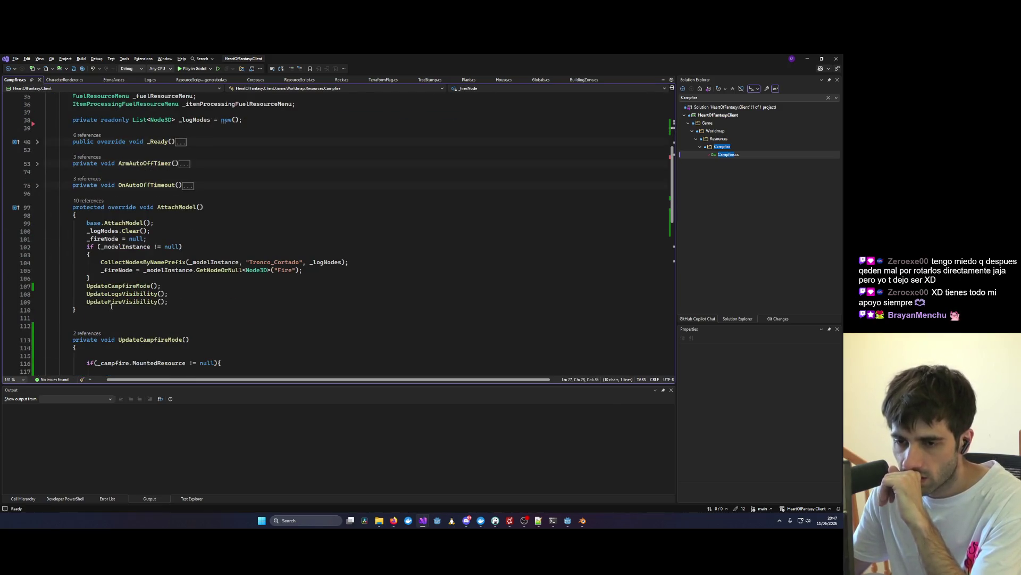
Step: Save Campfire.cs so the UpdateCampfireMode if block is reformatted
scroll(128, 306, "down", 3)
left_click(142, 301)
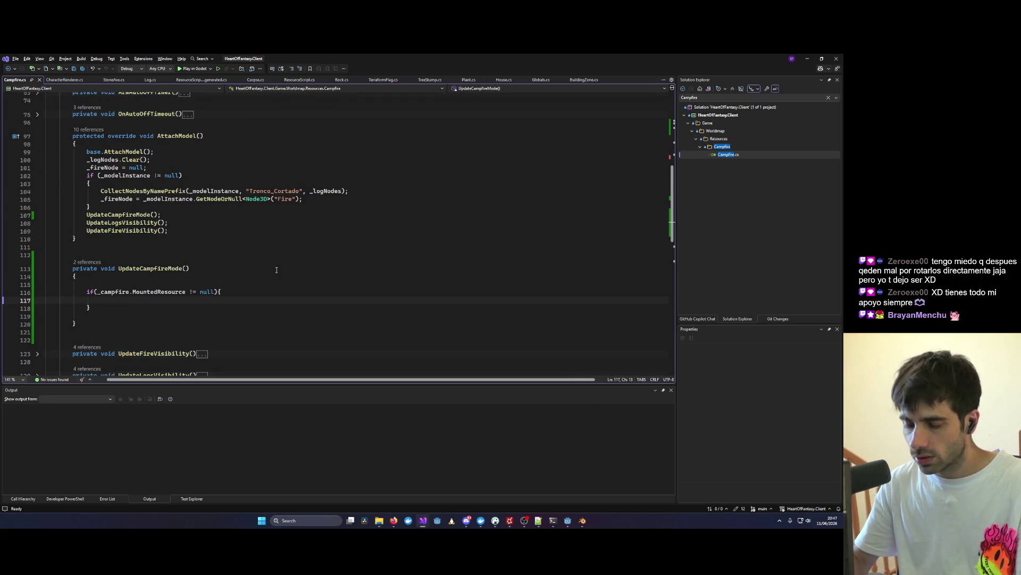
key("ctrl+s")
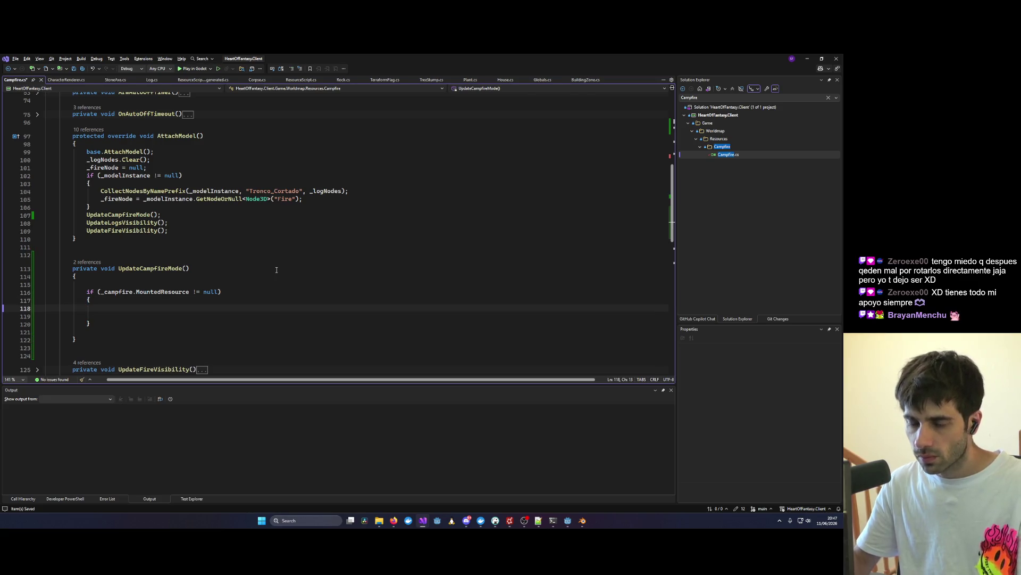
Step: Expand the _Ready method and add a blank line after its last statement
scroll(121, 275, "up", 9)
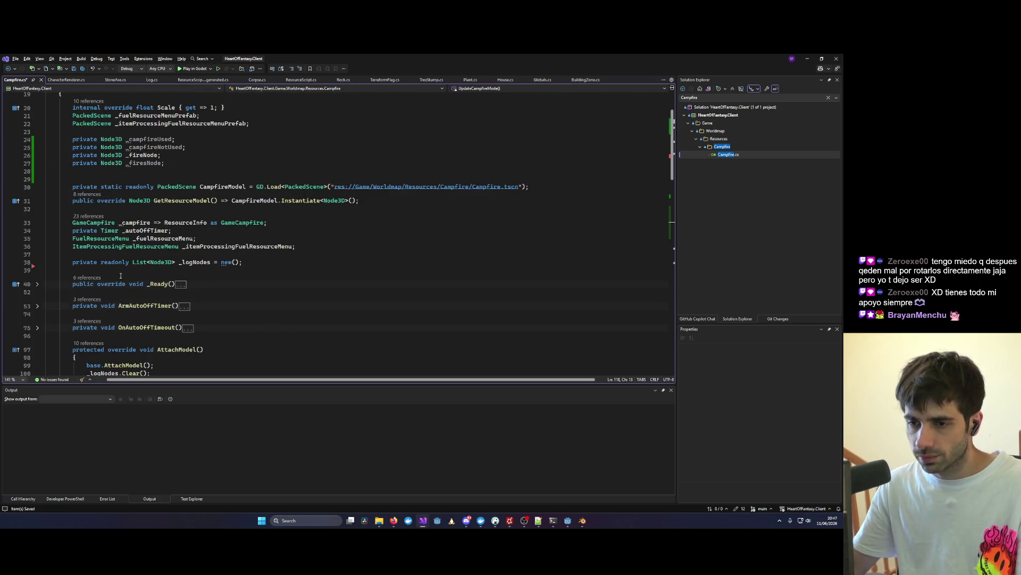
left_click(37, 284)
scroll(106, 287, "down", 5)
scroll(159, 287, "up", 5)
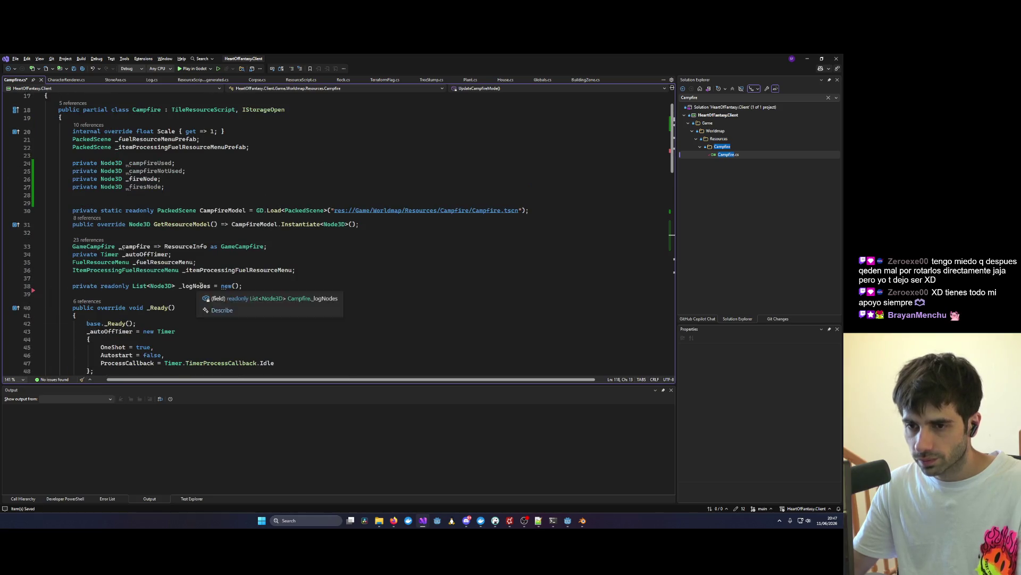
scroll(134, 267, "down", 5)
scroll(134, 267, "down", 6)
scroll(143, 284, "down", 15)
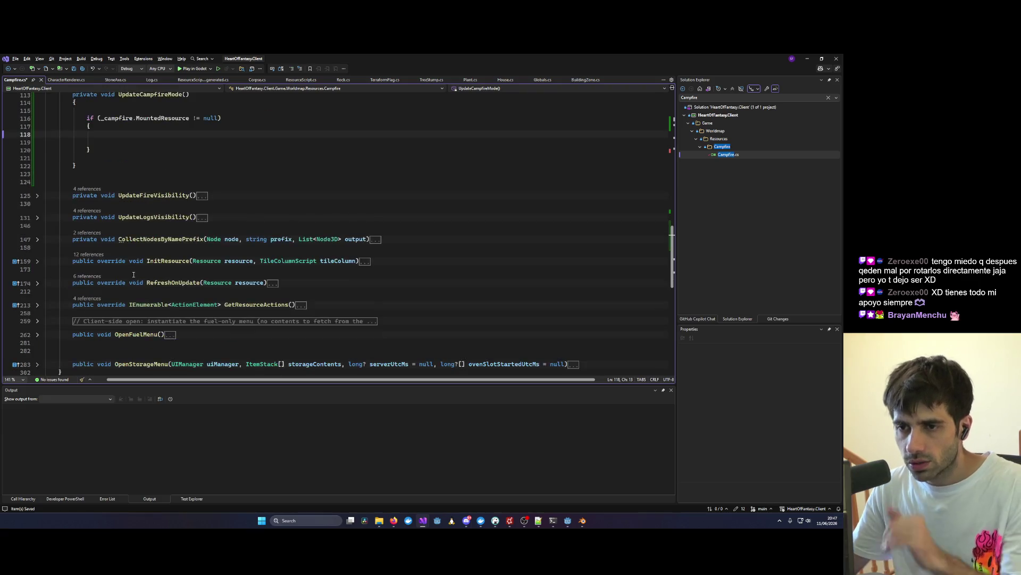
scroll(138, 287, "up", 7)
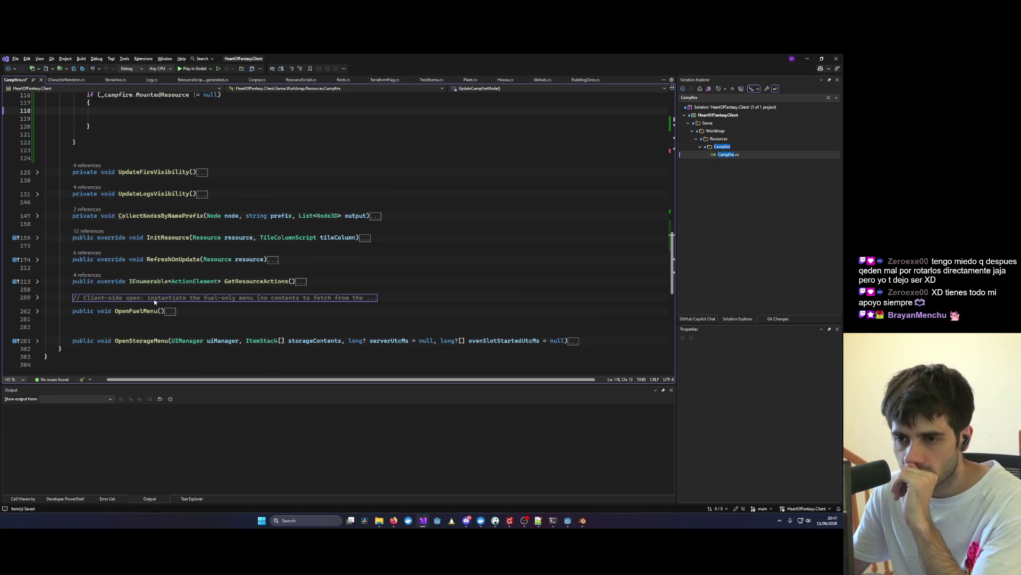
scroll(155, 301, "up", 14)
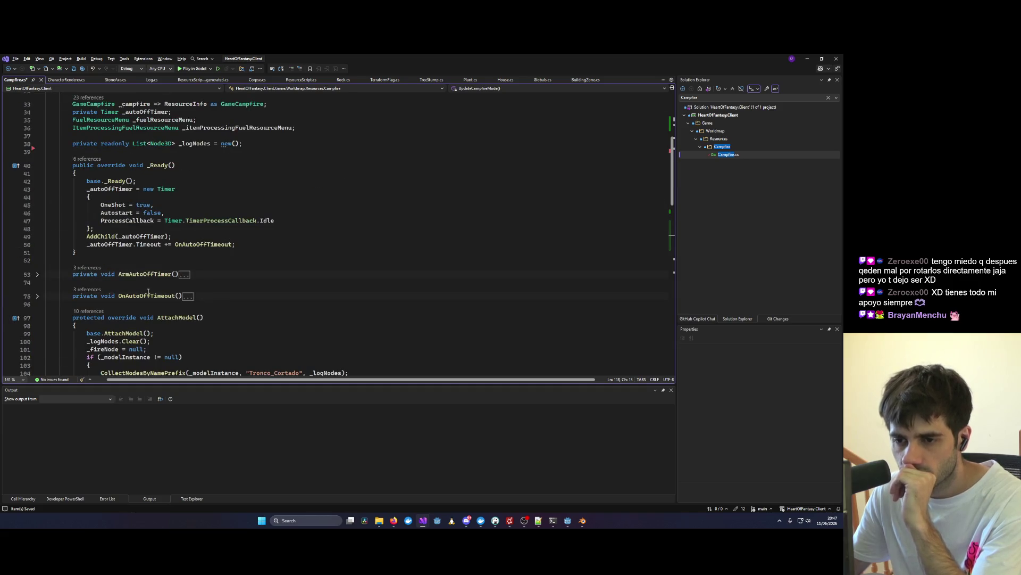
scroll(147, 290, "up", 2)
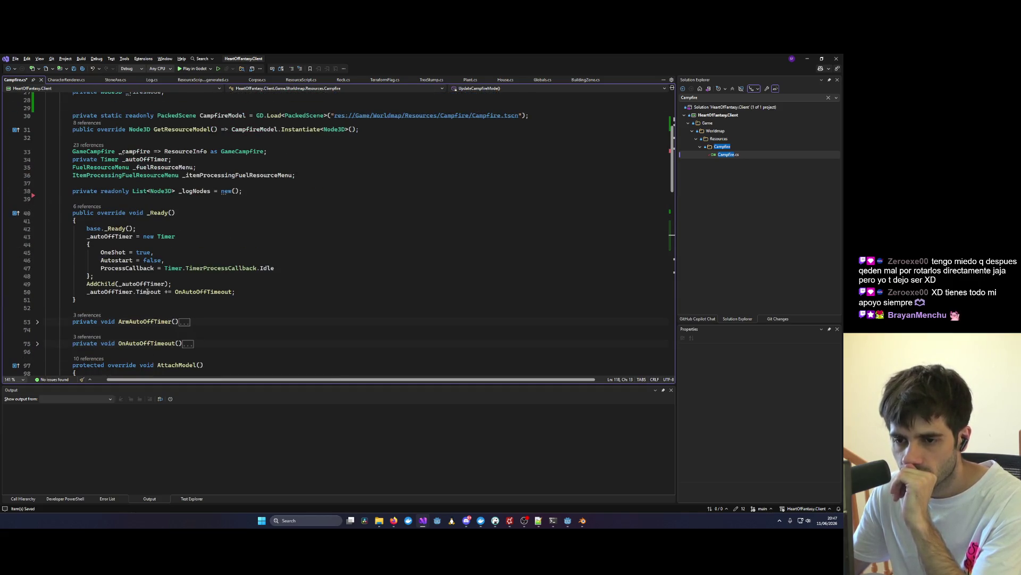
scroll(112, 242, "down", 2)
scroll(122, 277, "down", 2)
scroll(131, 301, "up", 2)
scroll(162, 258, "up", 3)
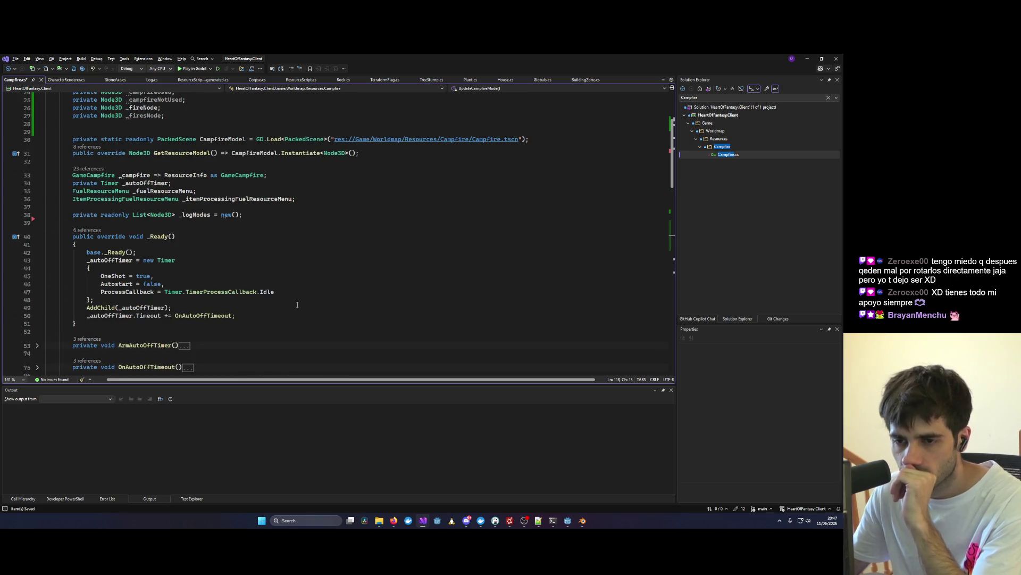
left_click(340, 316)
key("Return")
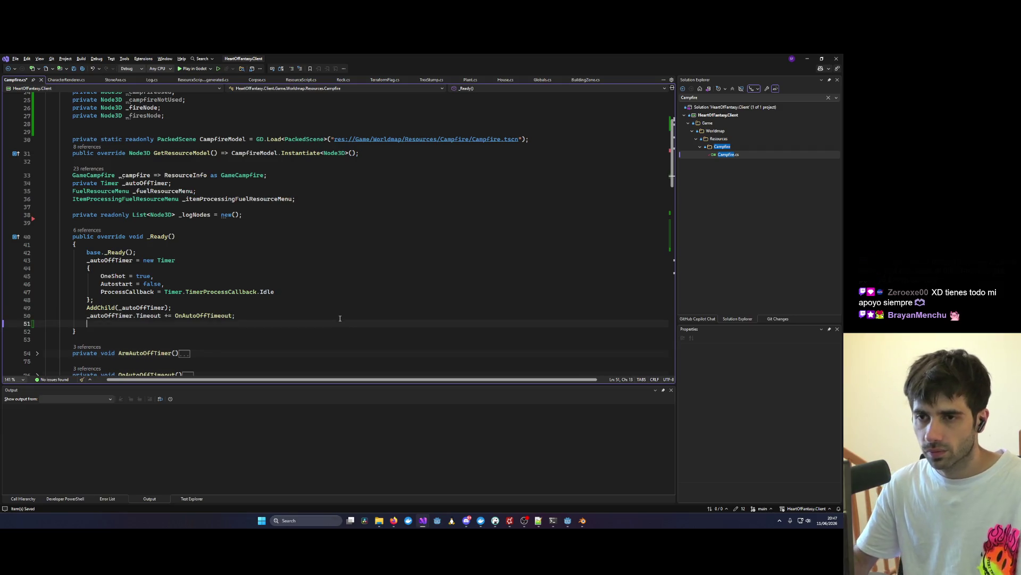
type("_")
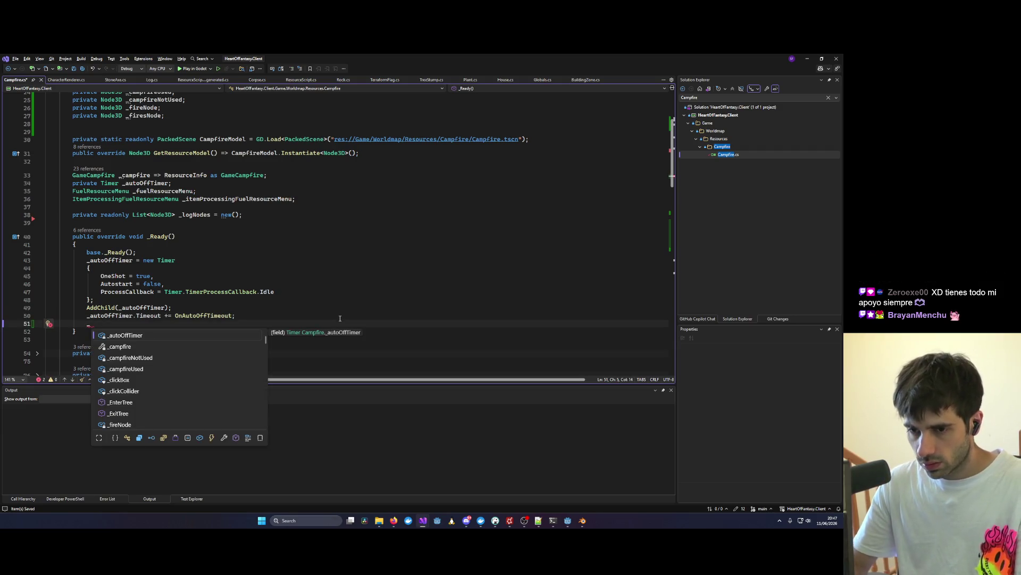
key("BackSpace")
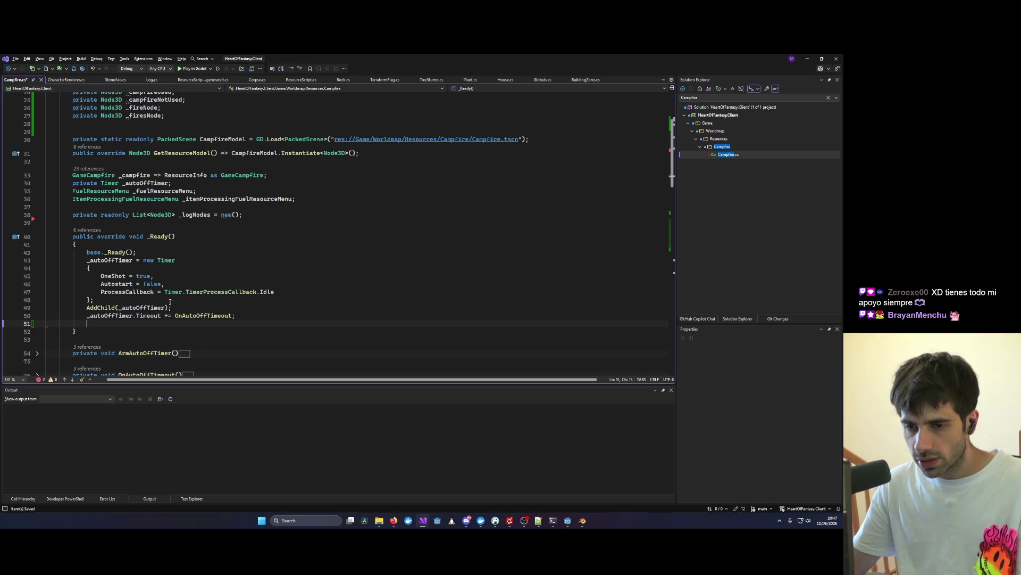
scroll(147, 180, "up", 2)
Step: Search for _fireNode and review its reset and _modelInstance uses in AttachModel
double_click(141, 155)
key("ctrl+f")
key("Return")
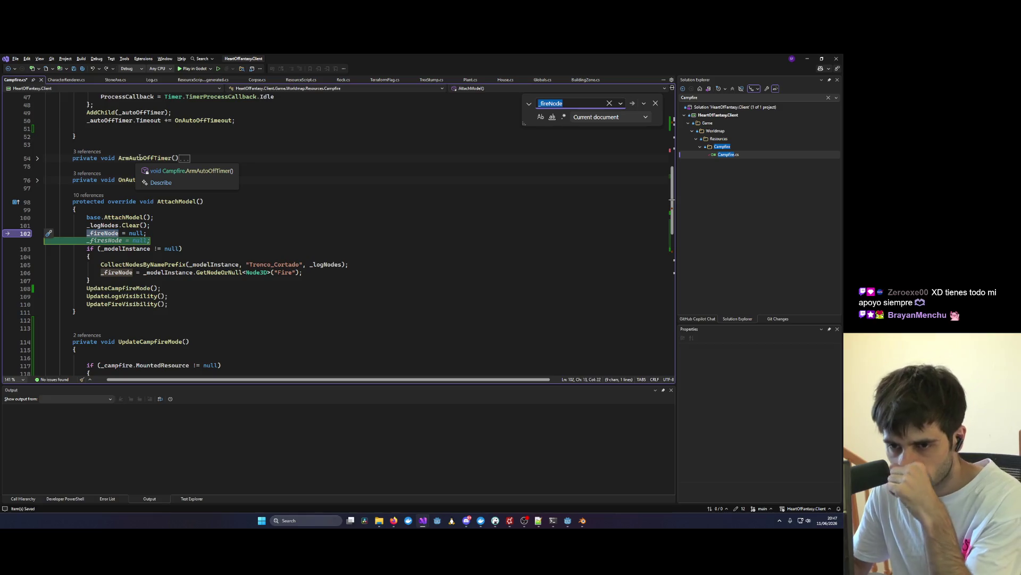
left_click(77, 312)
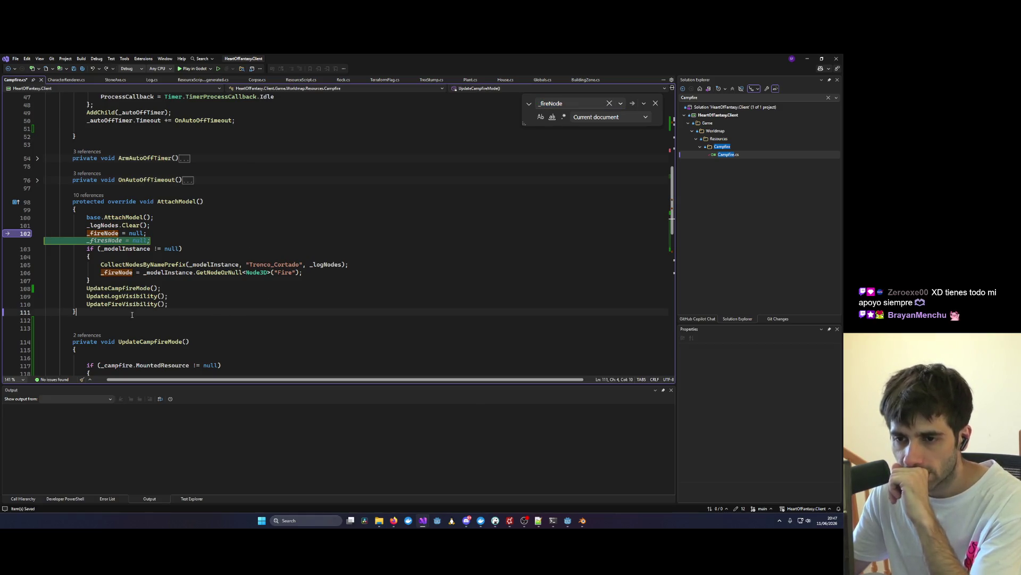
left_click(170, 232)
key("Escape")
left_click(123, 288)
left_click(213, 228)
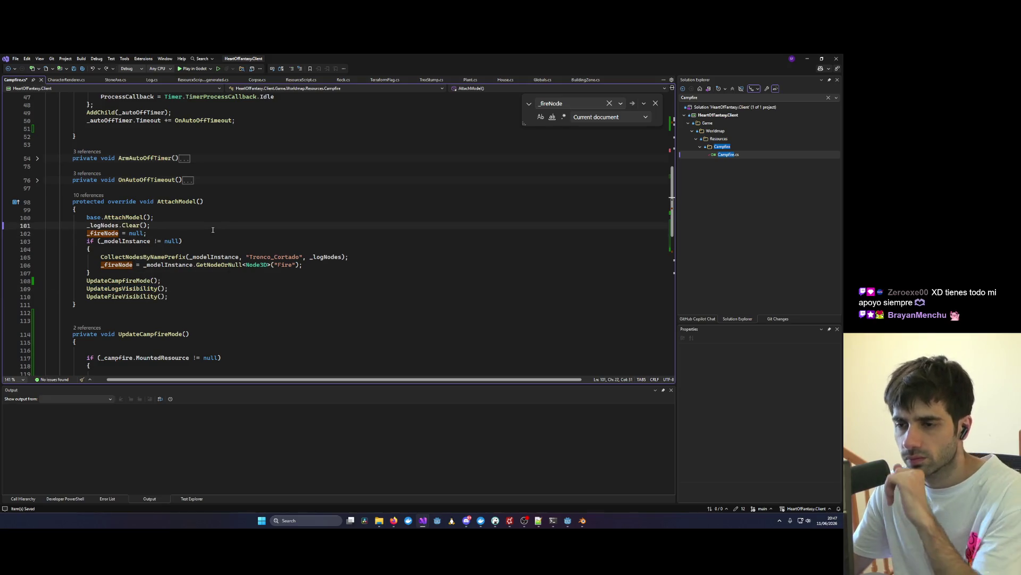
double_click(145, 242)
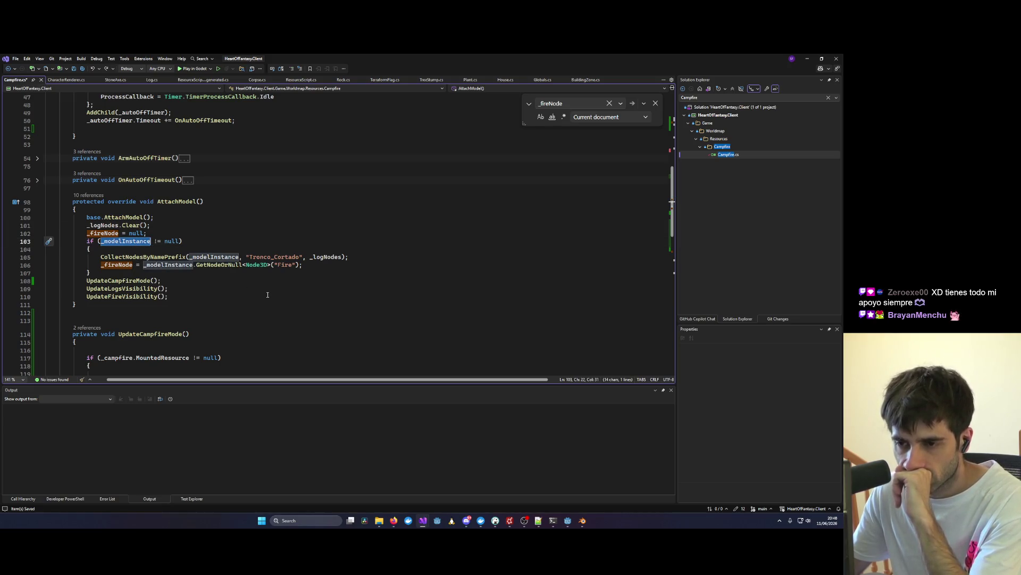
Step: After checking the scene in Godot, comment out the Tronco_Cortado CollectNodesByNamePrefix line with //
left_click(326, 265)
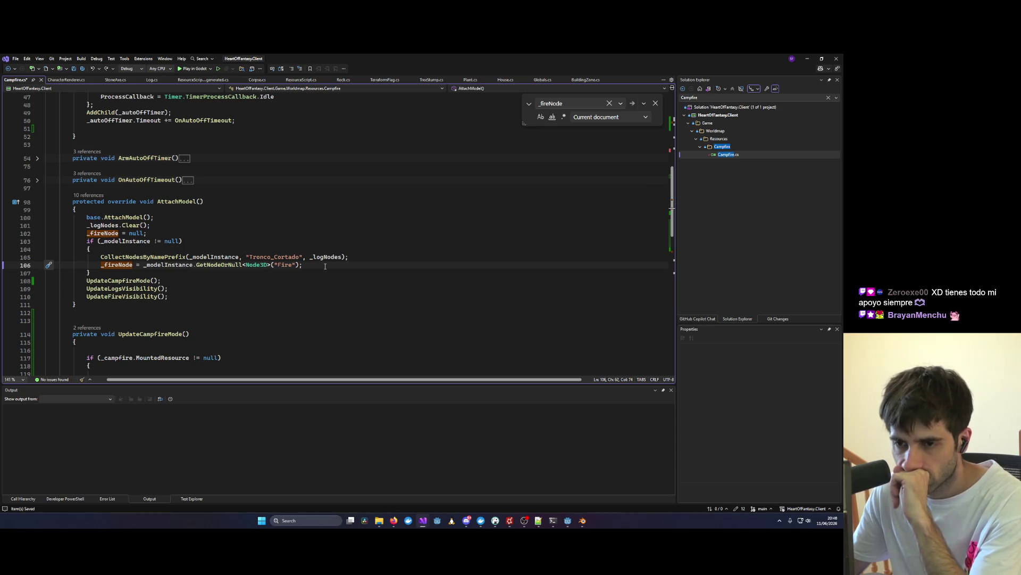
double_click(268, 257)
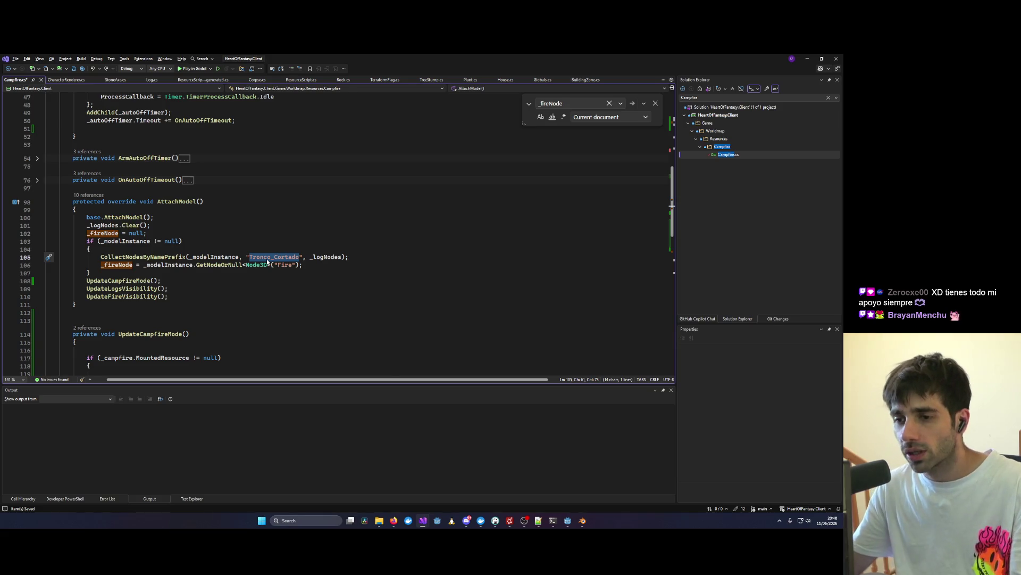
key("alt+Tab")
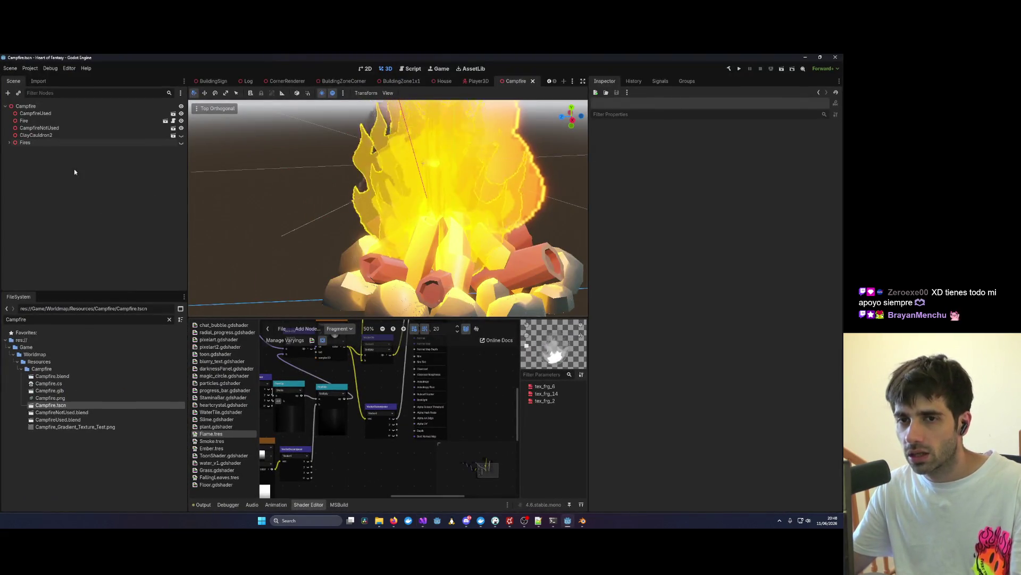
key("alt+Tab")
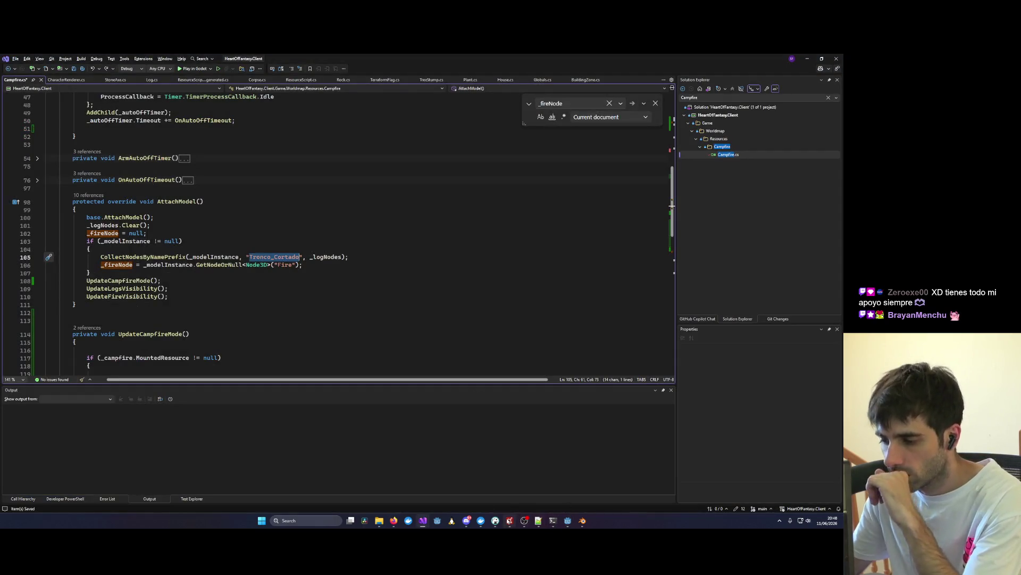
left_click(98, 257)
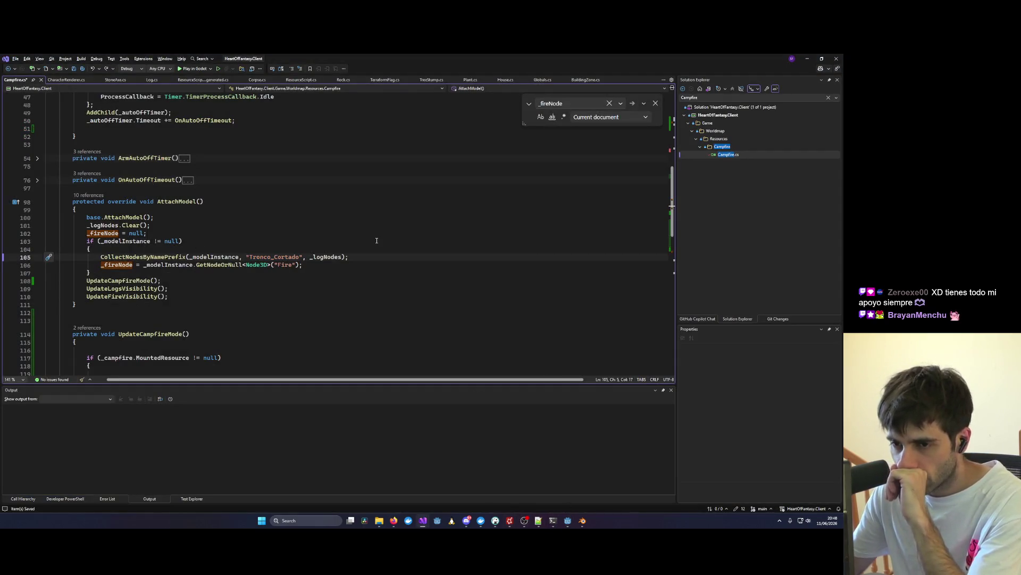
type("//")
left_click(353, 277)
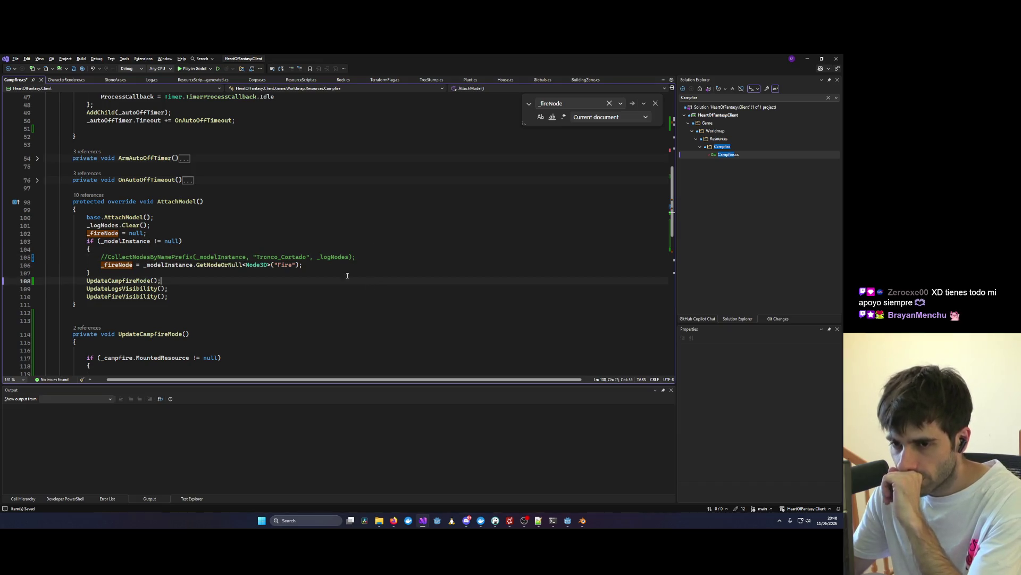